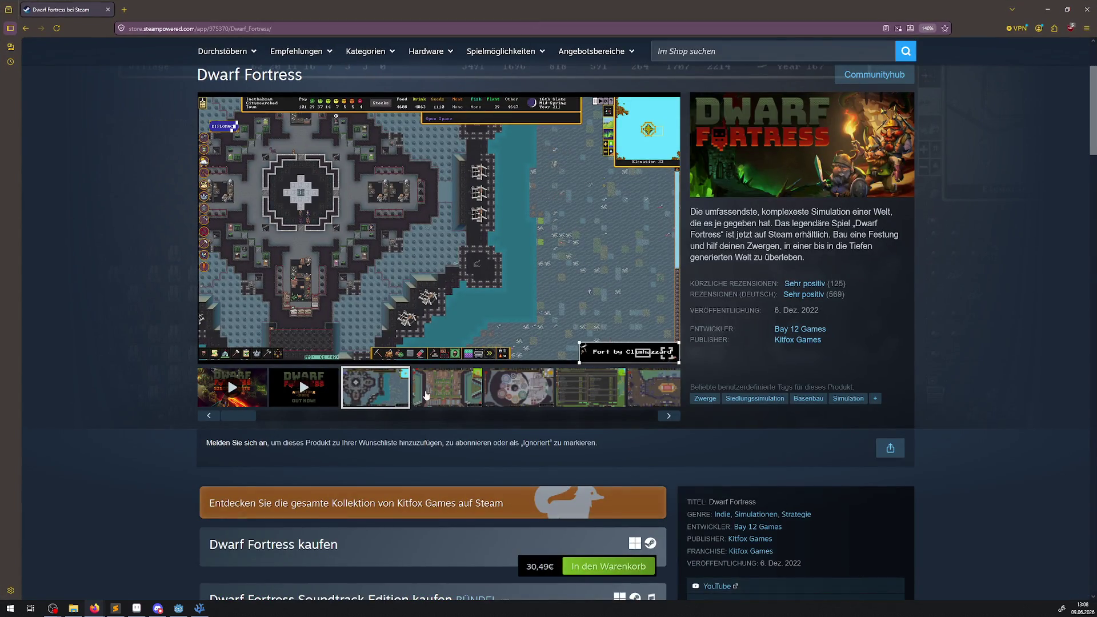
Step: Browse the Dwarf Fortress screenshots: fort, round-fort, fort-hall, storage-room and red-green surface map
click(426, 396)
click(514, 393)
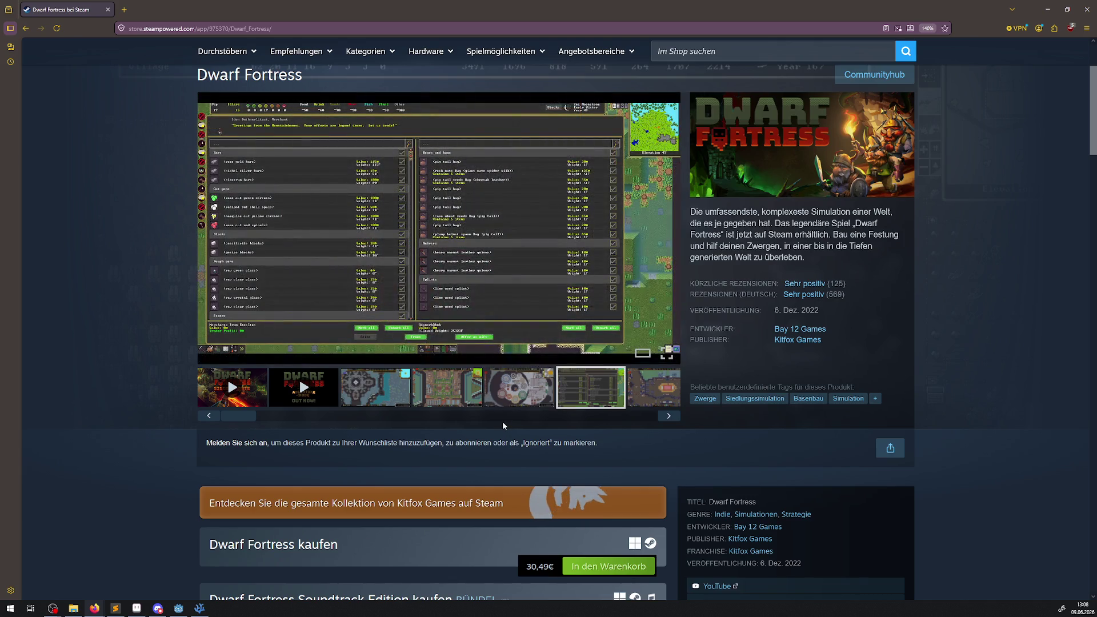
click(512, 395)
click(462, 387)
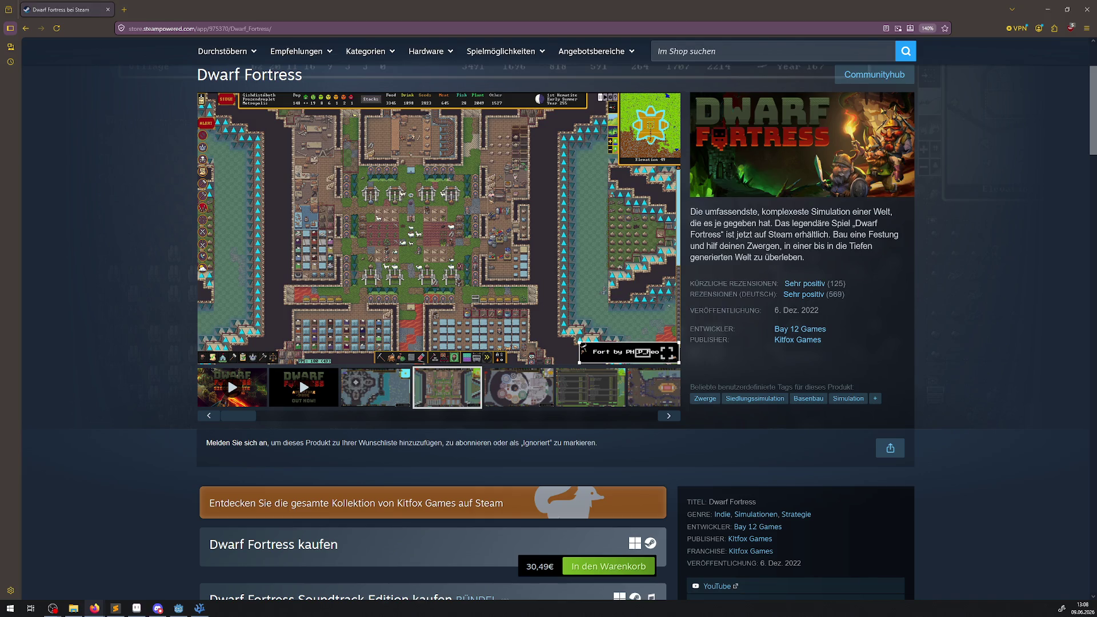
click(540, 387)
click(570, 392)
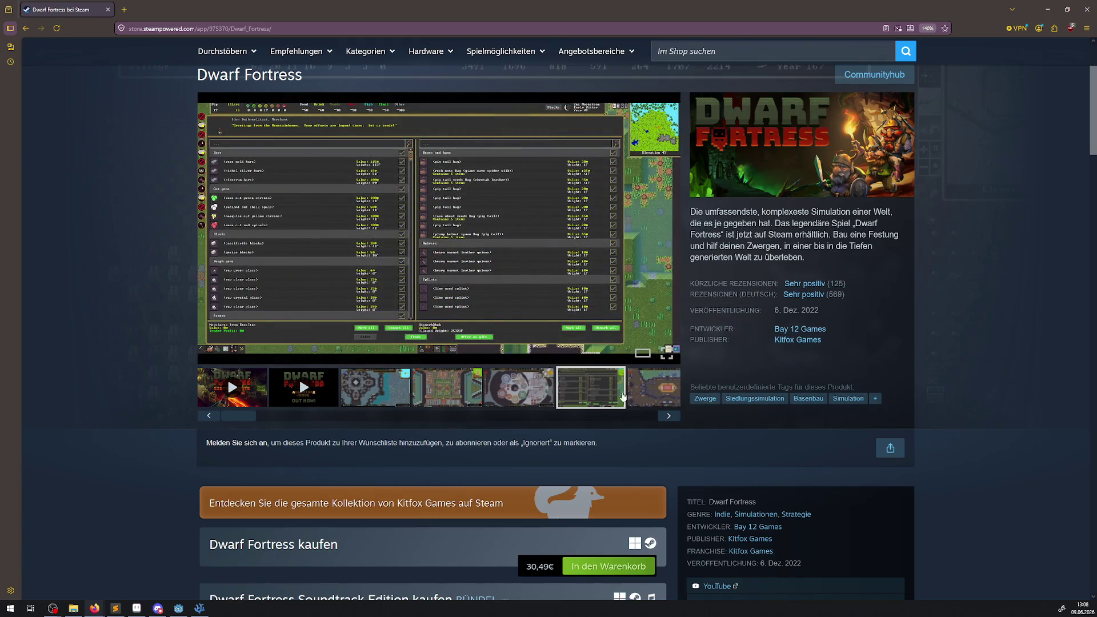
click(642, 393)
click(368, 383)
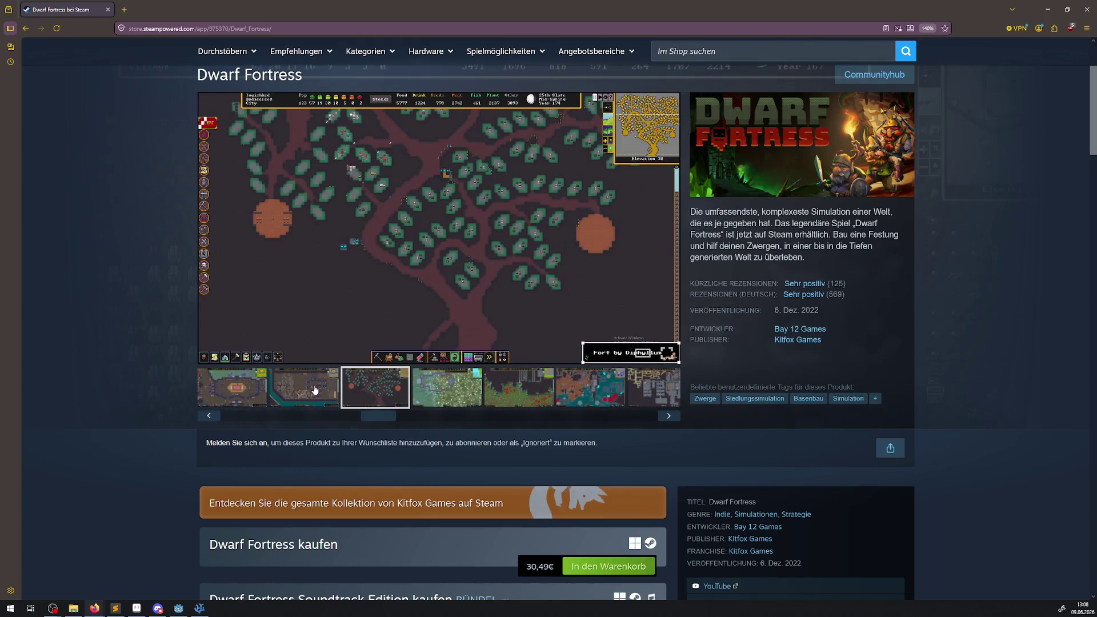
click(314, 390)
click(489, 397)
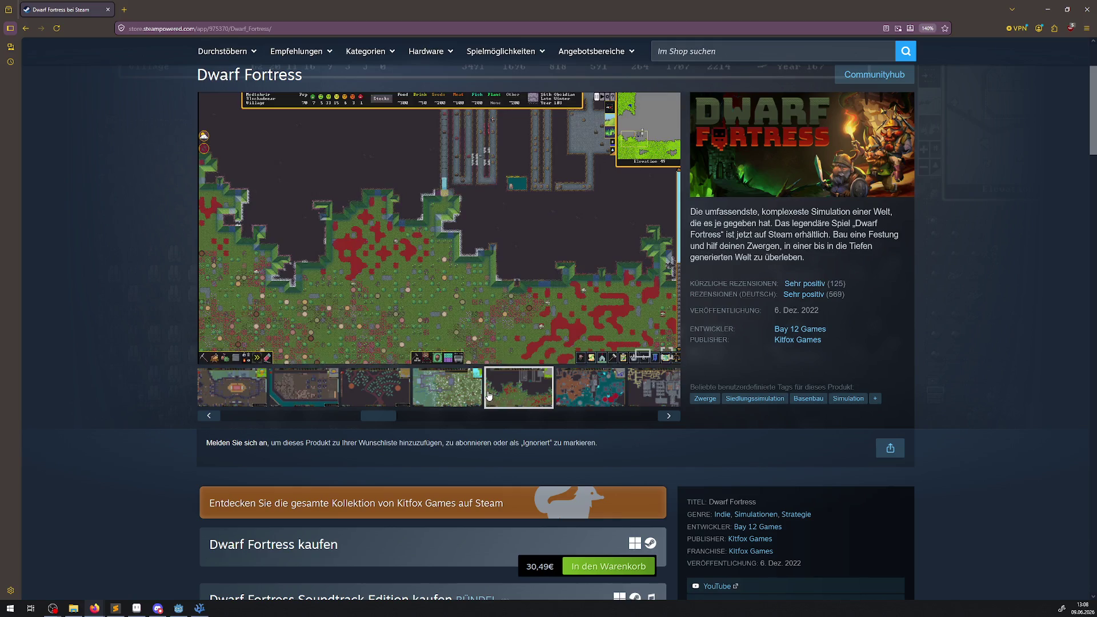
Step: Reveal later thumbnails, settle on the grey fortress map screenshot, and scroll down toward the bundles
click(574, 415)
click(567, 401)
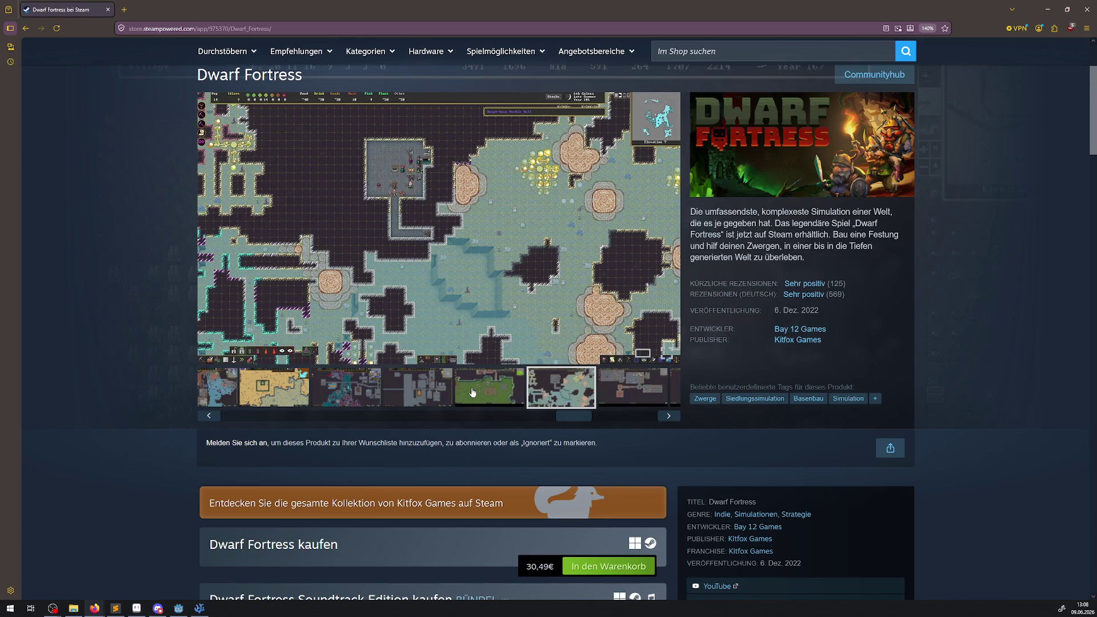
click(471, 392)
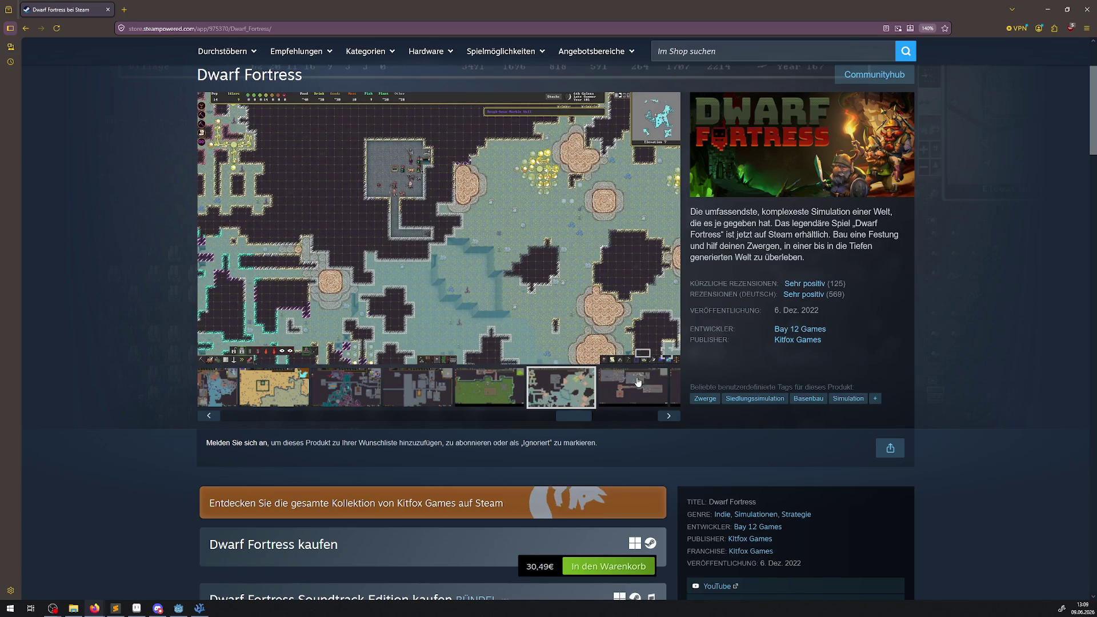
click(626, 414)
click(545, 383)
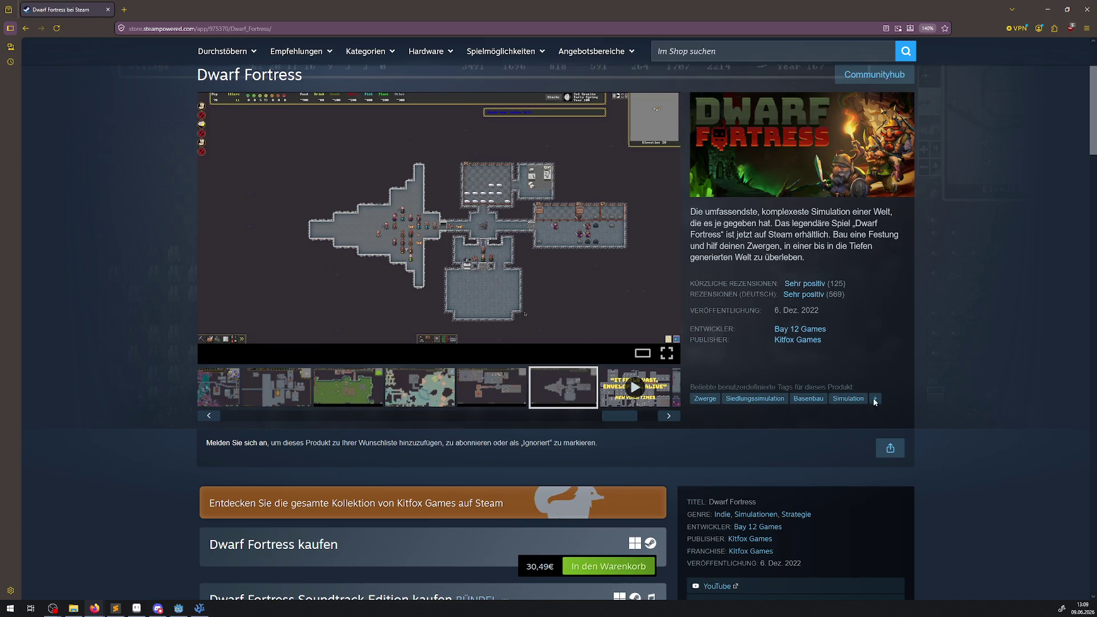
scroll(642, 410, down, 3)
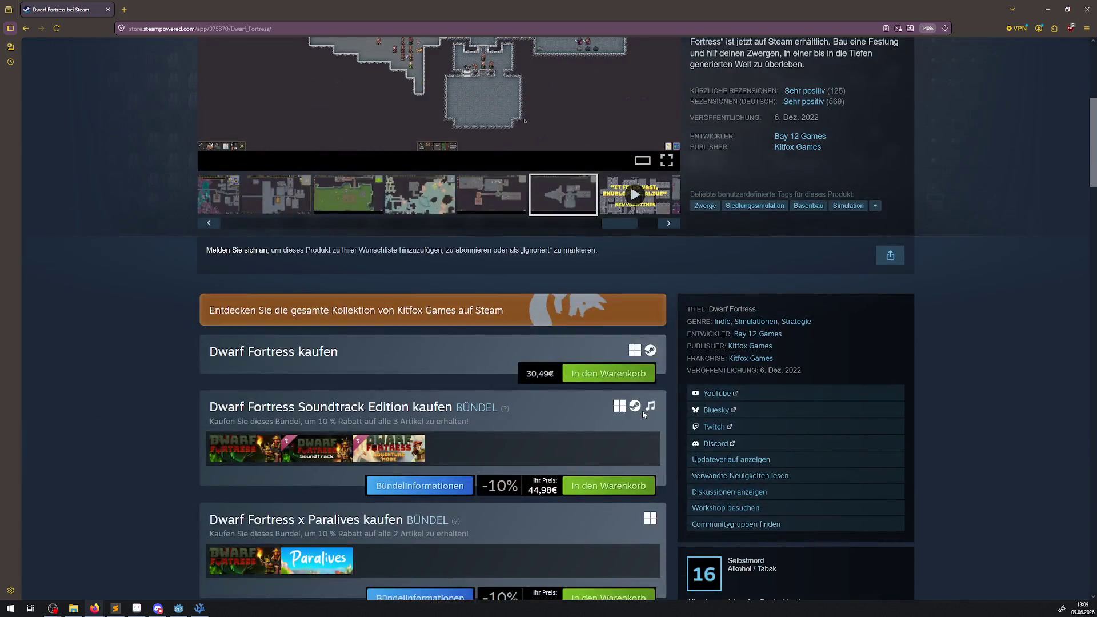
scroll(643, 411, down, 2)
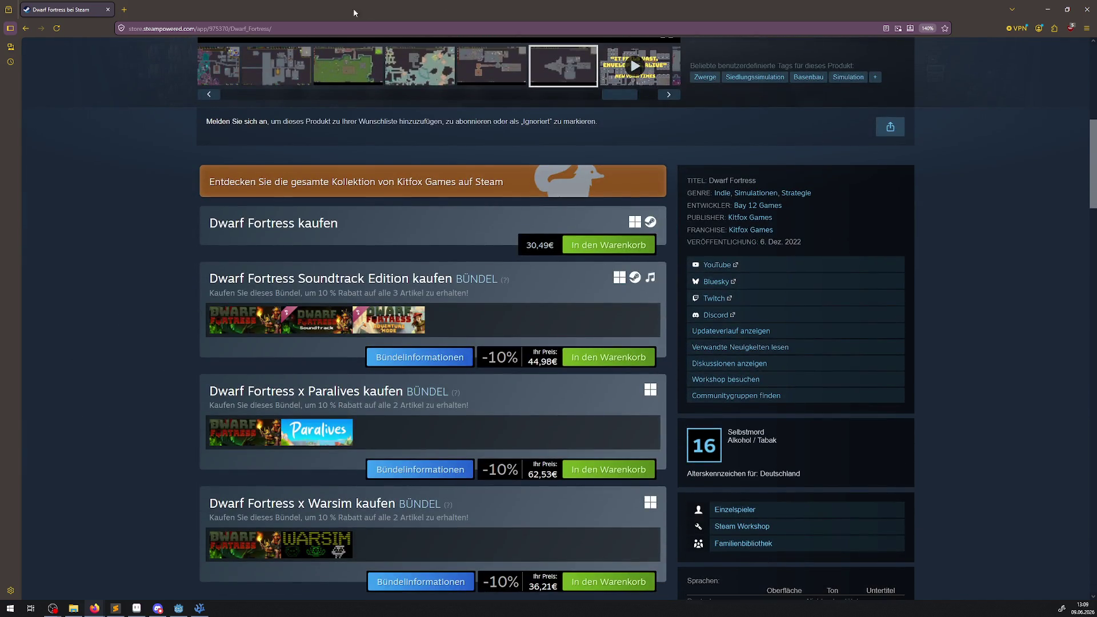
click(124, 9)
Step: Search Google for 'dwarf fortress' and read its German Wikipedia article from the info panel
text(dwarf fortress)
key(Return)
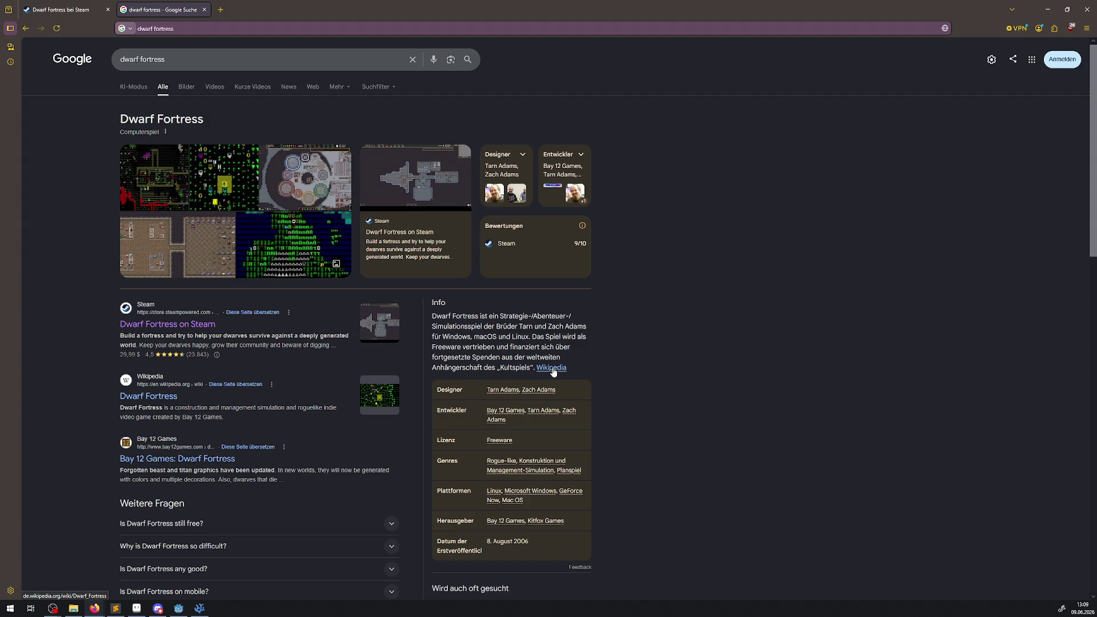
click(552, 369)
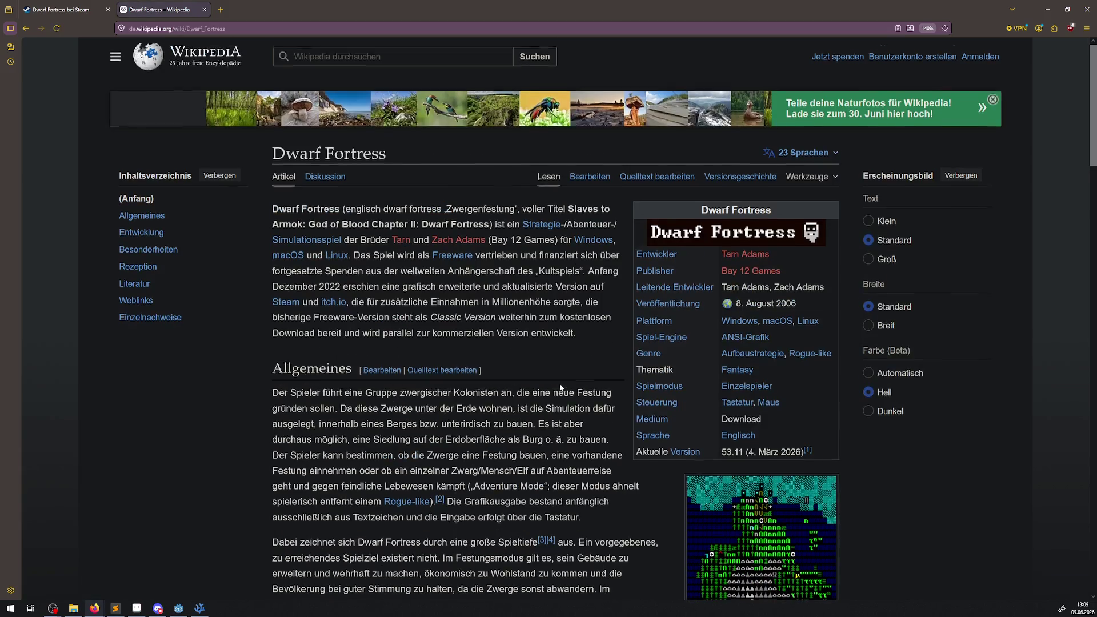
scroll(561, 388, down, 3)
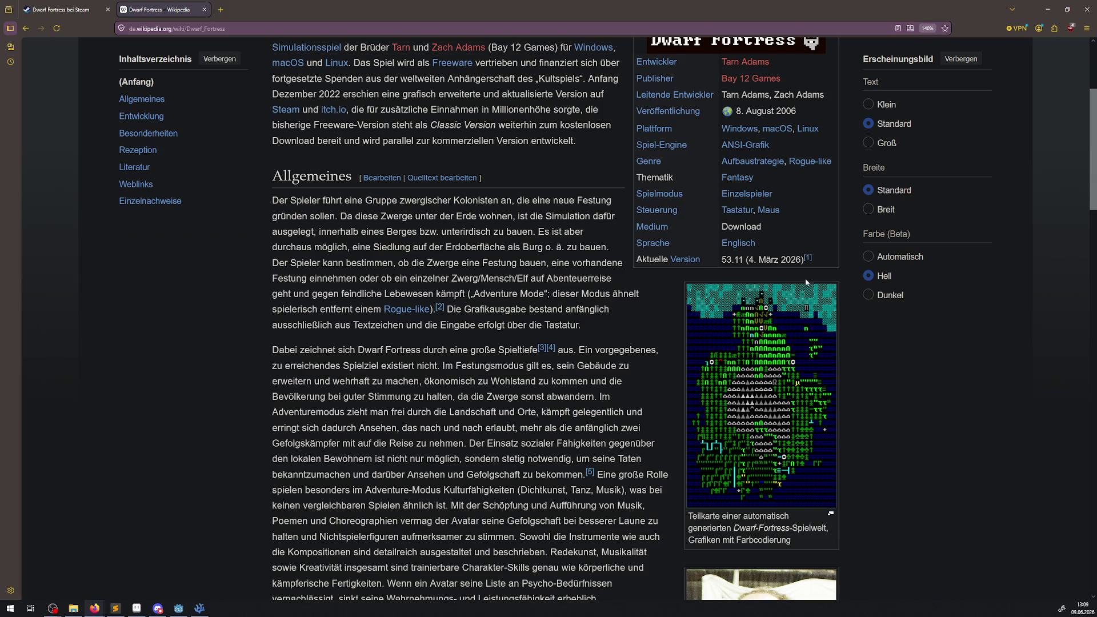
scroll(781, 257, up, 2)
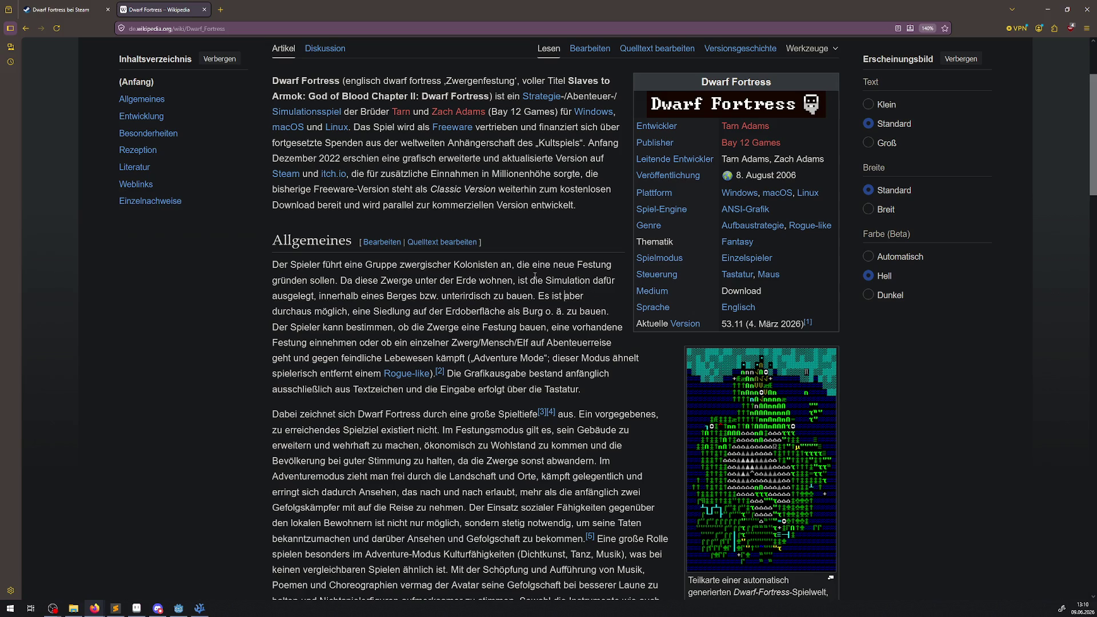
click(210, 27)
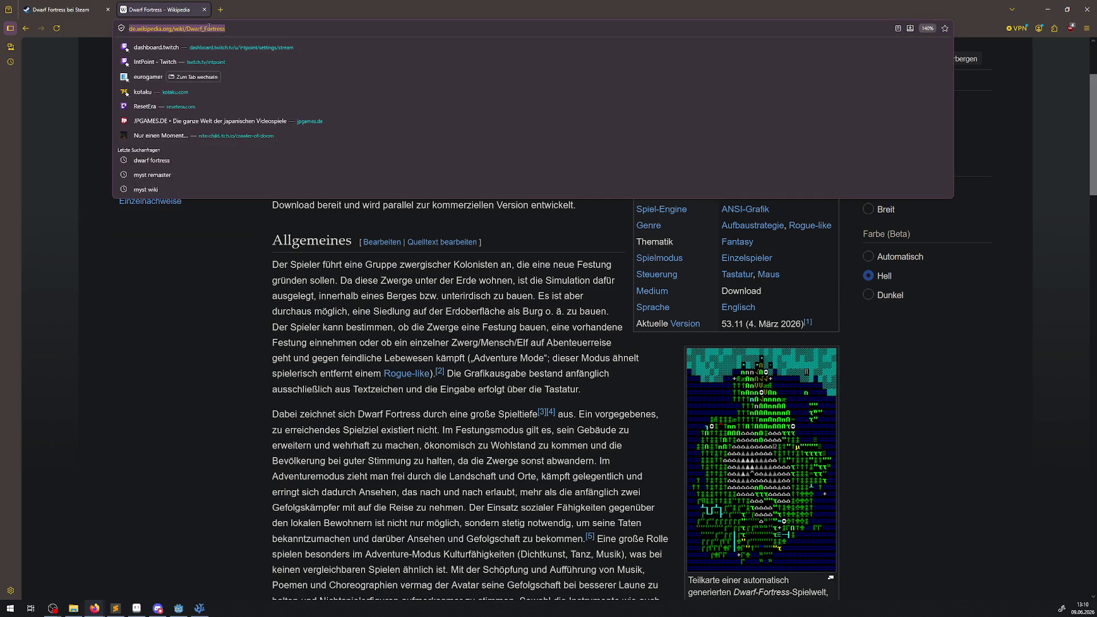
Step: Search 'ultima 1', preview the Sothis Spielwiese image in Bilder, then return to all results
text(ultima 1)
key(Return)
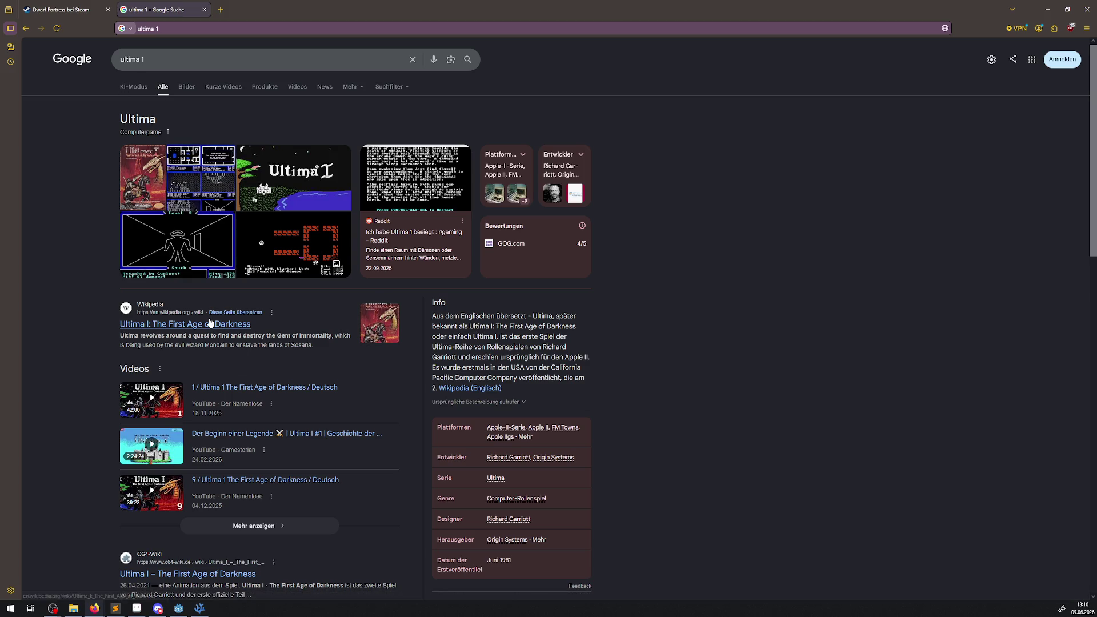
click(189, 93)
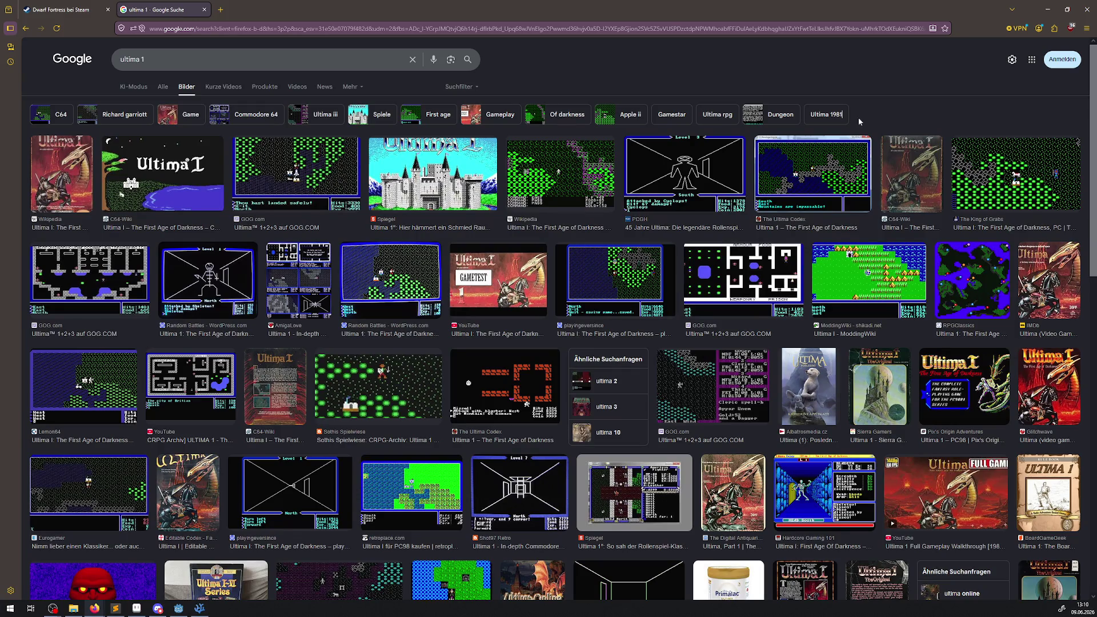
click(408, 374)
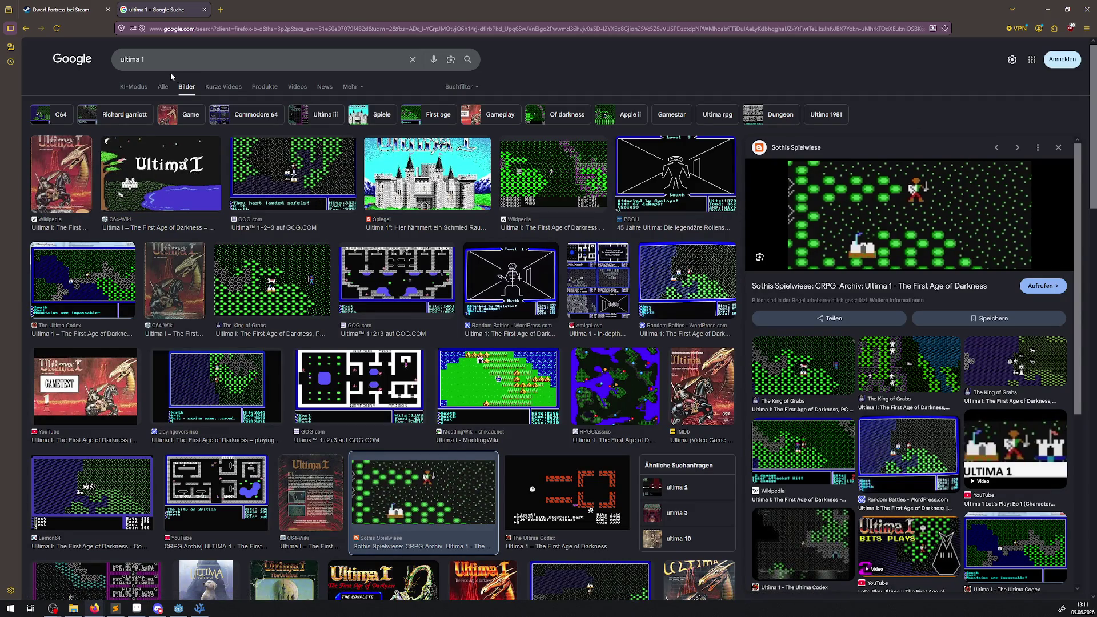
click(159, 87)
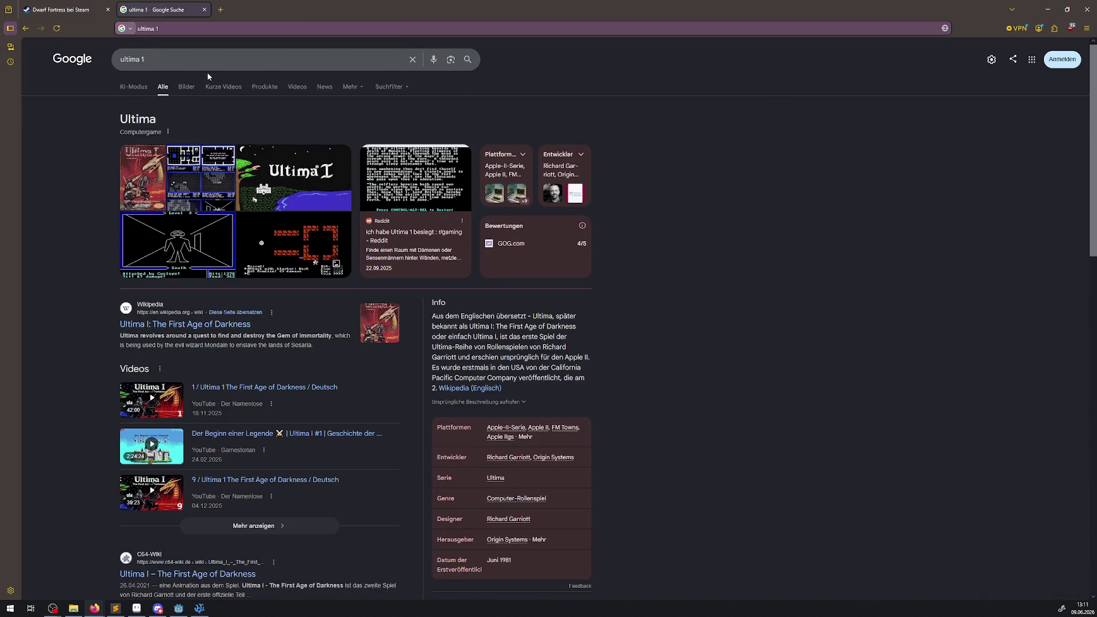
click(191, 61)
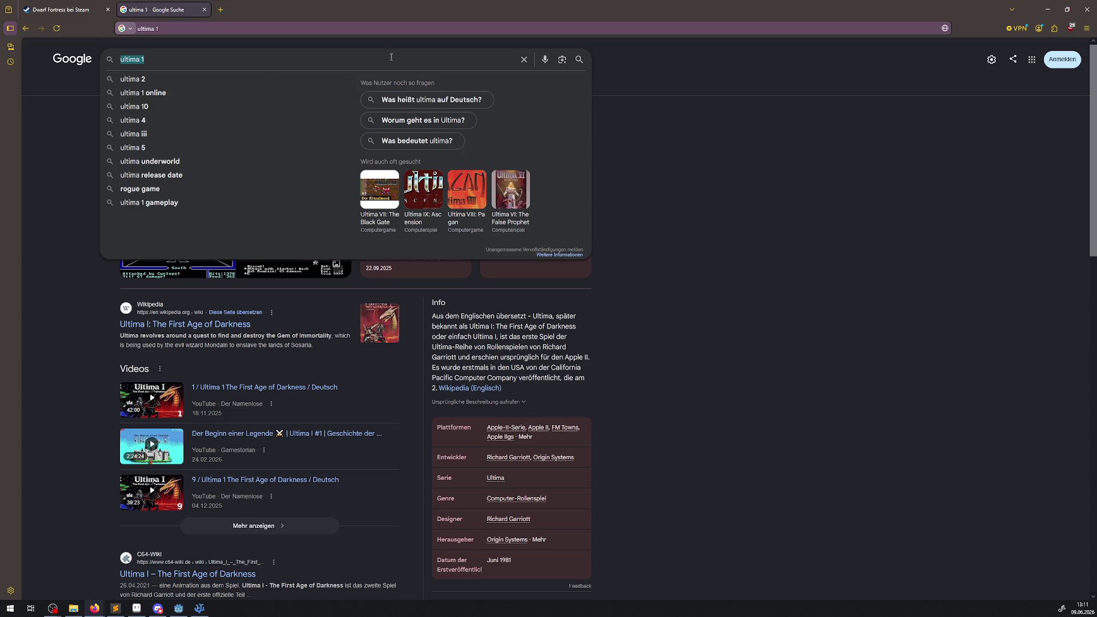
Step: Search 'zelda 1 wiki', visit the German Zelda Wikipedia article, then view the image results
text(zelda 1 wiki)
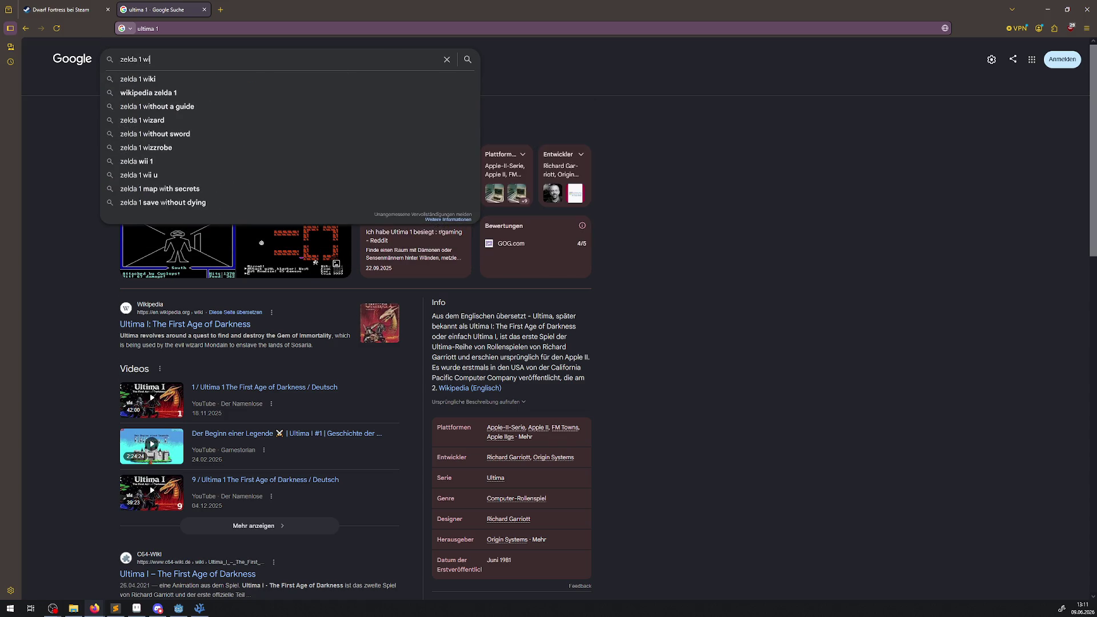
key(Return)
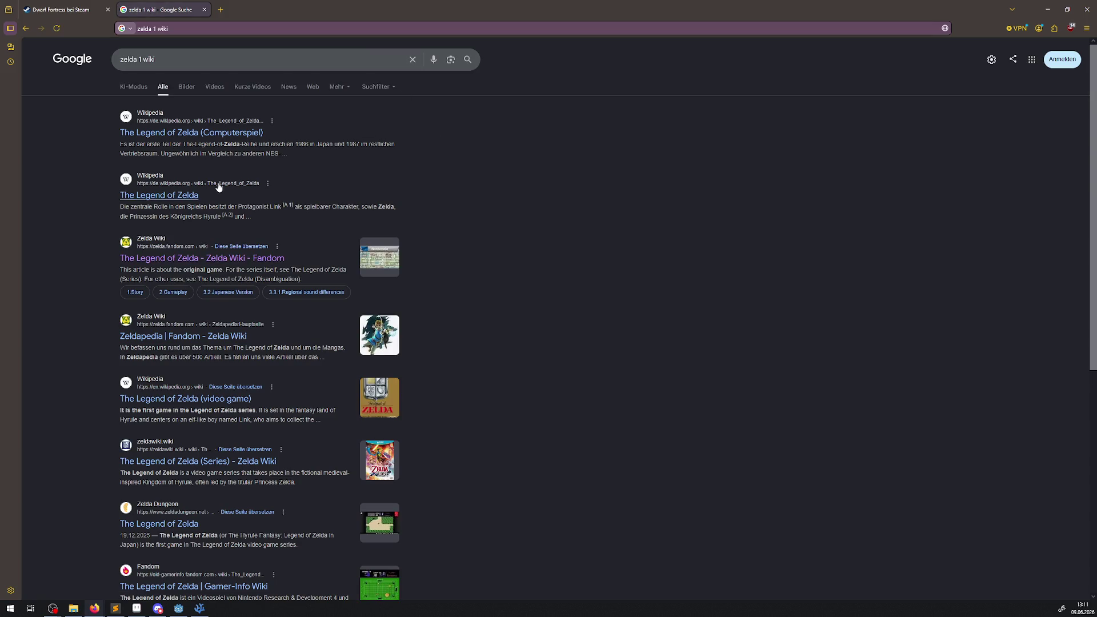
click(191, 136)
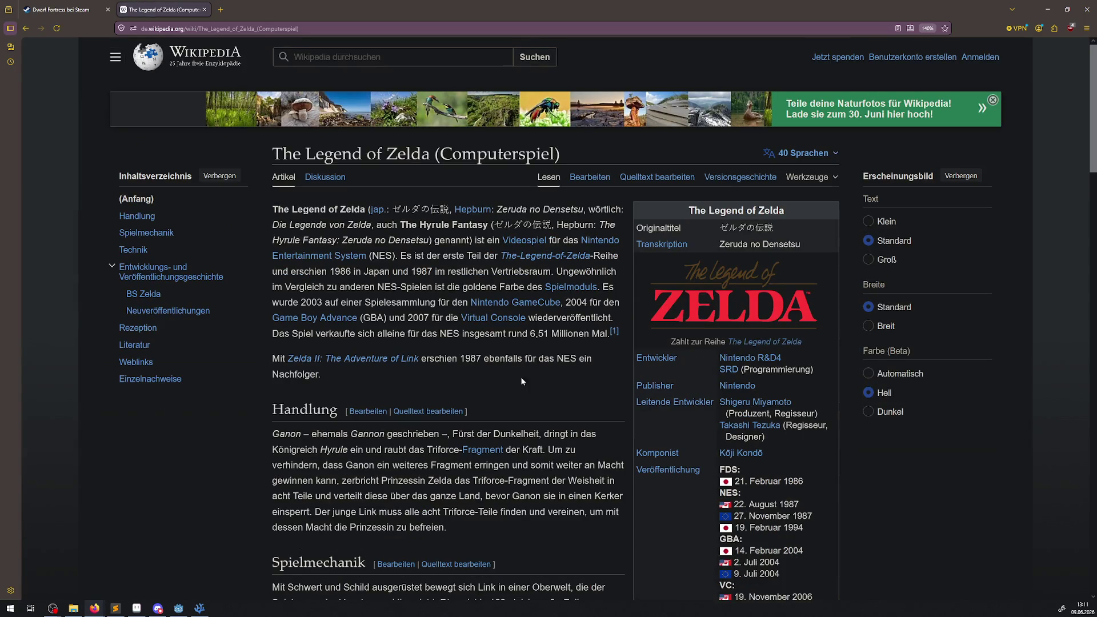
key(alt+Left)
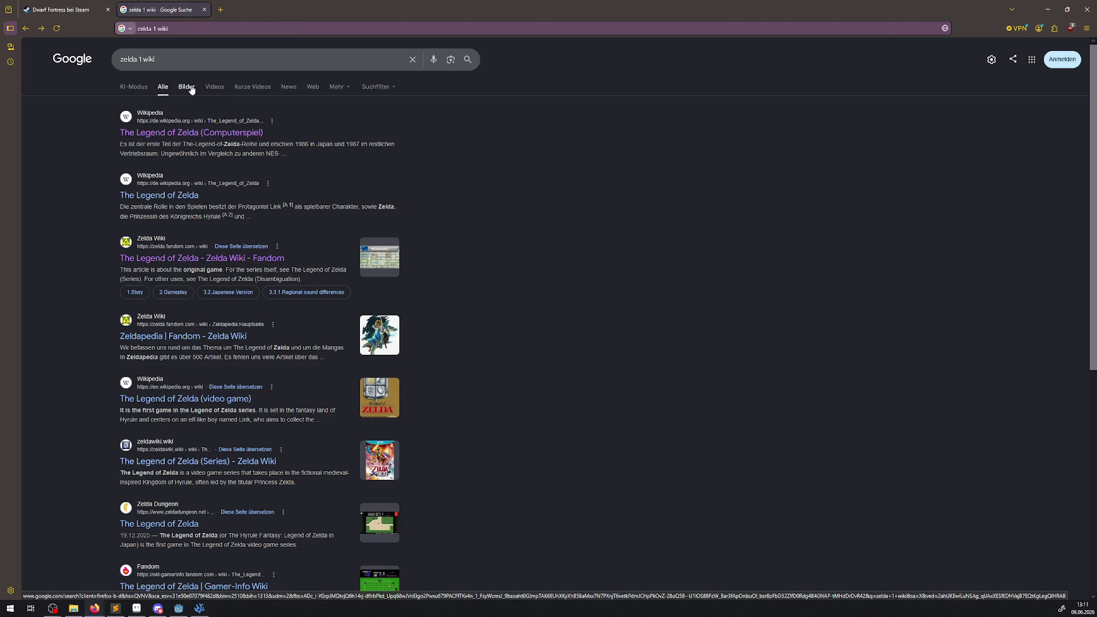
click(187, 86)
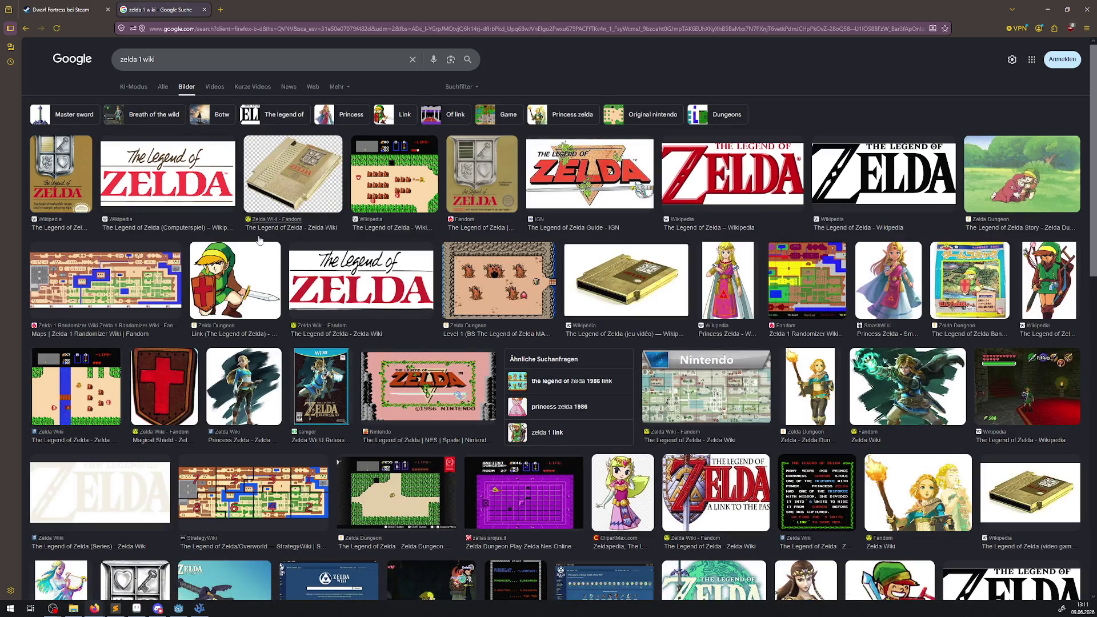
Step: Replace the search query with 'tibia' and move the browser window back into place
triple_click(170, 56)
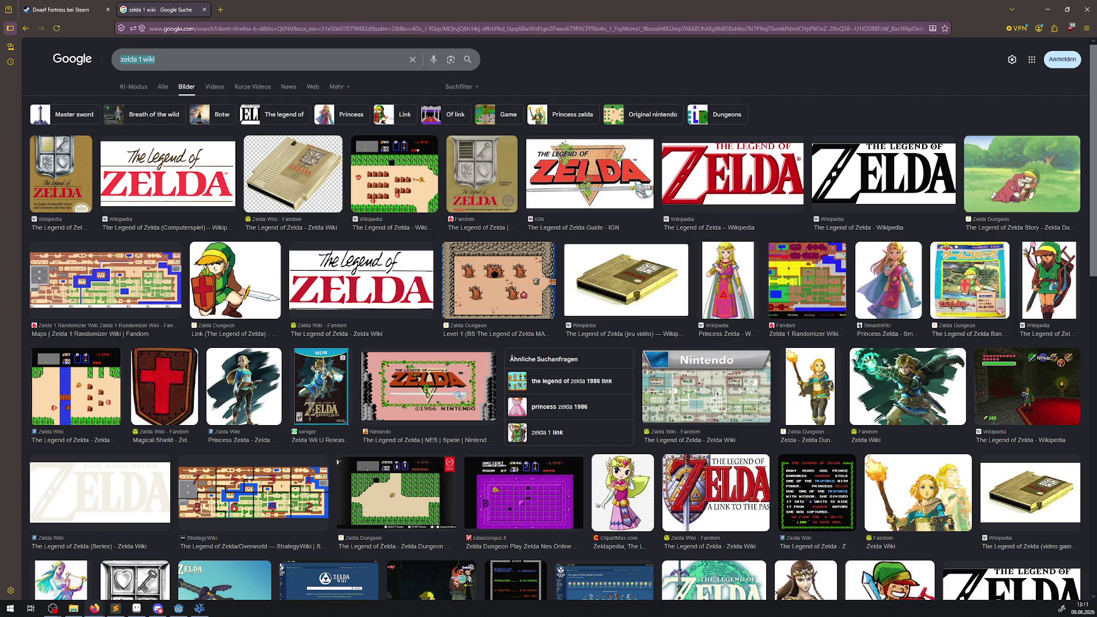
text(tibia mmo)
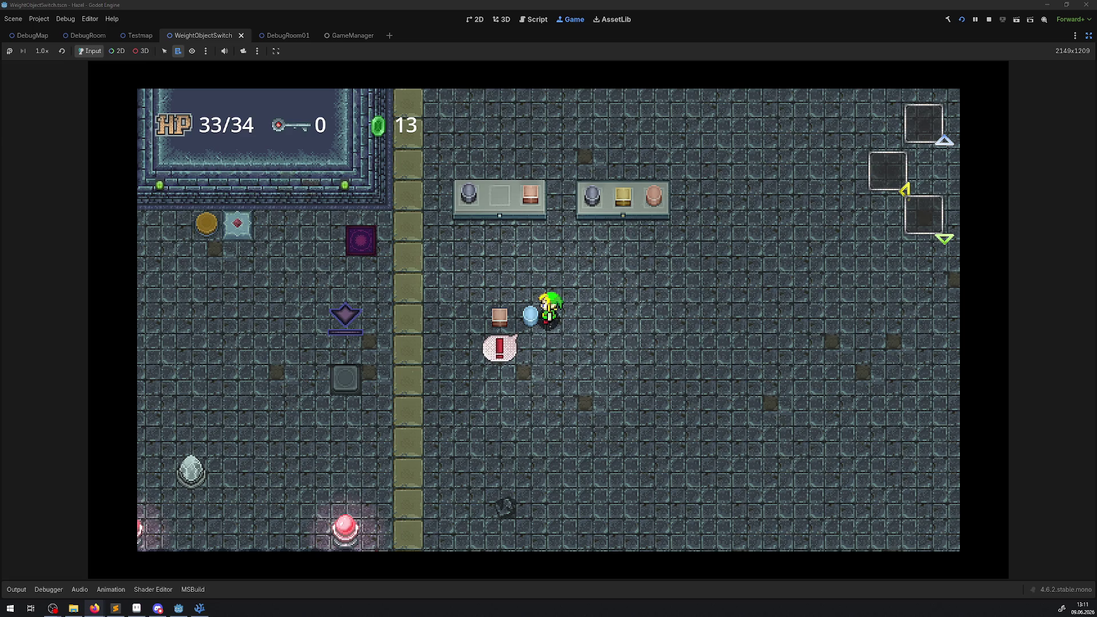
drag(361, 261, 397, 4)
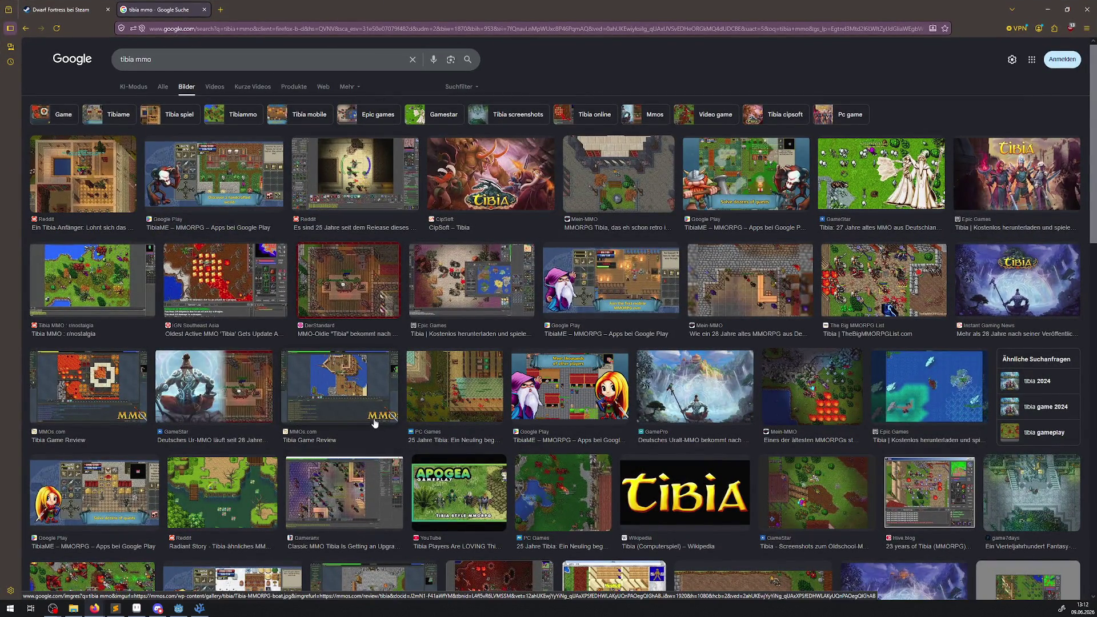
Step: Preview the r/nostalgia, Mein-MMO and GameStar Tibia images, ending on the Game Archaeologist one
click(126, 261)
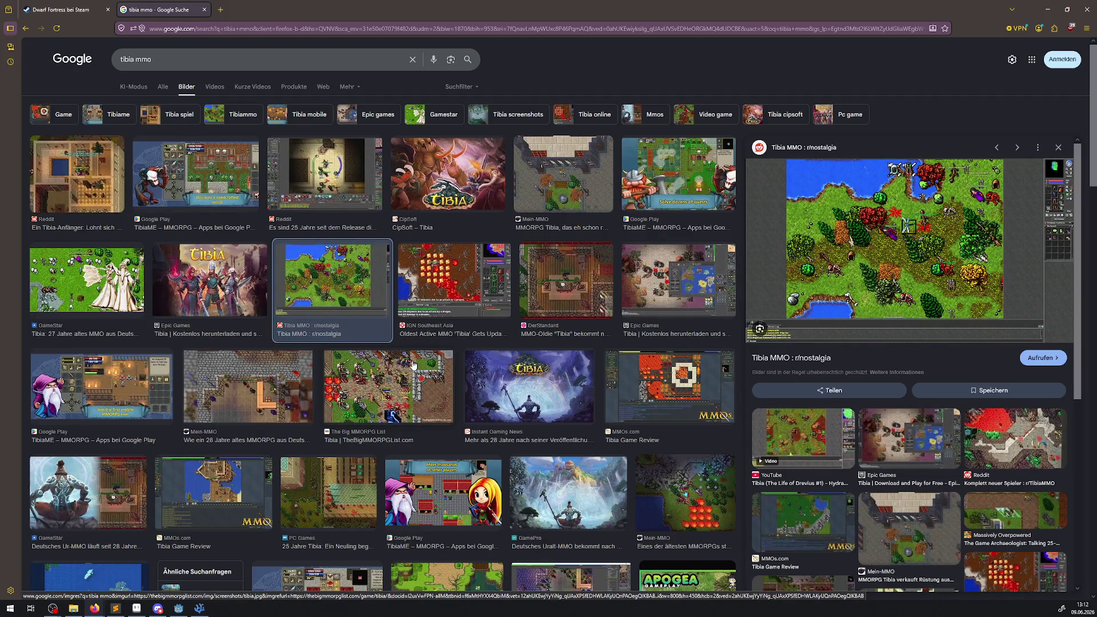
click(585, 179)
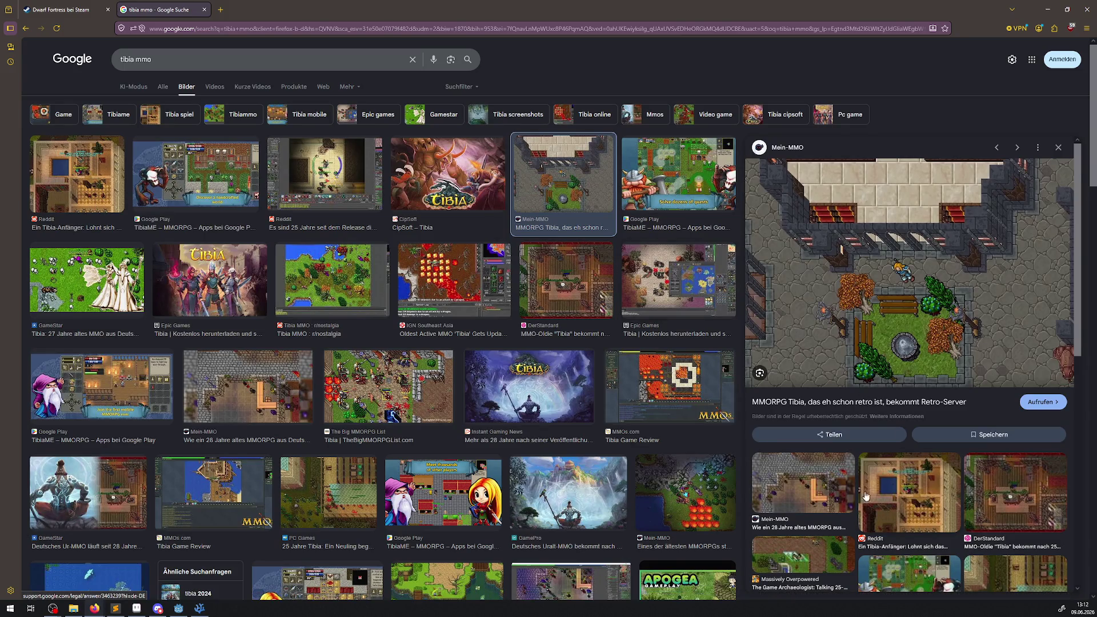
scroll(821, 536, down, 2)
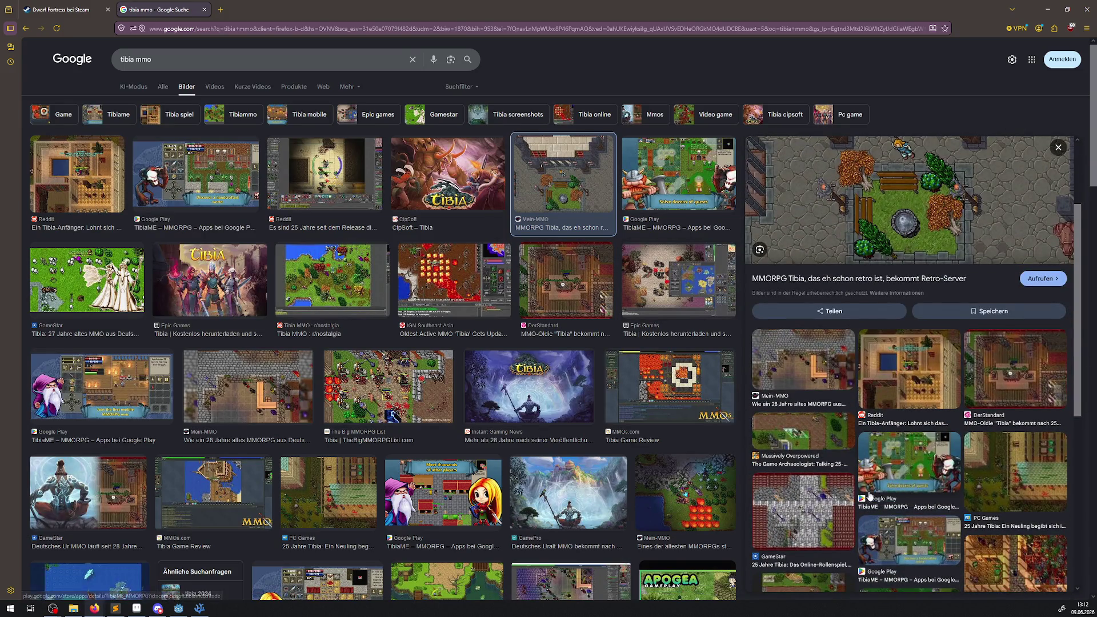
click(816, 488)
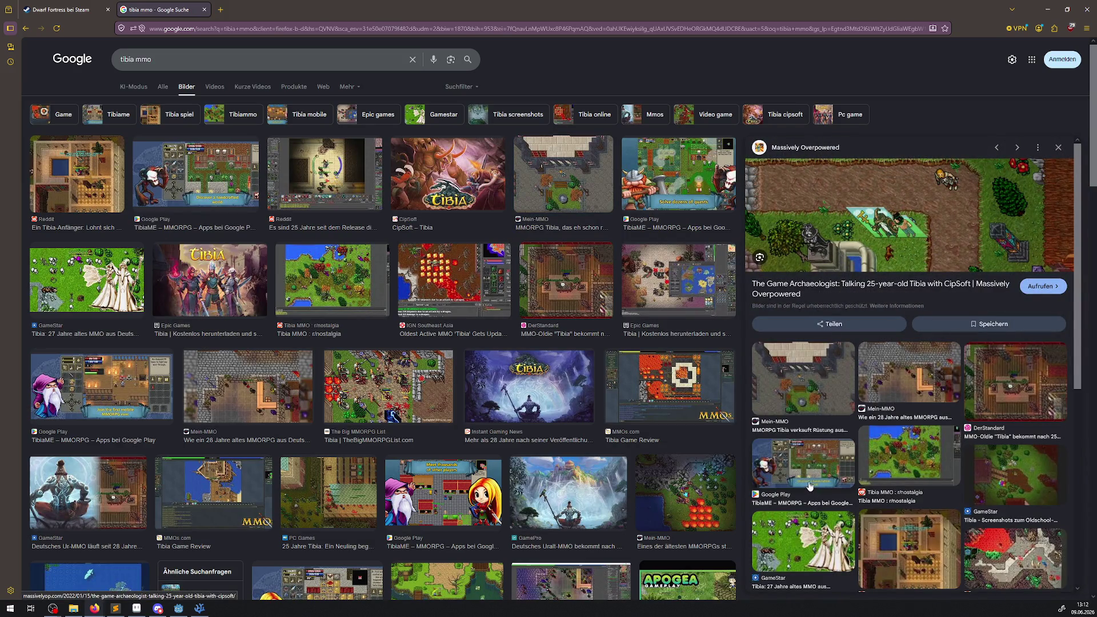
click(824, 548)
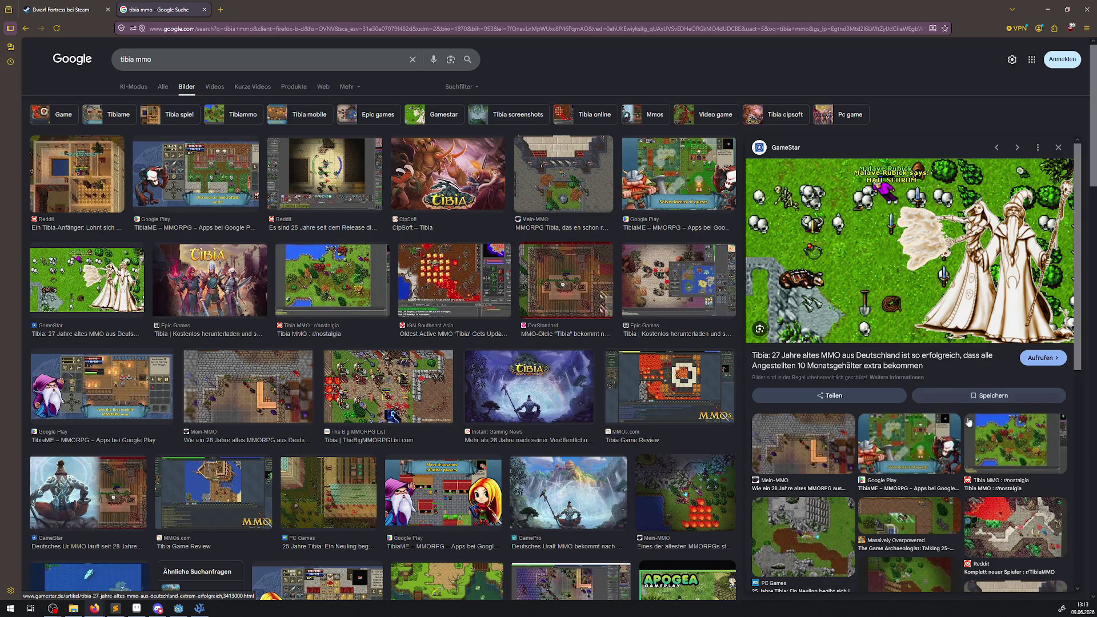
scroll(1023, 540, down, 1)
scroll(1023, 539, down, 3)
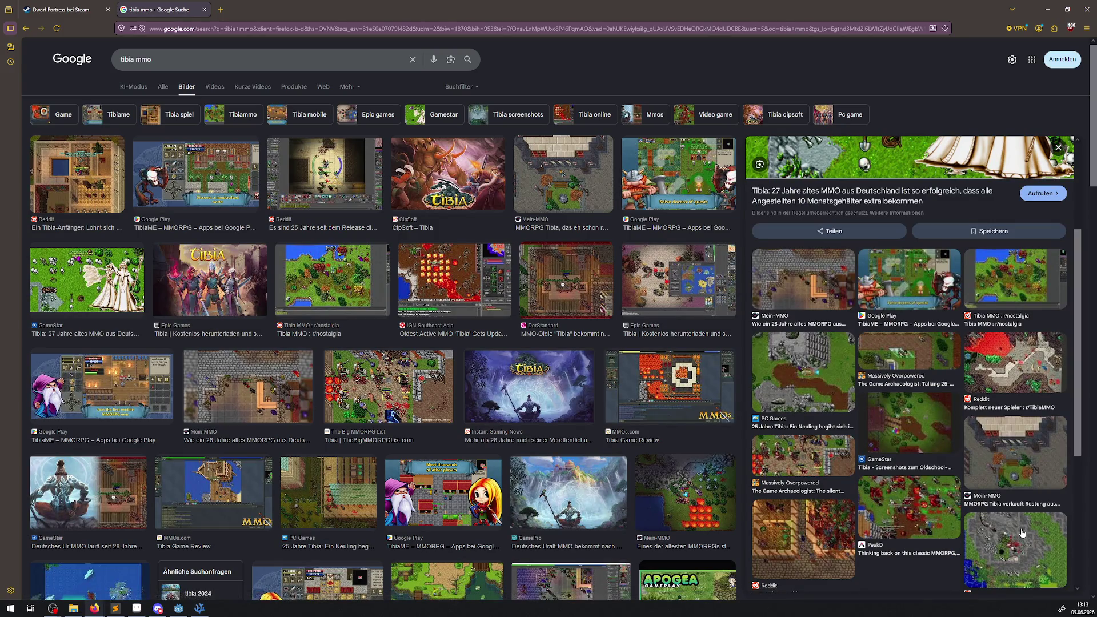
scroll(686, 478, down, 3)
scroll(680, 455, up, 3)
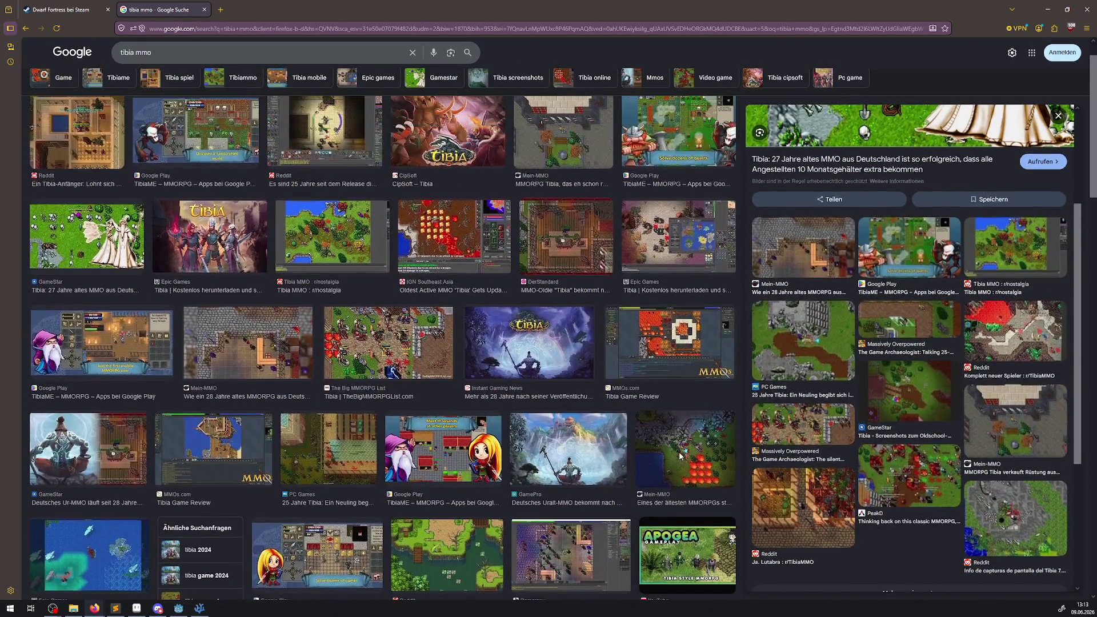
click(908, 347)
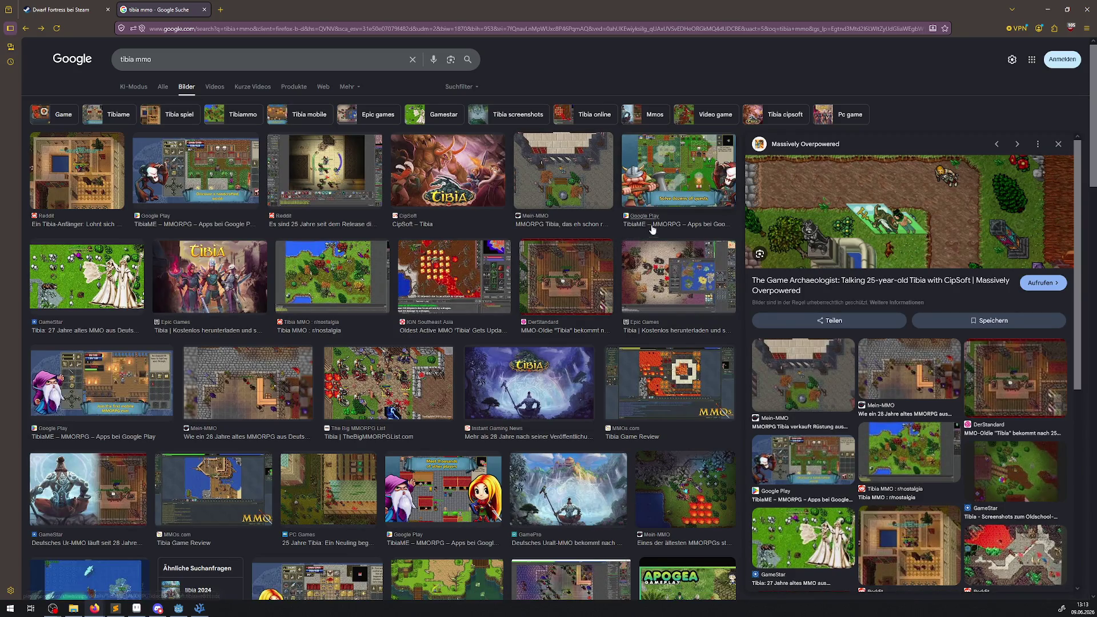
Step: Close the browser, then carry the blue pot in the running game and set it down lower right
click(1087, 9)
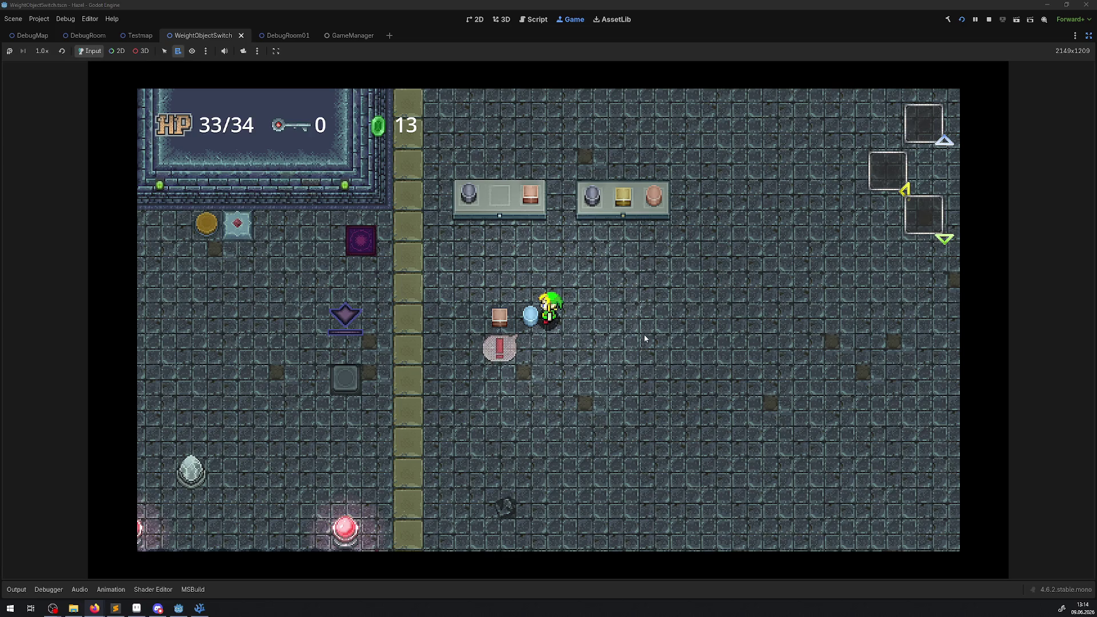
key(Right)
key(Left)
key(space)
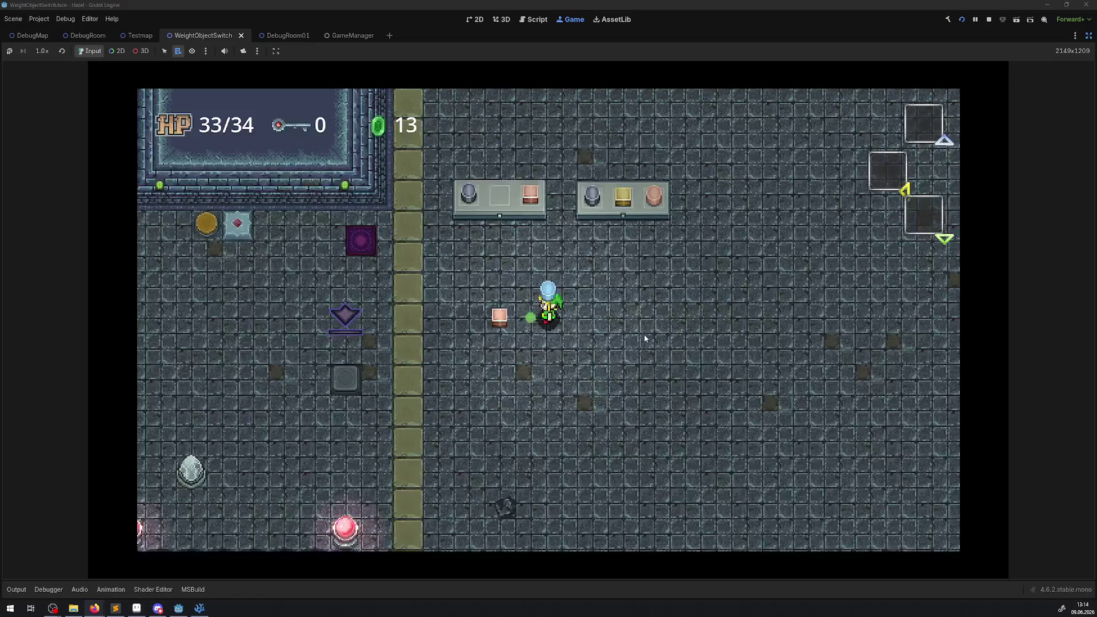
key(Up)
key(Left)
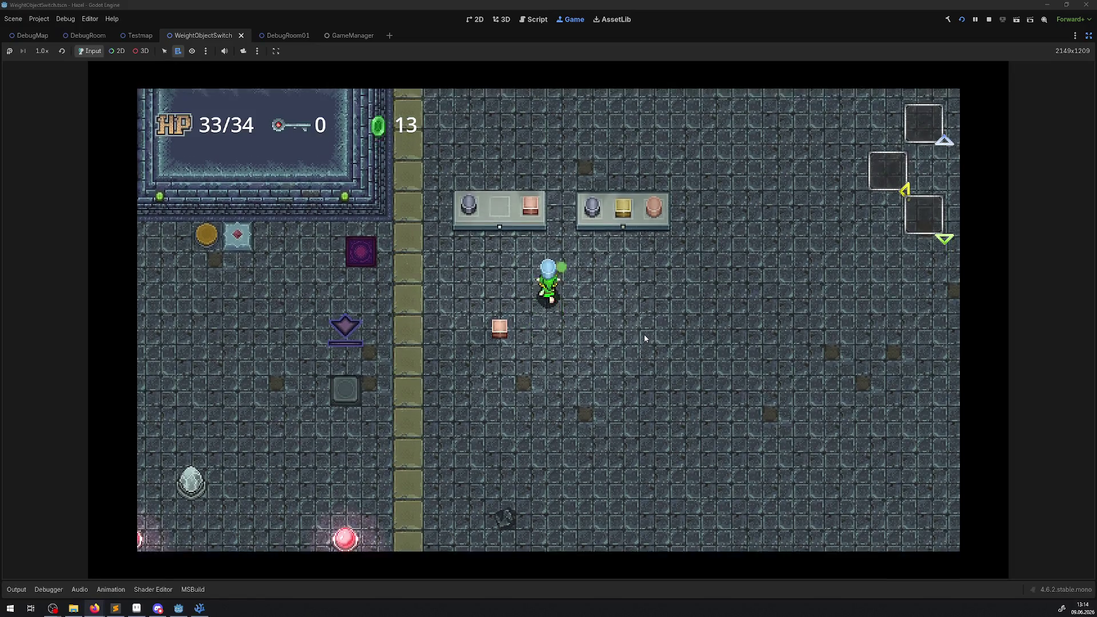
key(Down)
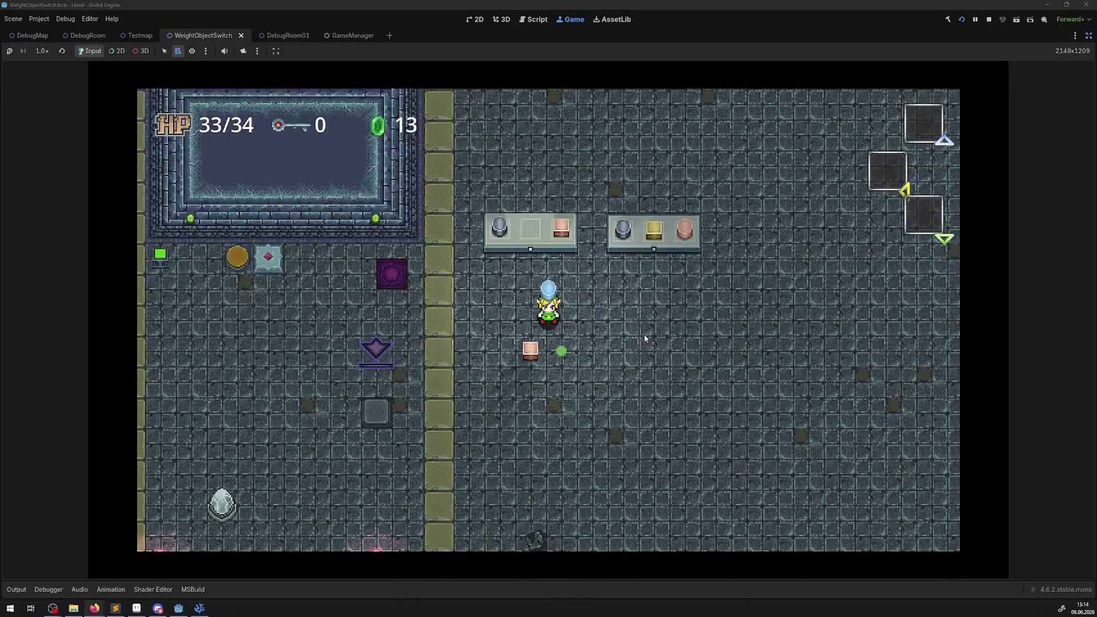
key(Down)
key(Right)
key(space)
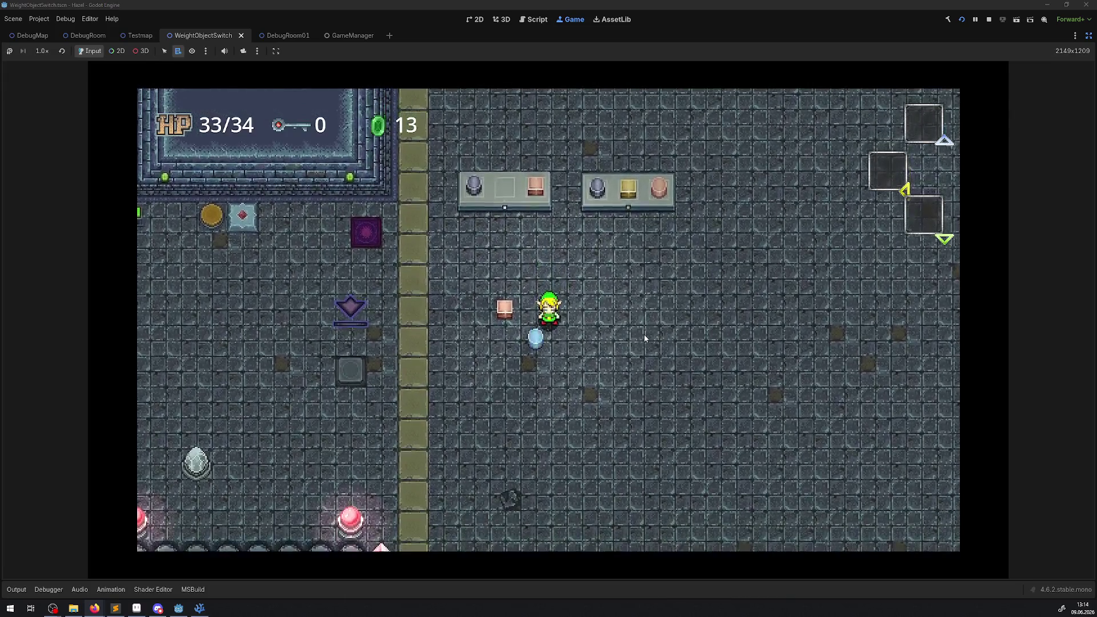
Step: Put the pink block in the left pedestal's slot and set the blue orb between the pedestals
key(Left)
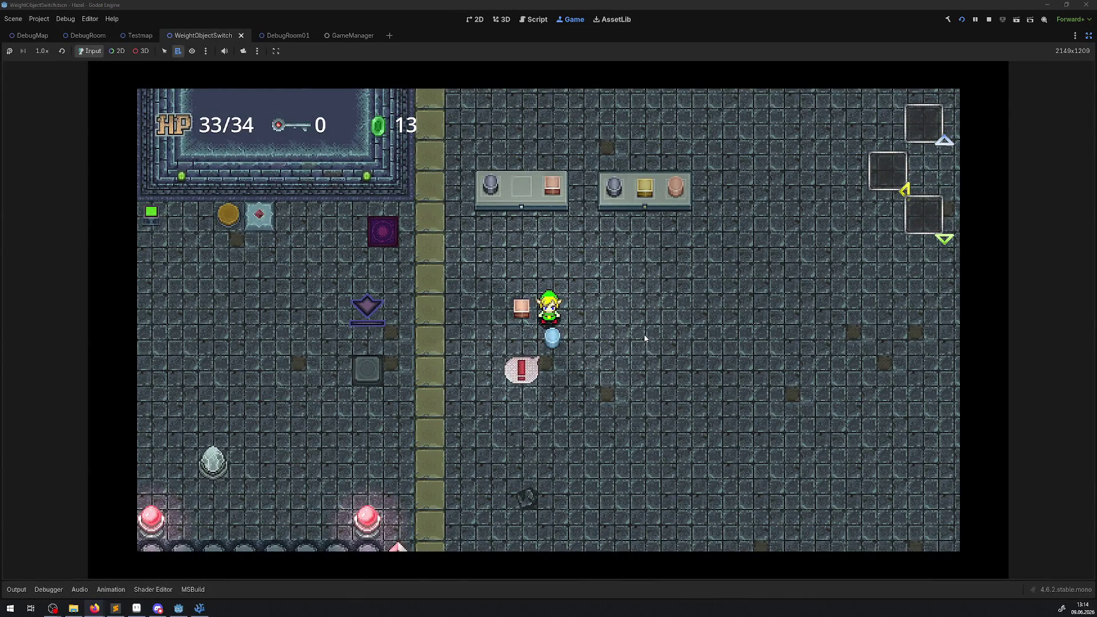
key(Left)
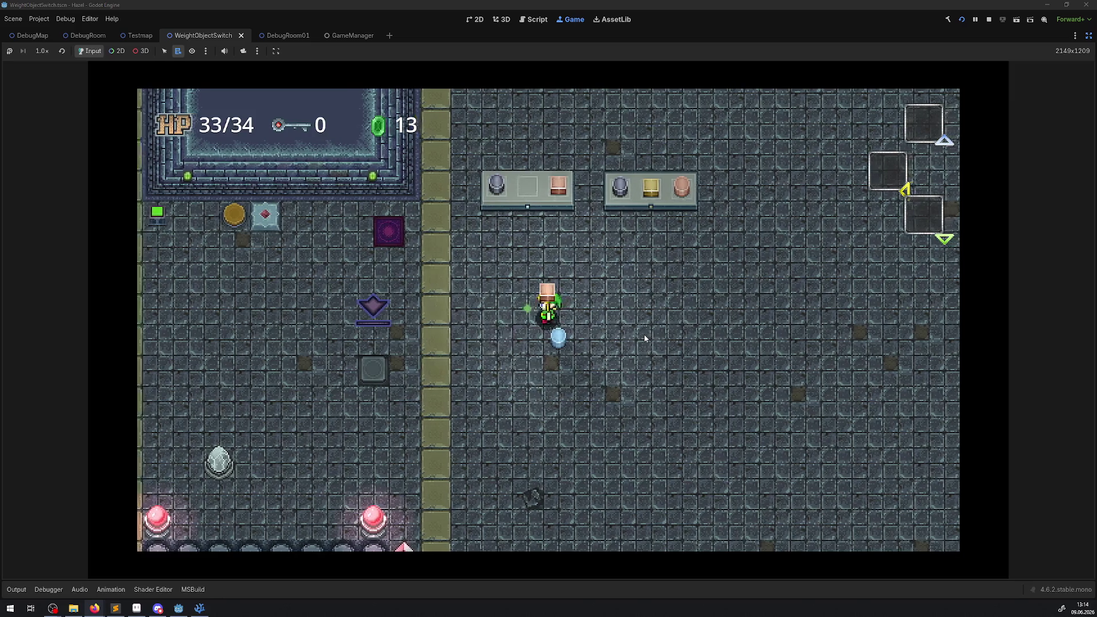
key(space)
key(Up)
key(space)
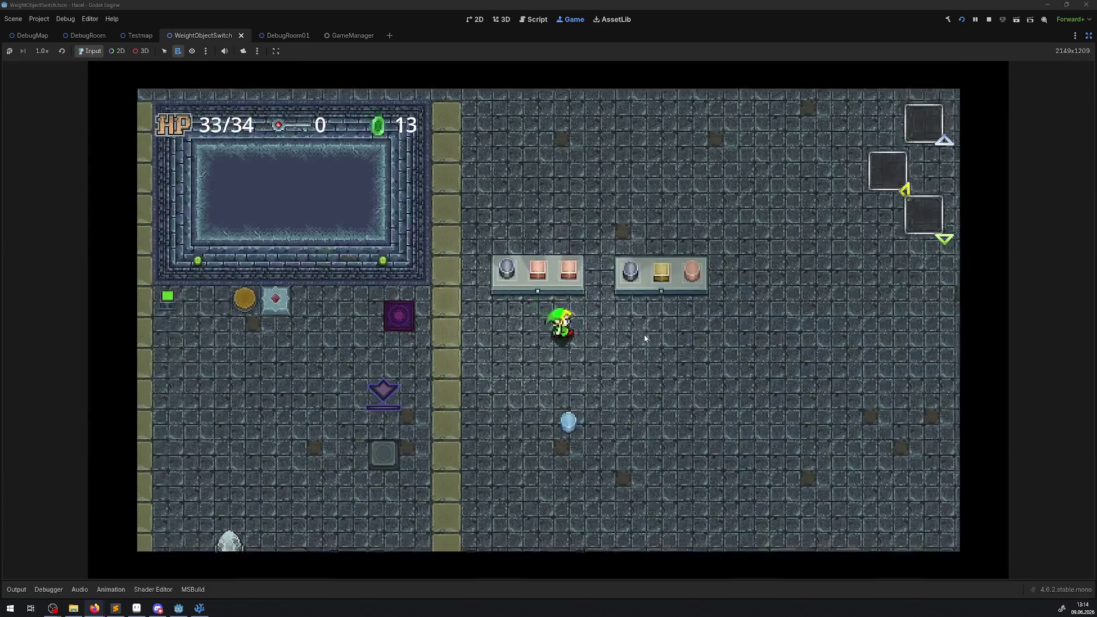
key(Down)
key(space)
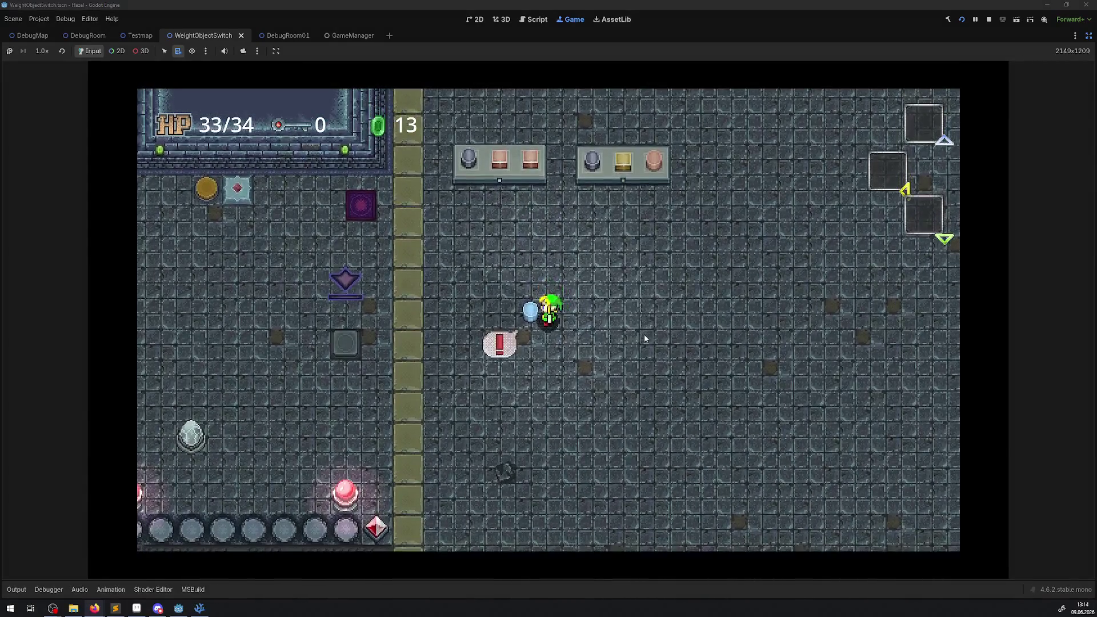
key(Up)
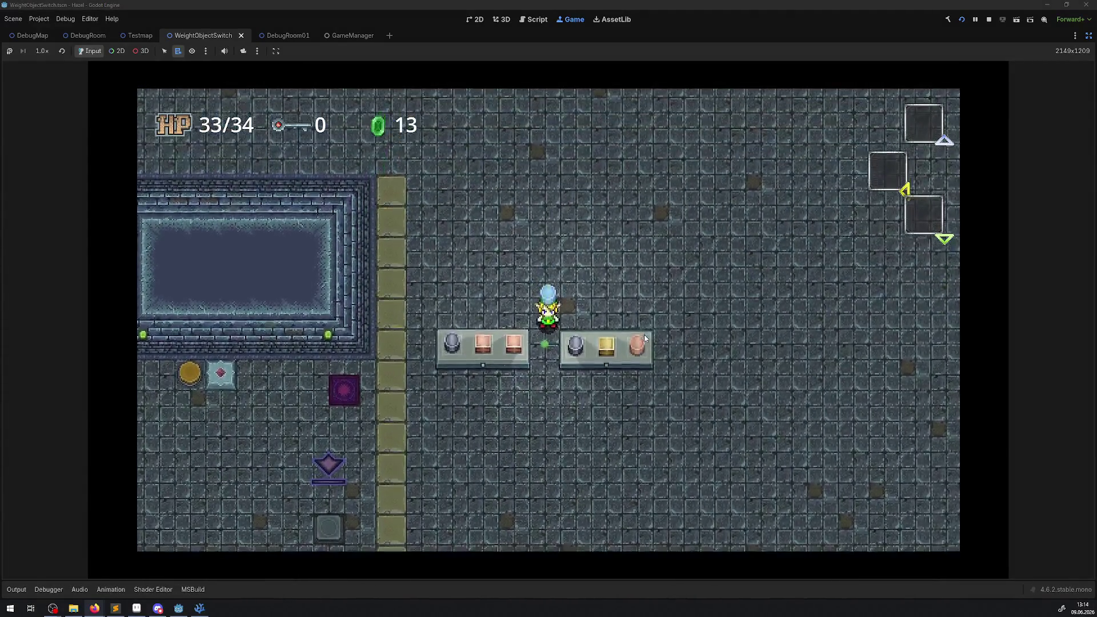
key(space)
Step: Carry the blue orb around the right pedestal, then move the pink block off to the floor
key(Right)
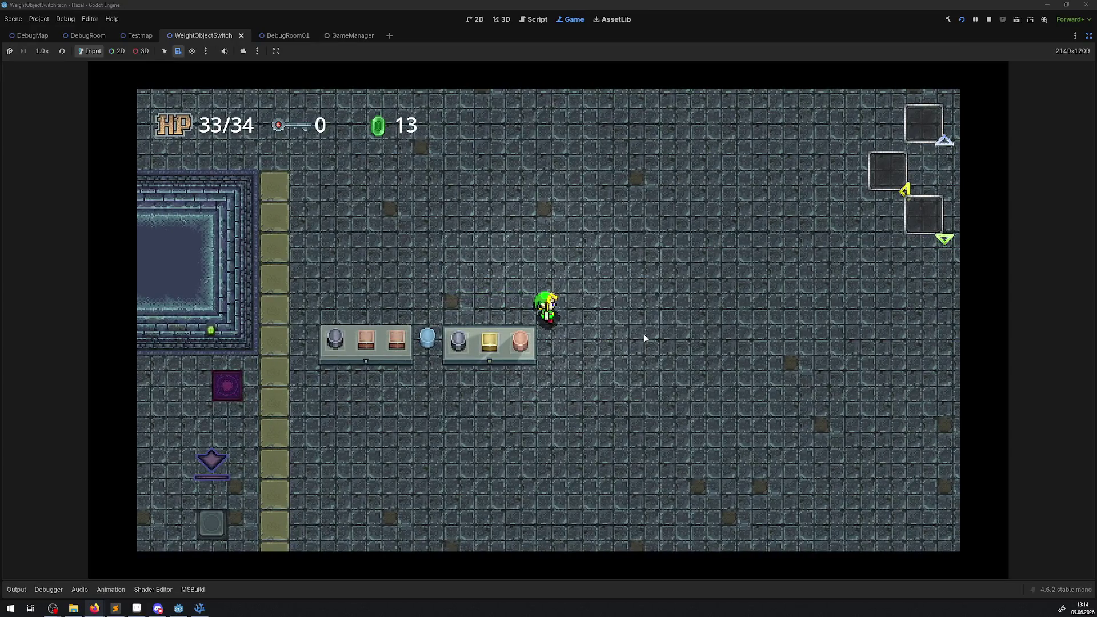
key(Down)
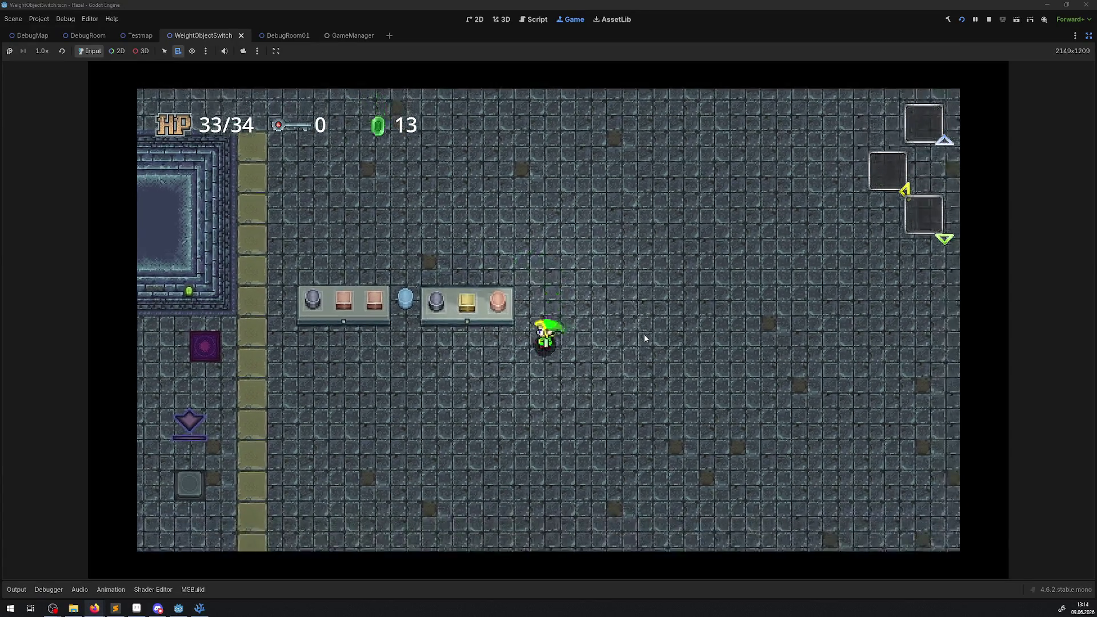
key(Left)
key(Up)
key(space)
key(Down)
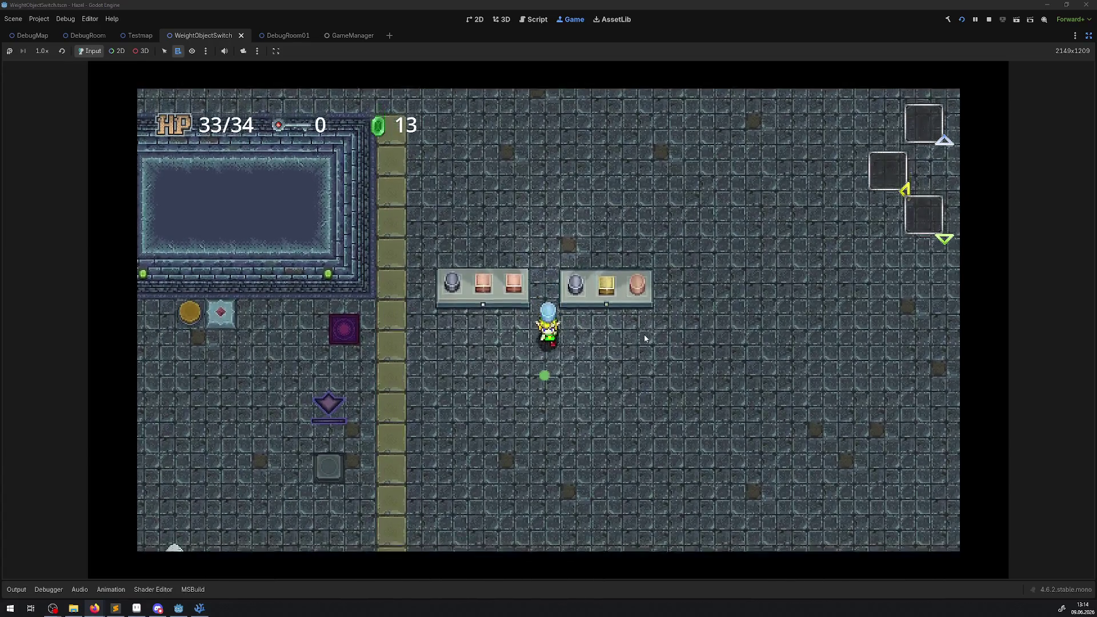
key(Right)
key(Up)
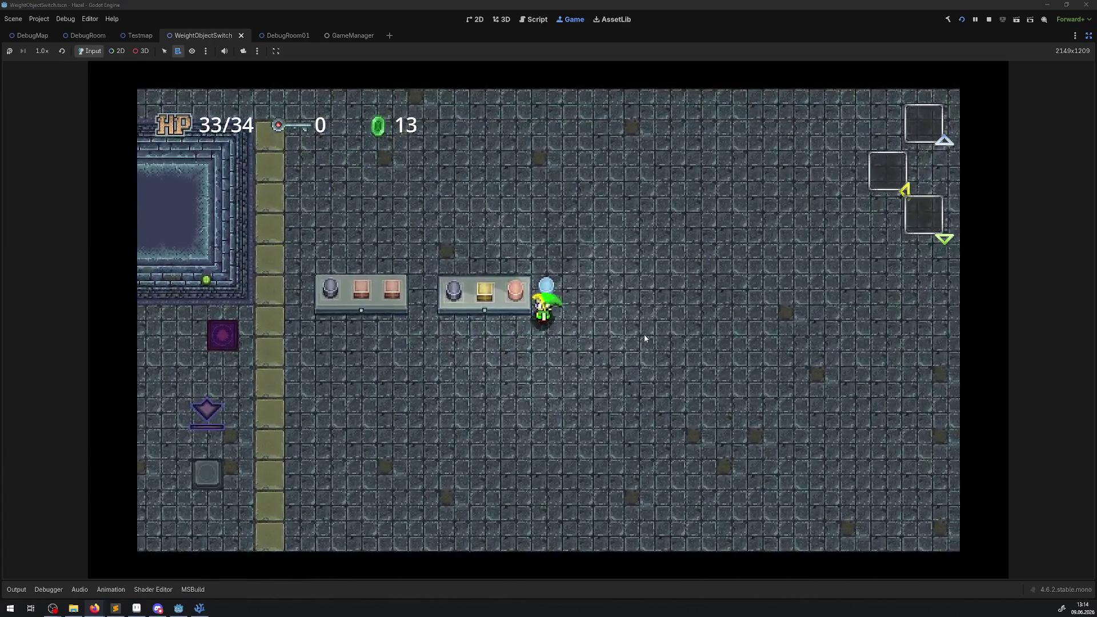
key(space)
key(Left)
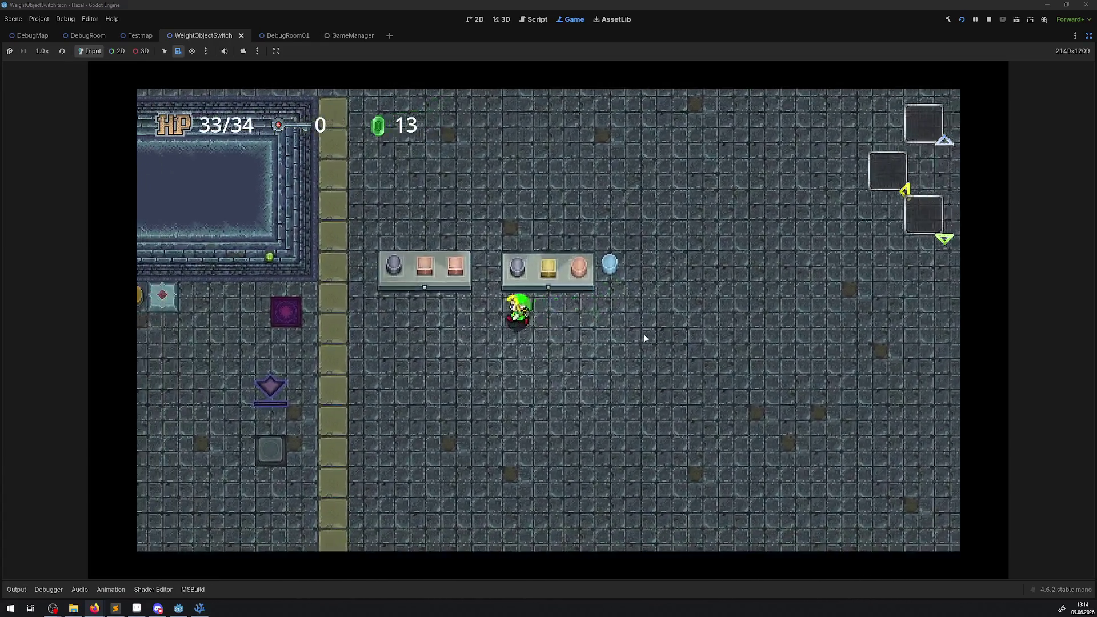
key(space)
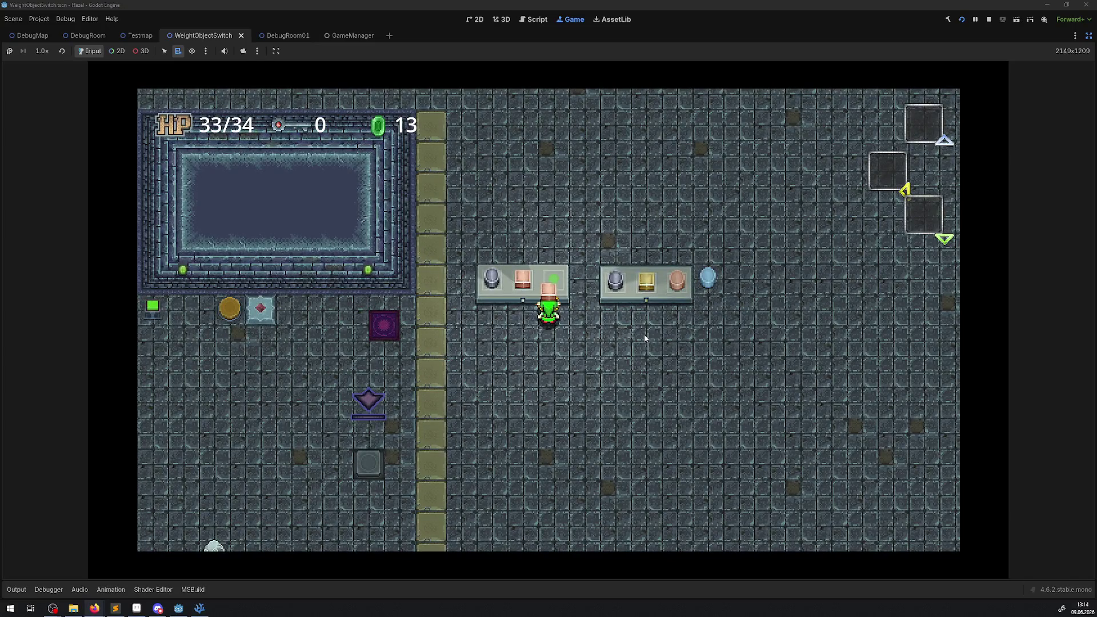
key(Right)
key(space)
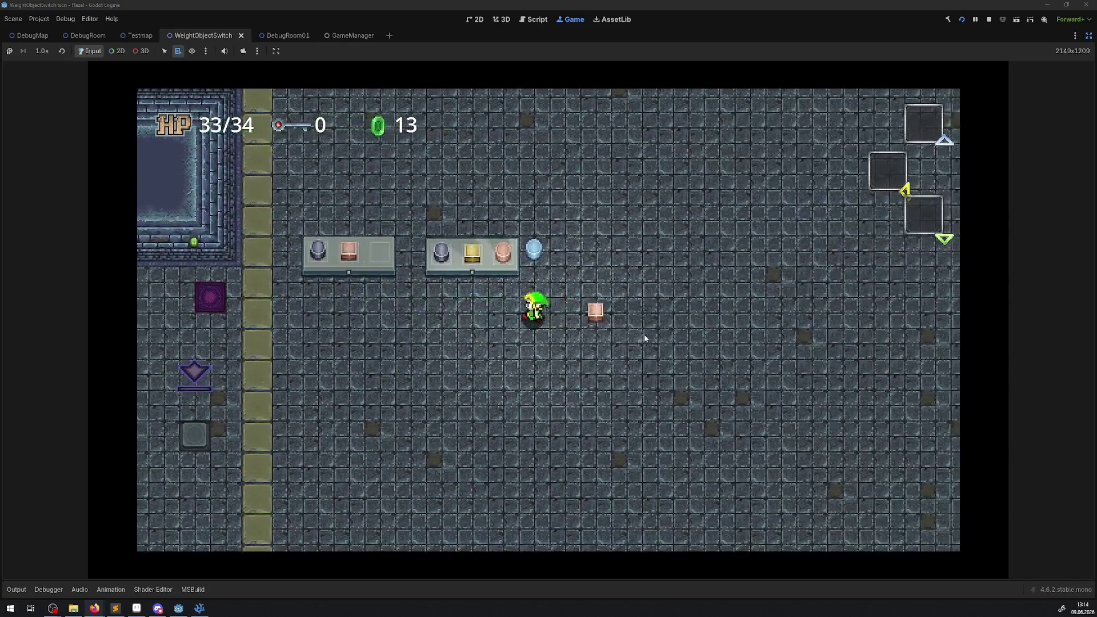
Step: Place the blue orb in the left pedestal's empty slot and stop the running game
key(space)
key(Left)
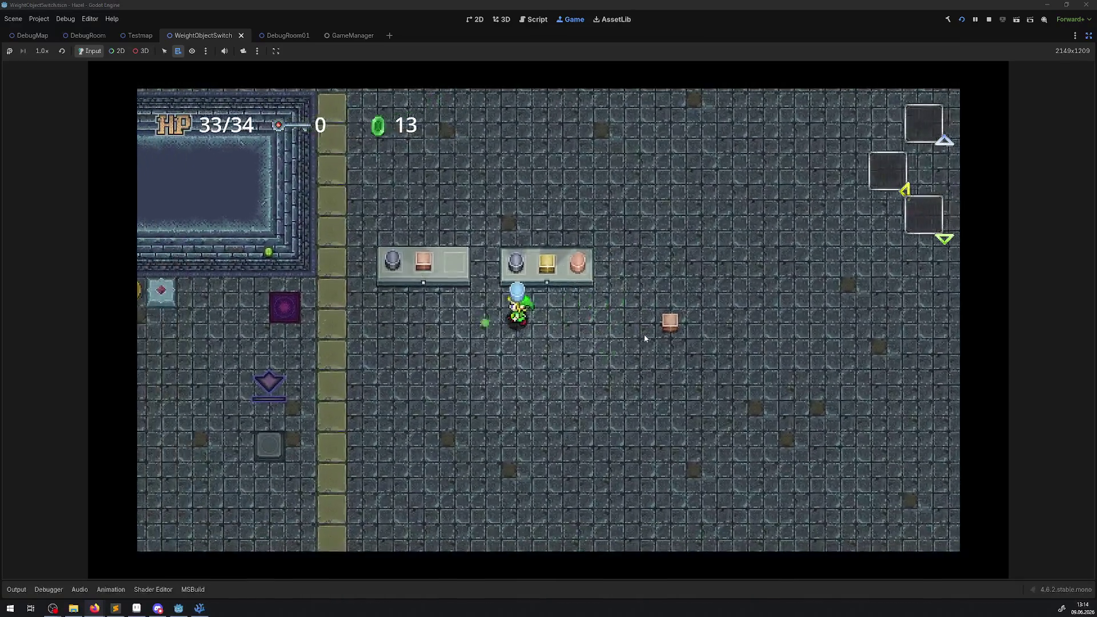
key(space)
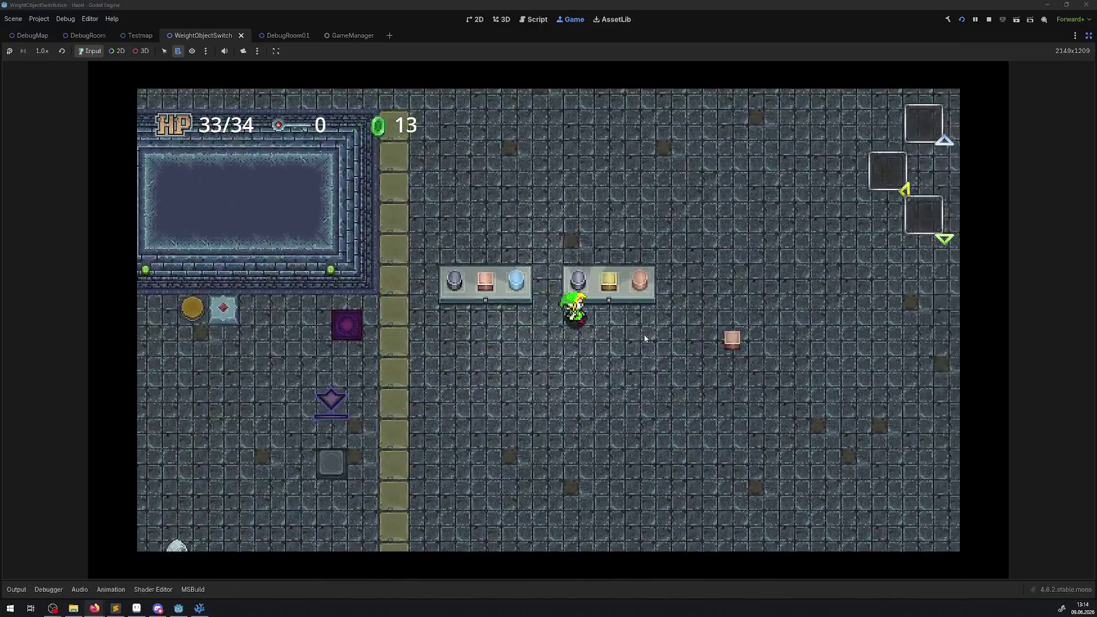
key(Right)
key(Down)
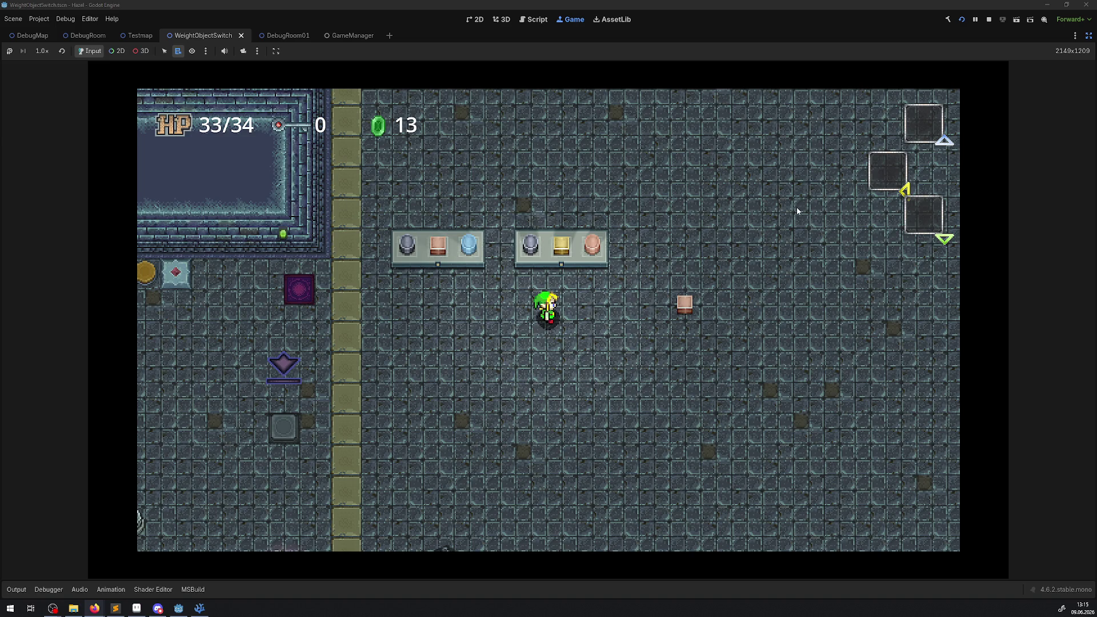
click(990, 19)
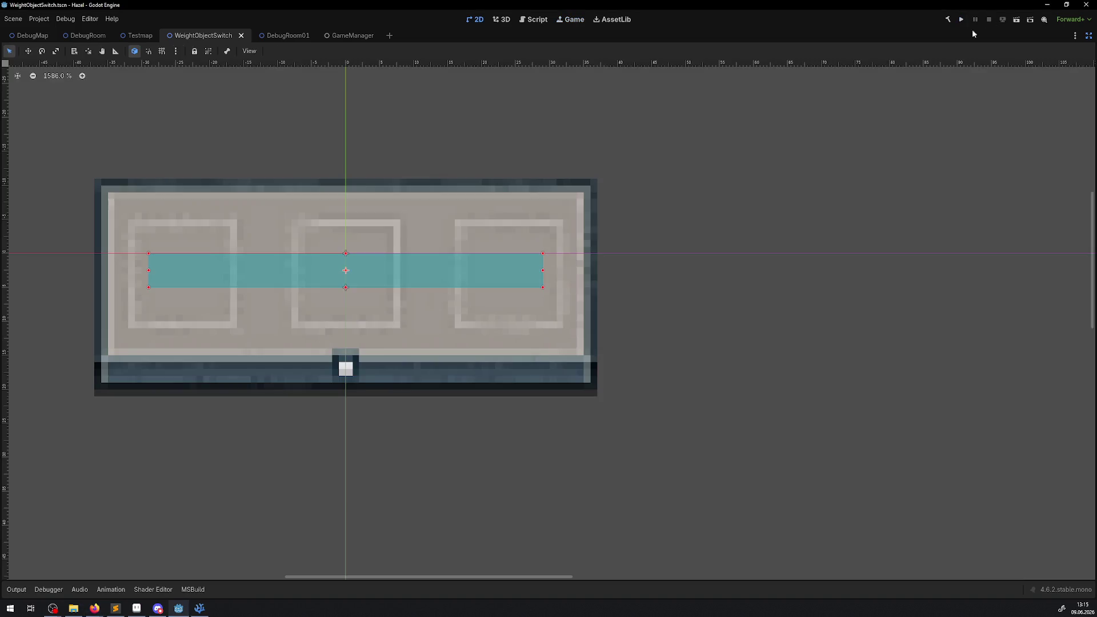
mouse_move(200, 610)
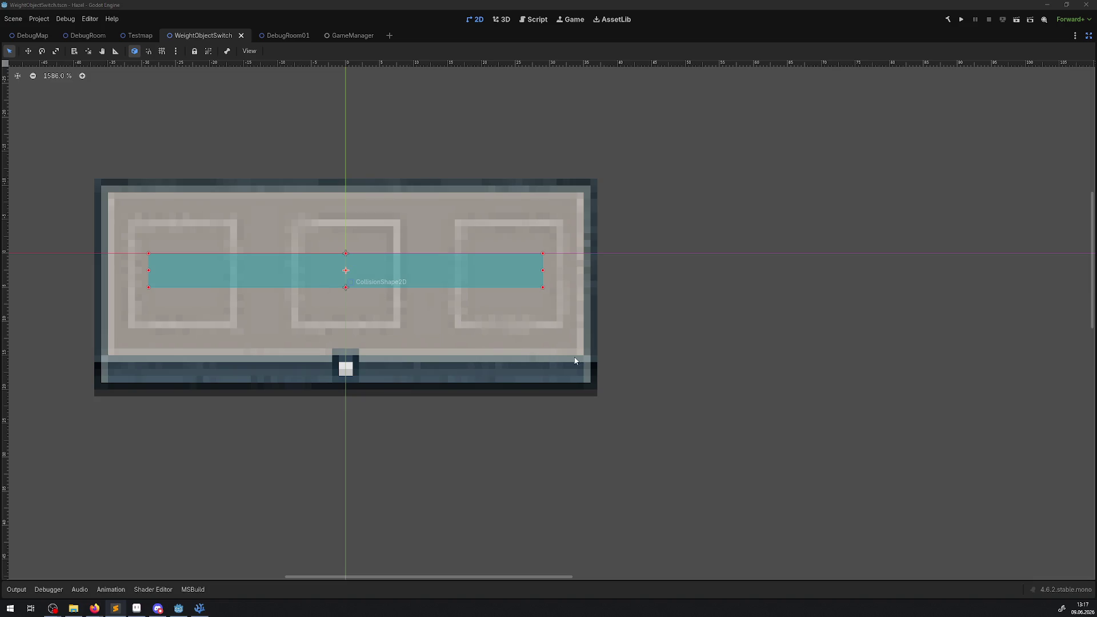
Step: In DebugRoom01, duplicate WeightObjectSwitch2 and move the copy further right in the room
click(1089, 36)
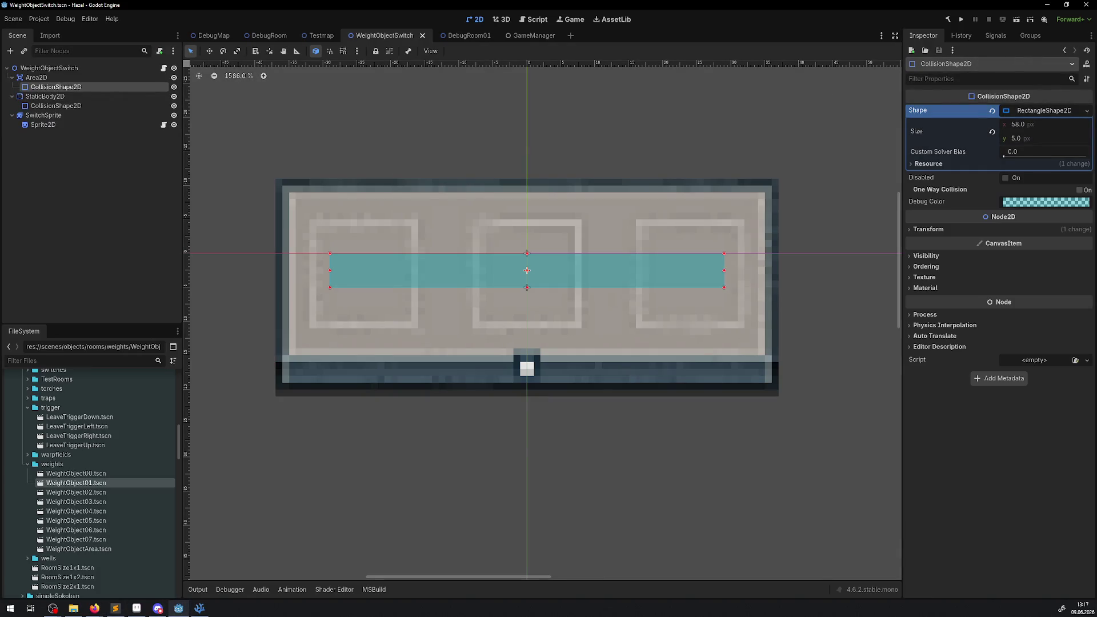
click(459, 35)
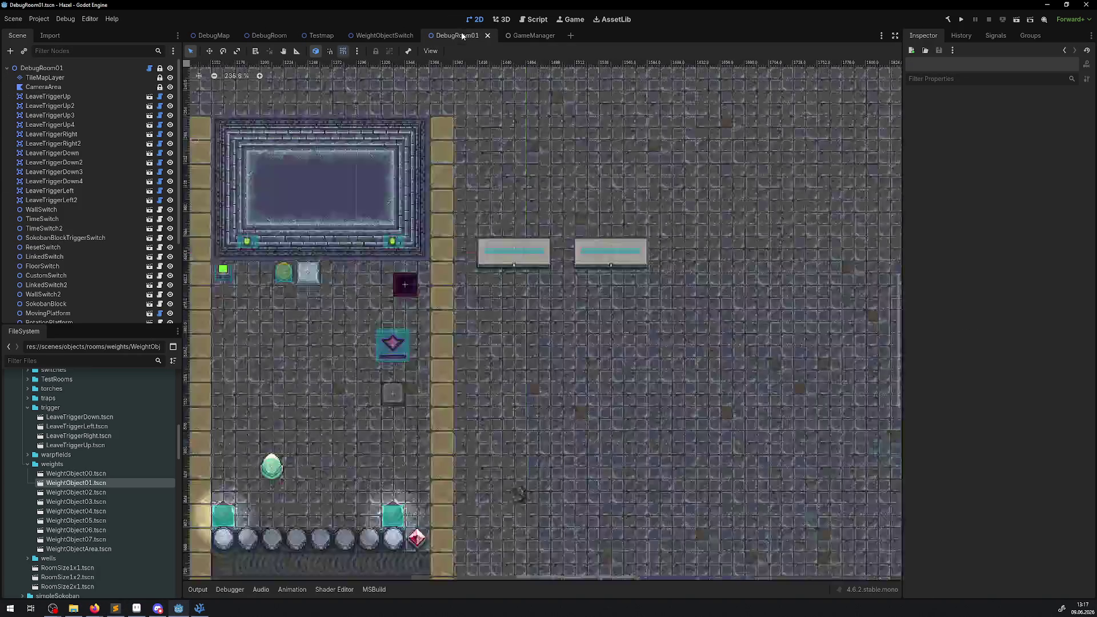
click(611, 251)
drag(612, 251, 426, 239)
right_click(83, 314)
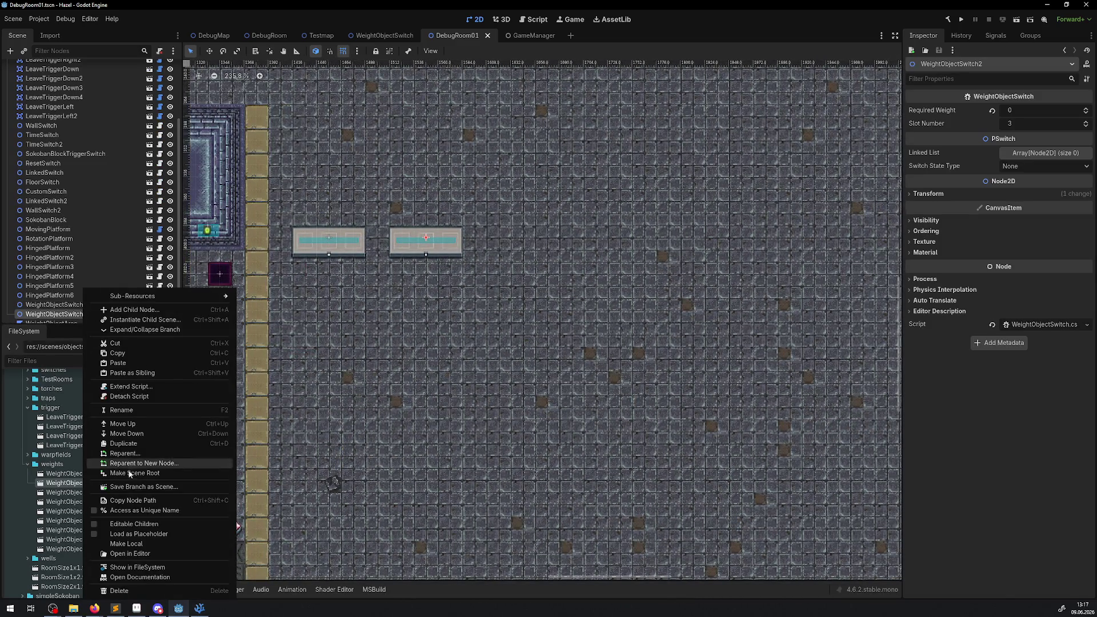
click(123, 443)
scroll(487, 235, up, 3)
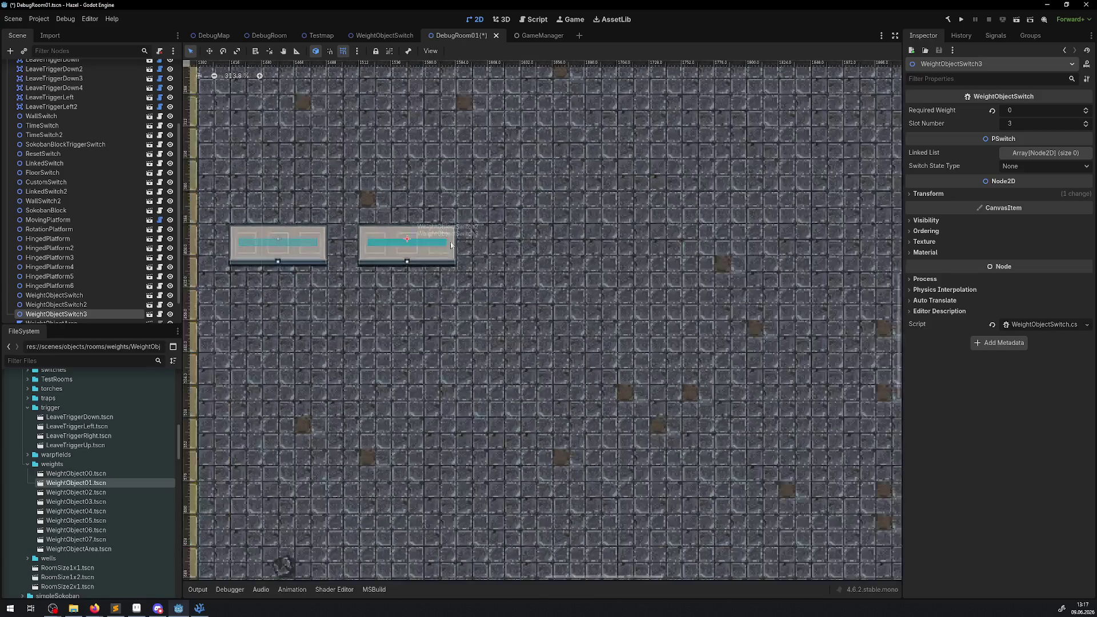
mouse_move(402, 254)
mouse_down()
mouse_move(553, 232)
mouse_move(374, 172)
mouse_move(374, 189)
mouse_move(523, 217)
mouse_move(564, 249)
mouse_move(563, 209)
mouse_move(581, 191)
mouse_move(432, 200)
mouse_move(468, 200)
mouse_move(548, 252)
mouse_move(546, 176)
mouse_move(372, 174)
mouse_move(382, 177)
mouse_up()
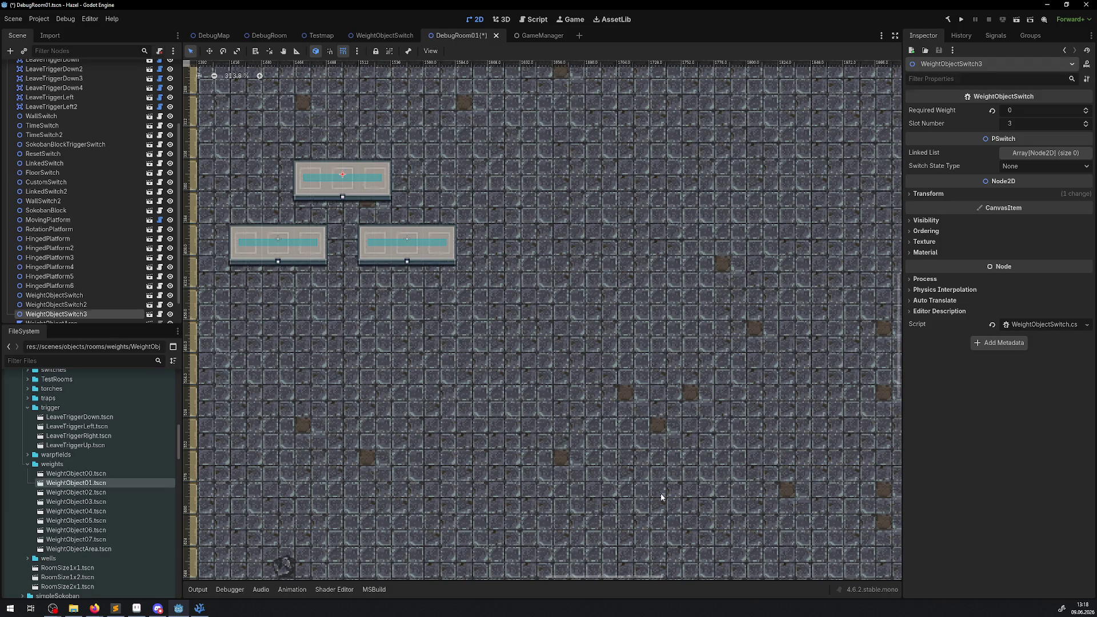
Step: Select WeightObjectArea's polygon and drag its top-right corner out to x 120
drag(662, 495, 408, 307)
click(654, 391)
mouse_move(654, 391)
mouse_down()
mouse_move(599, 349)
mouse_move(617, 370)
mouse_move(646, 369)
mouse_move(617, 366)
mouse_up()
drag(618, 303, 650, 303)
Step: Move the bottom corners to y 120 and delete the extra vertex, leaving a square
mouse_move(618, 433)
mouse_down()
mouse_move(650, 440)
mouse_move(650, 466)
mouse_up()
drag(488, 435, 488, 465)
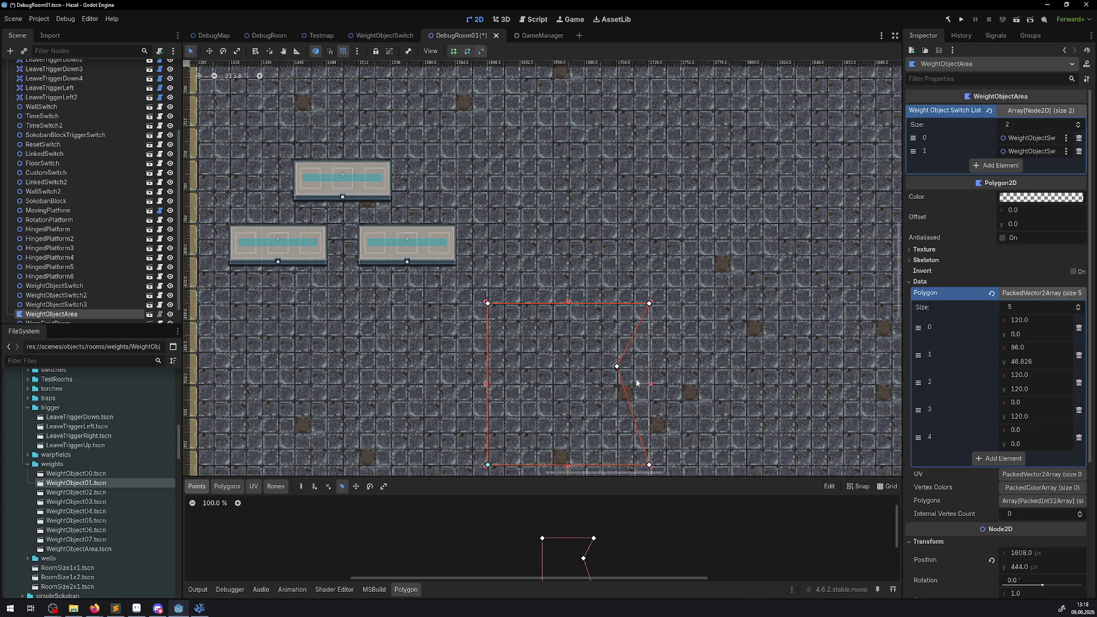
right_click(618, 367)
Step: Add WeightObjectSwitch3 as a third switch in WeightObjectArea's list, then save and run
click(1019, 165)
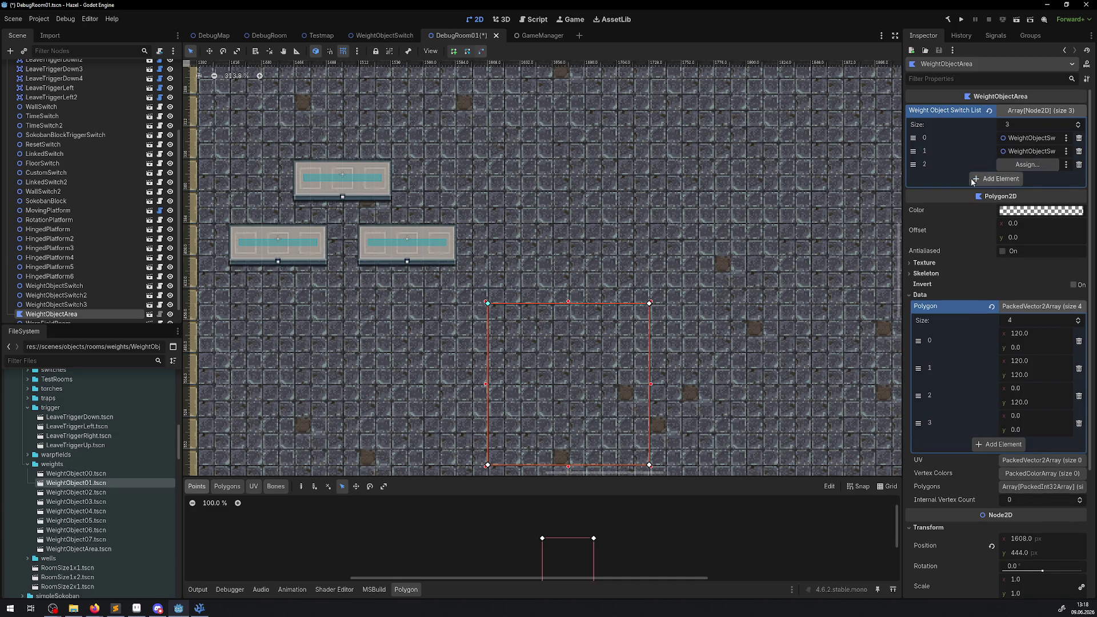
click(1027, 164)
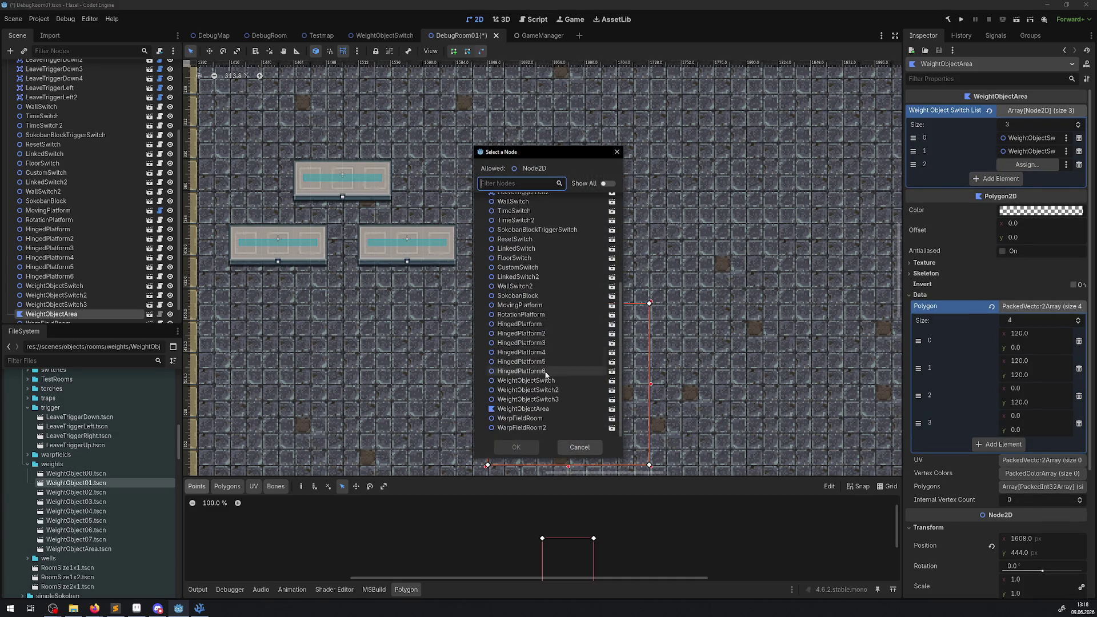
click(548, 400)
click(536, 447)
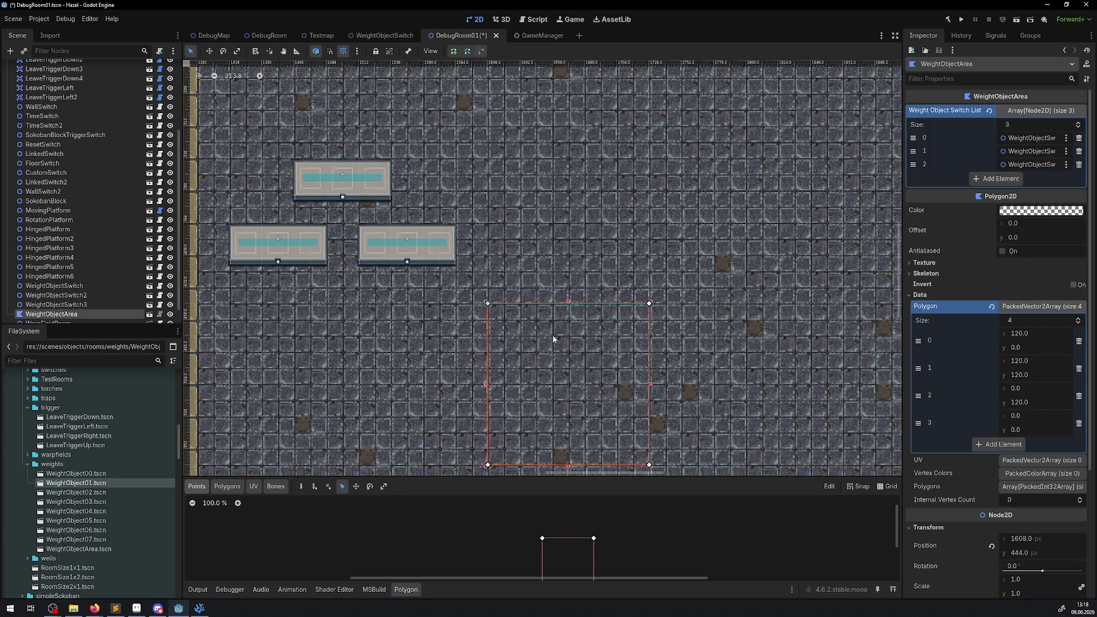
key(F5)
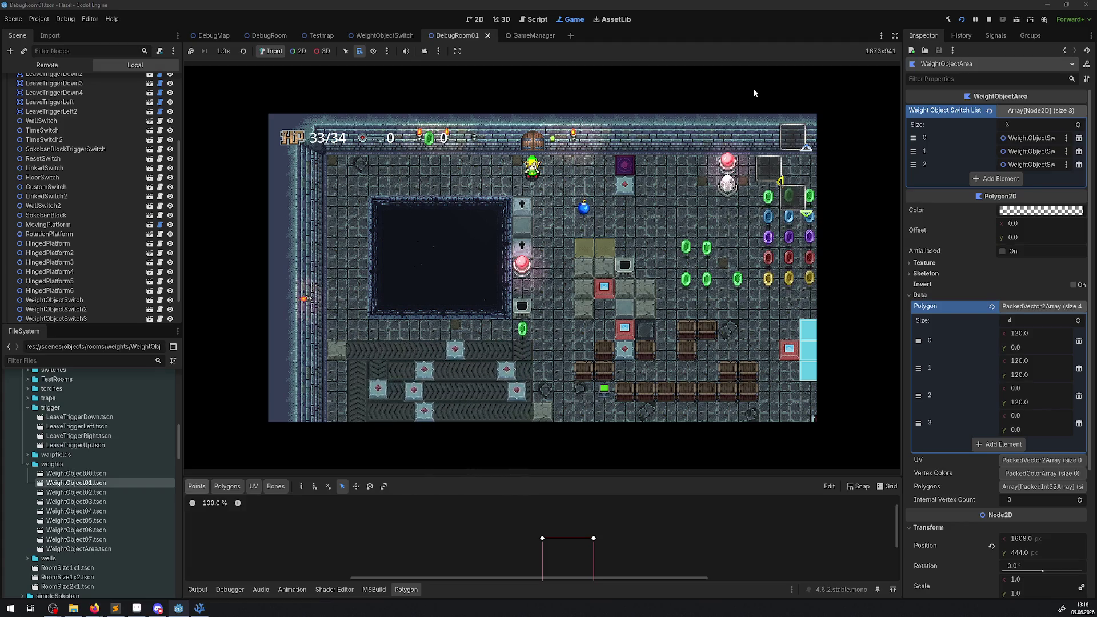
Step: Collect rupees, warp into the weight-table room, then hide side docks and show the Output log
key(Right)
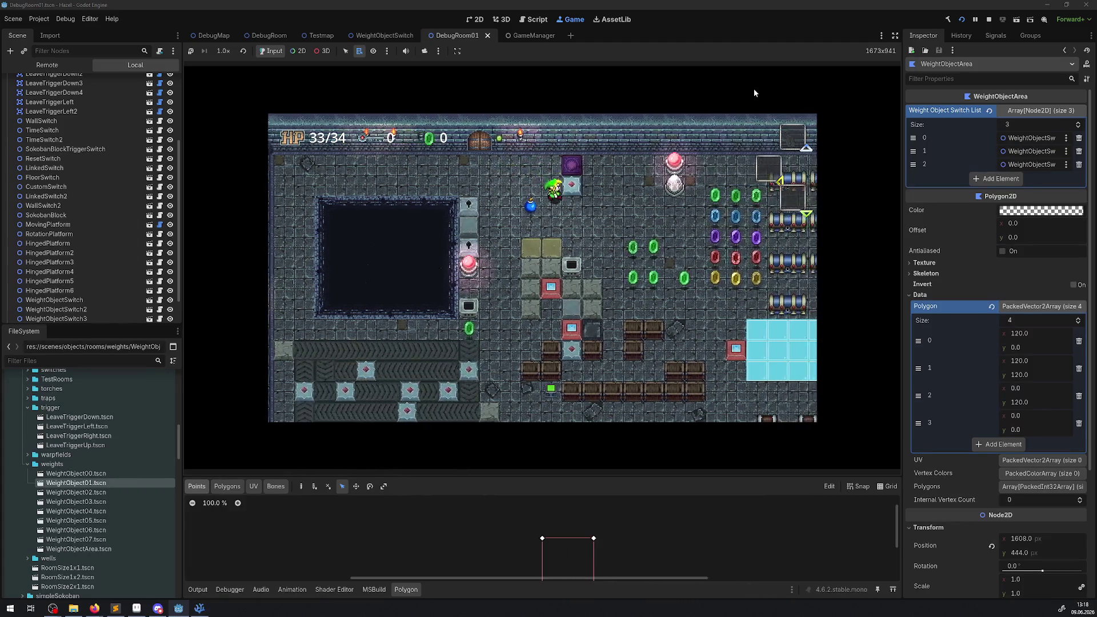
key(Right)
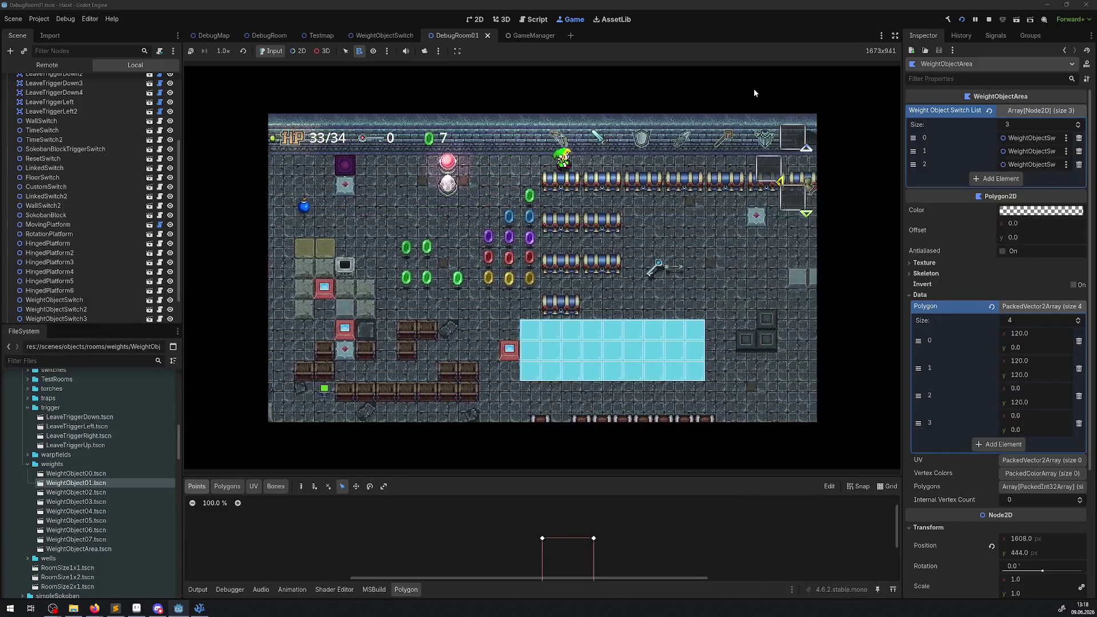
key(Right)
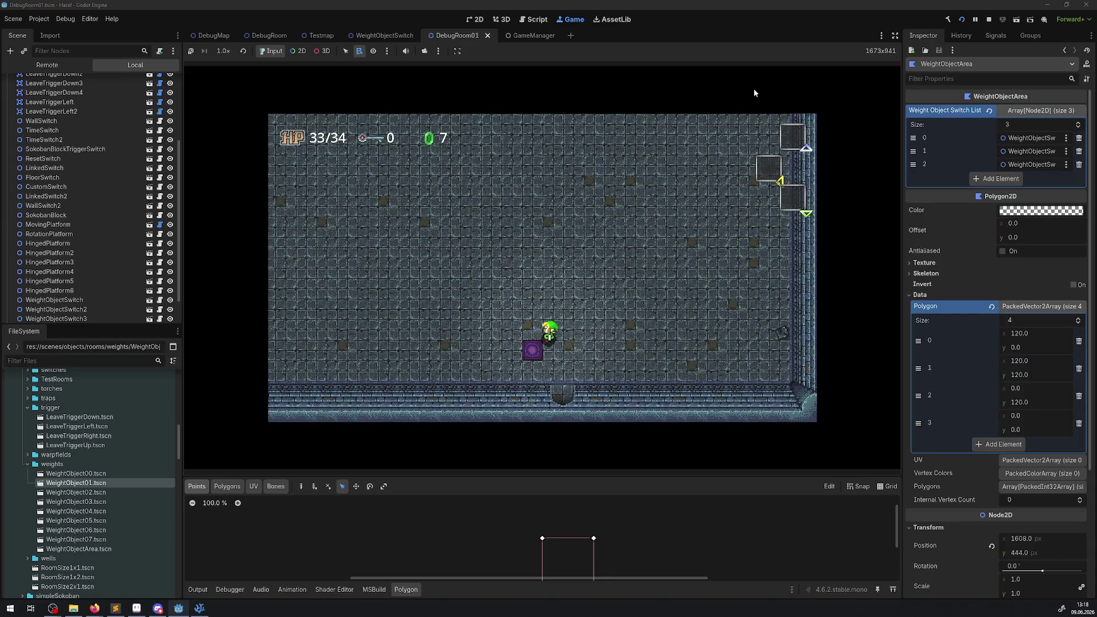
key(Down)
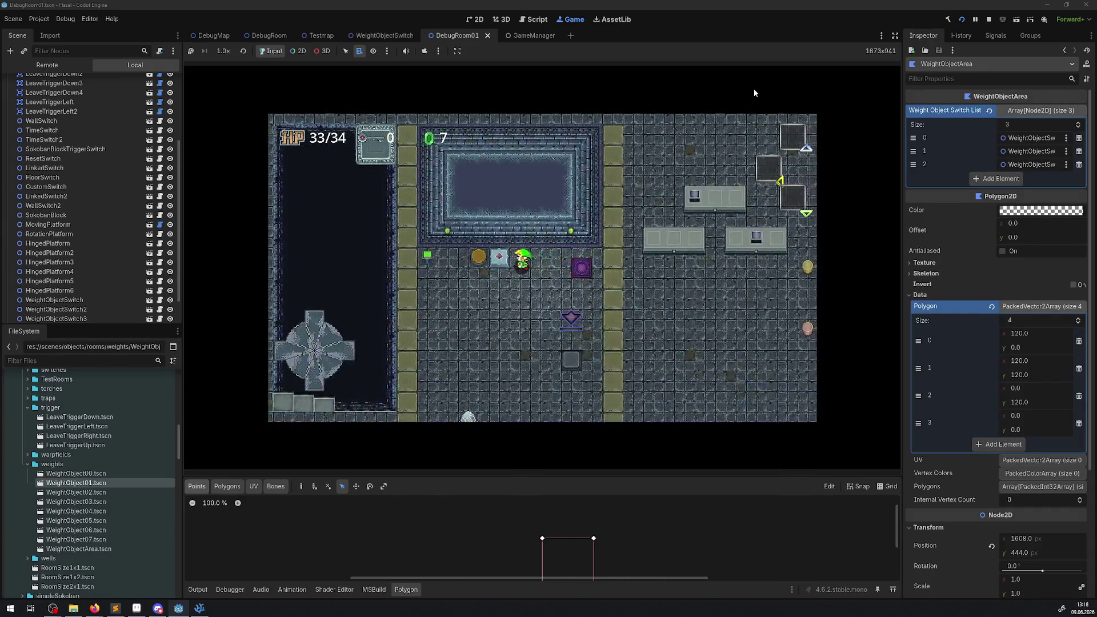
key(Right)
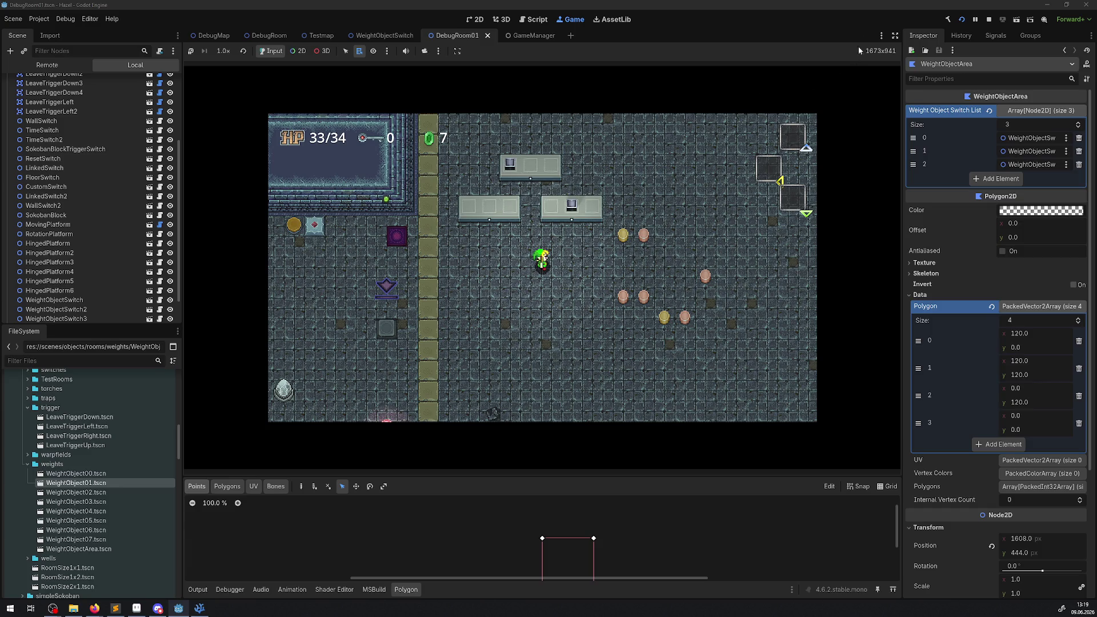
click(895, 35)
click(18, 589)
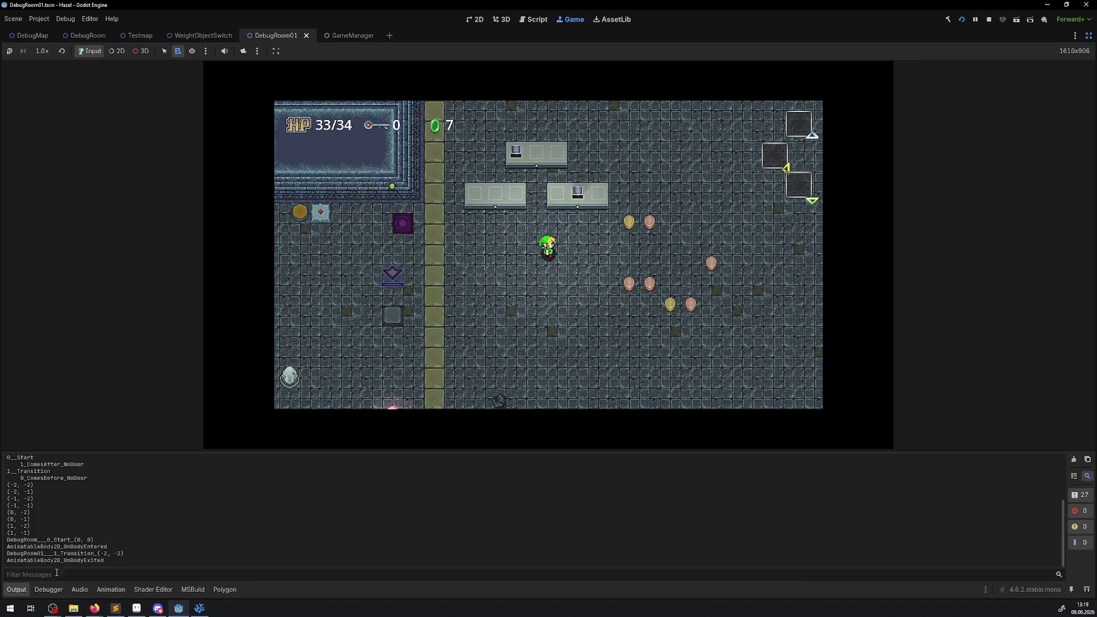
Step: Collapse the Output panel to enlarge the game, then carry two yellow pots onto a table
click(15, 593)
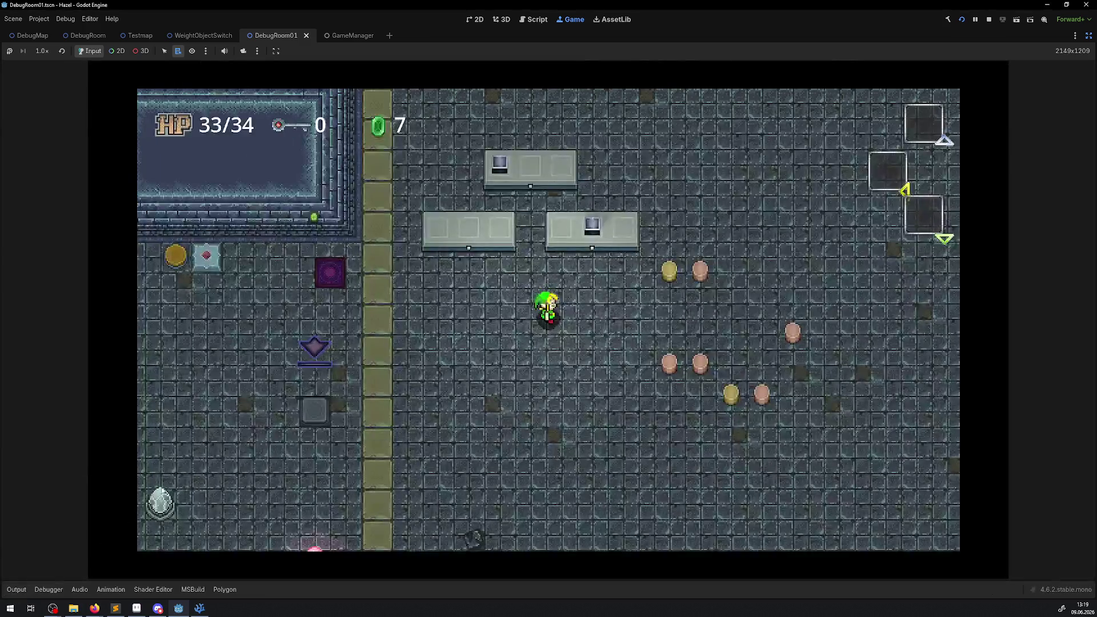
key(Right)
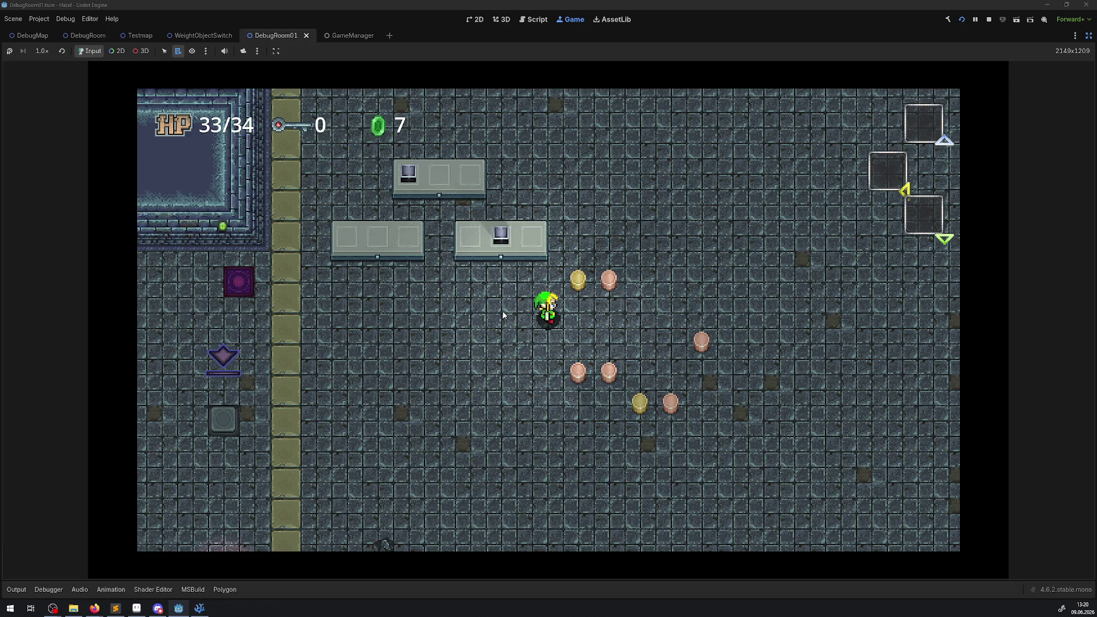
key(Right)
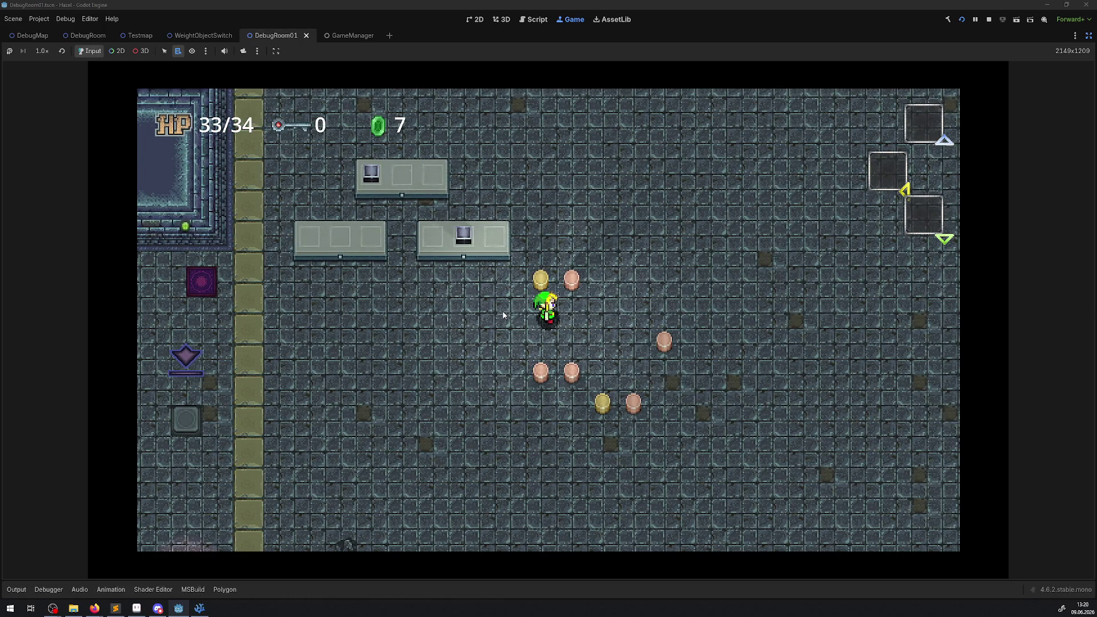
key(Left)
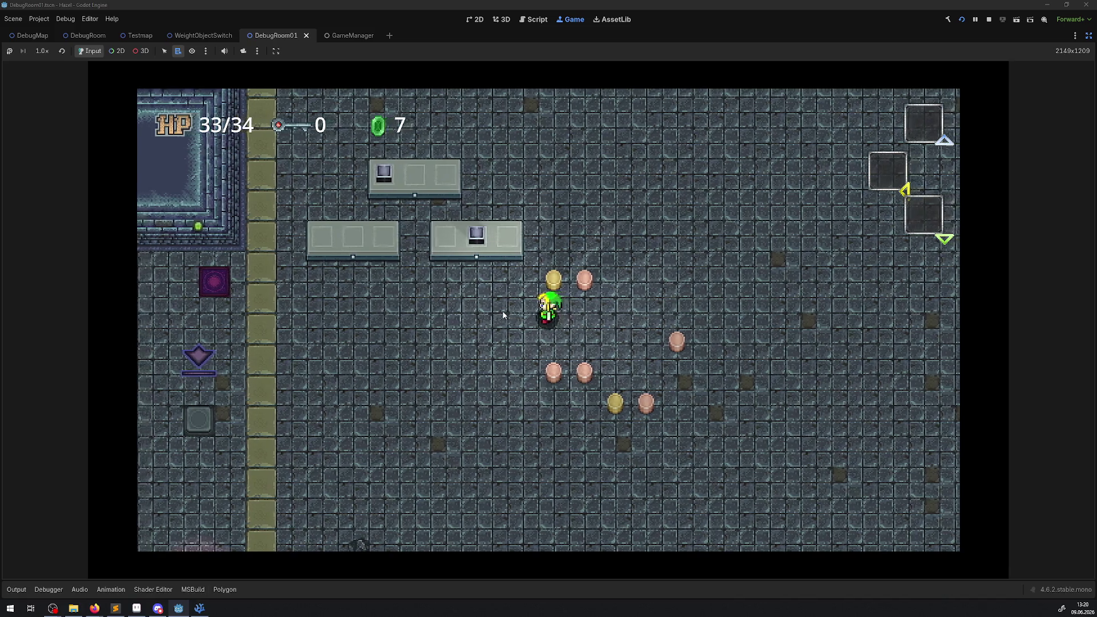
key(Up)
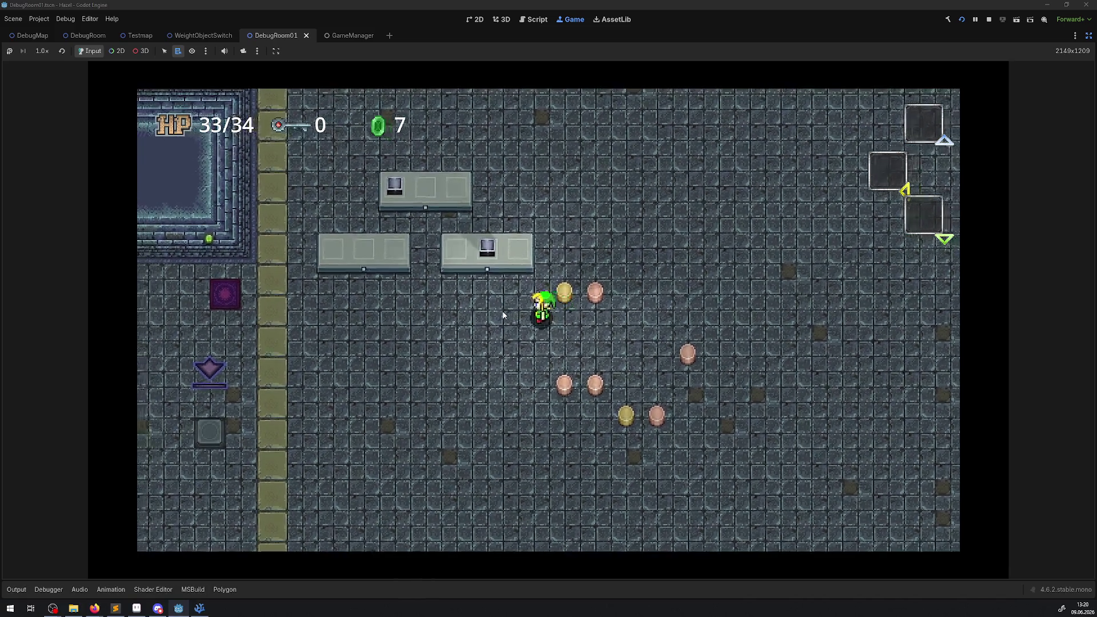
key(space)
key(Down)
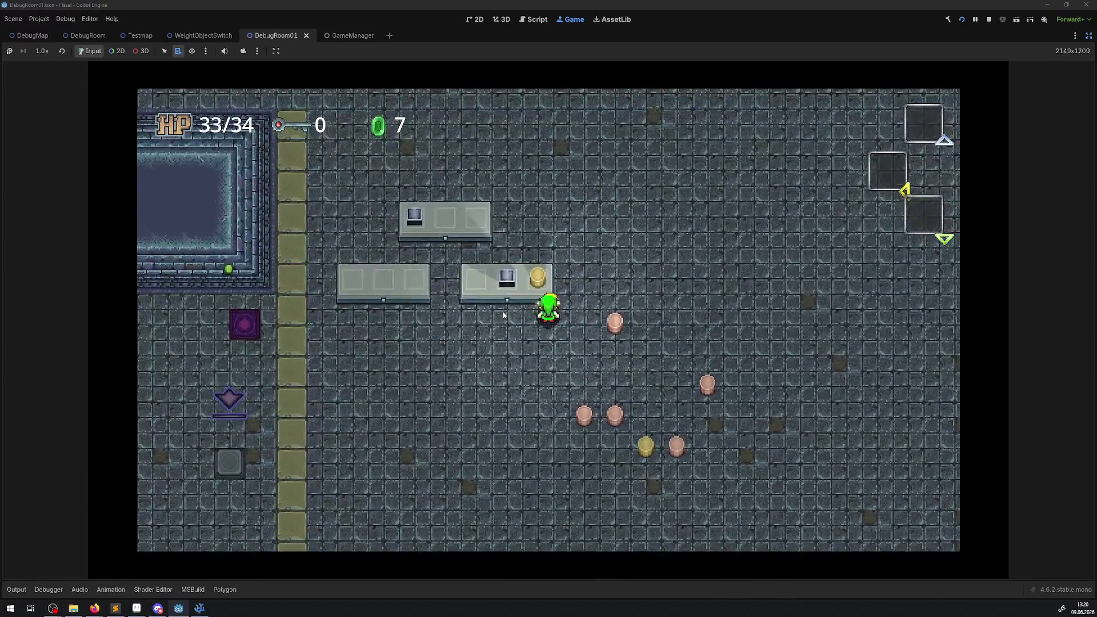
key(Right)
key(space)
key(Left)
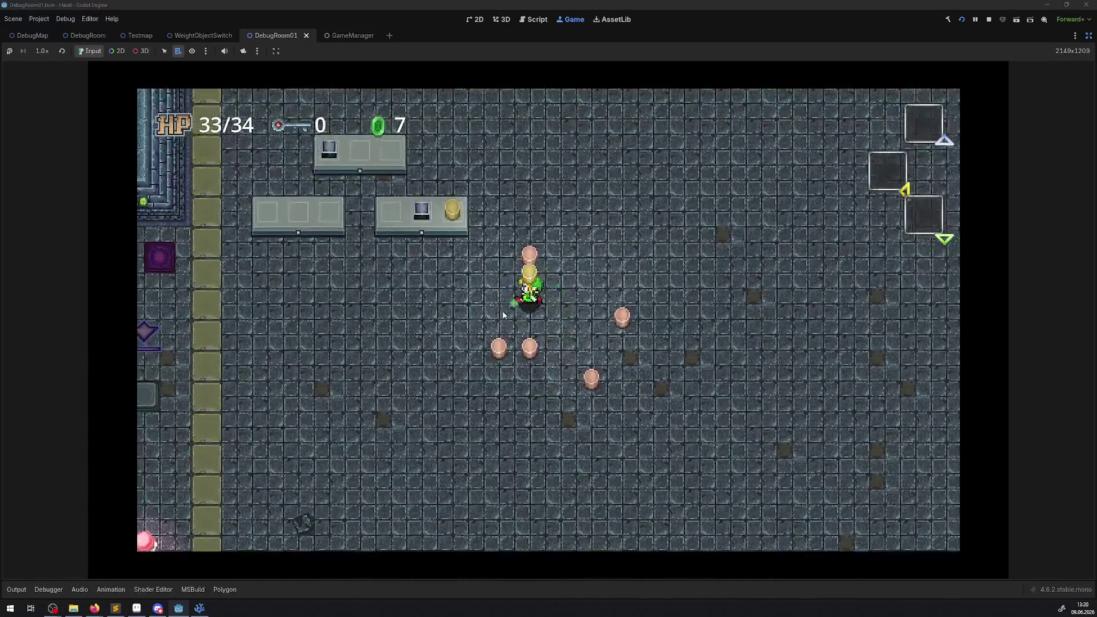
key(Up)
key(space)
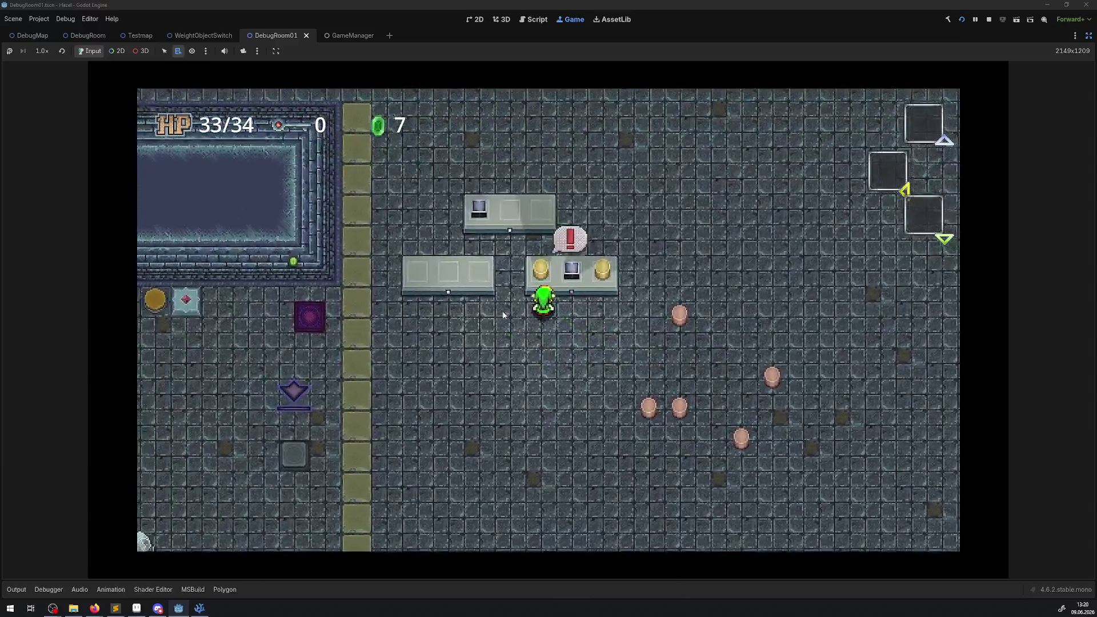
Step: Rearrange a yellow pot onto the left table and put a pink pot on the upper table's right slot
key(space)
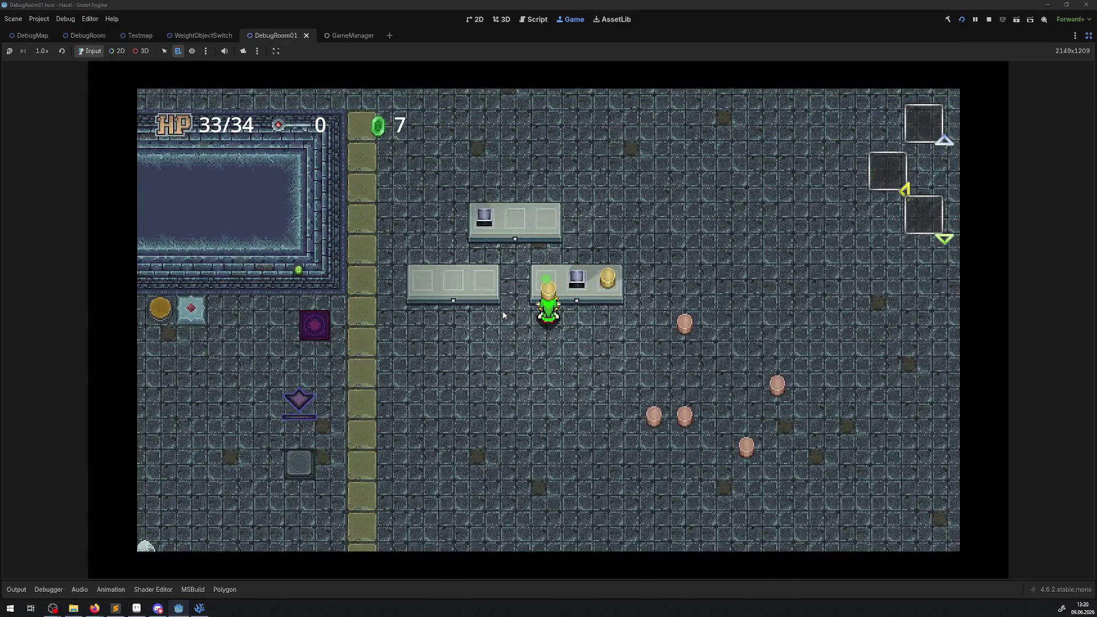
key(Down)
key(space)
key(Right)
key(space)
key(Left)
key(Up)
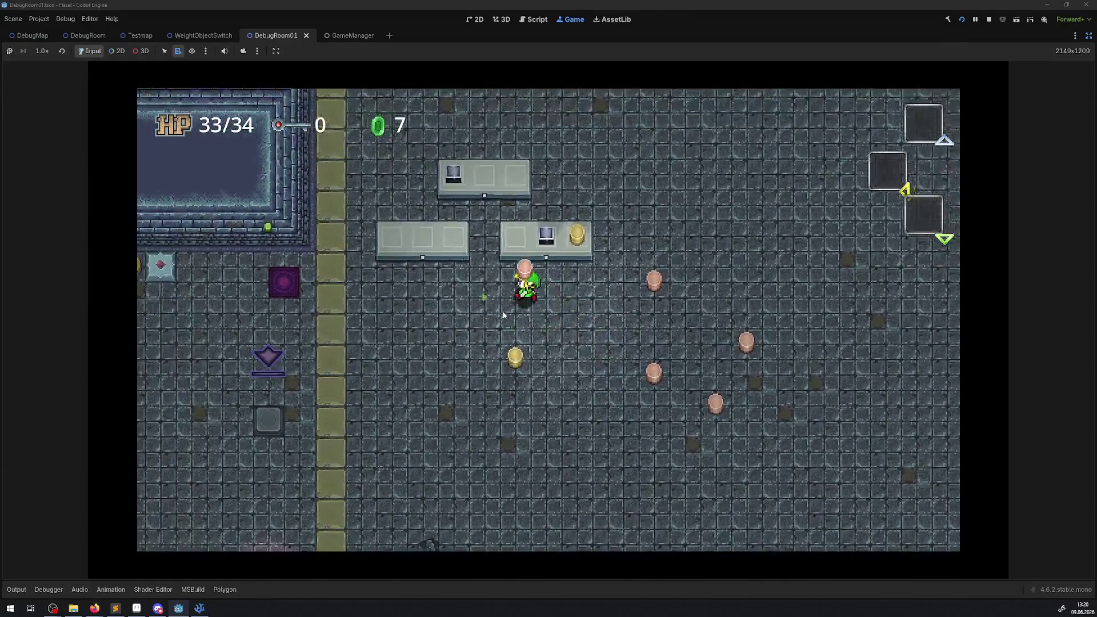
key(space)
key(Down)
key(space)
key(Up)
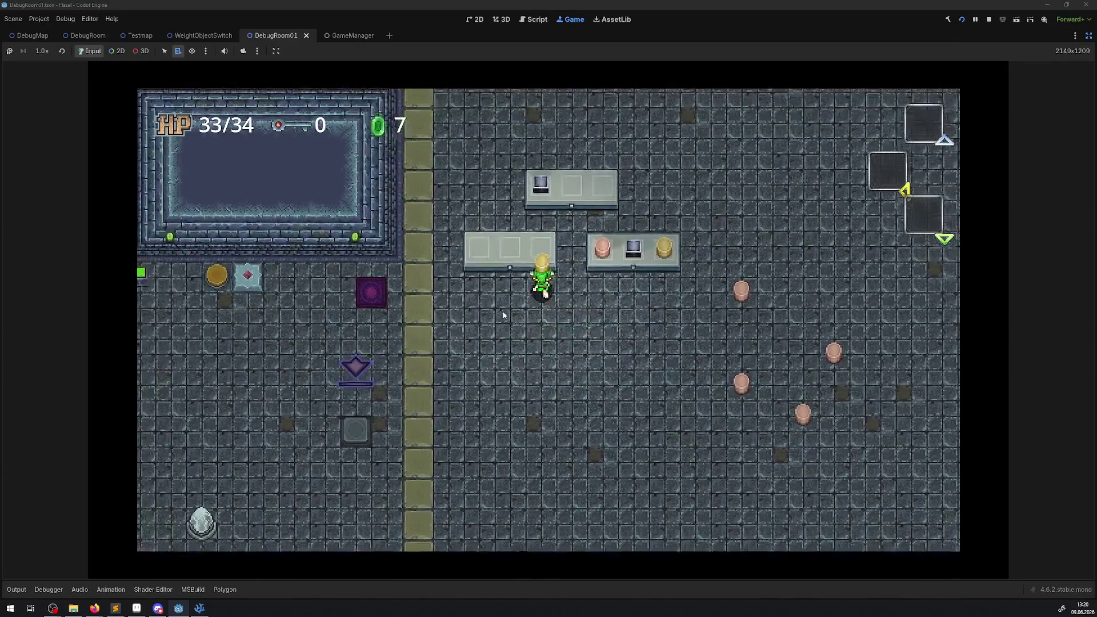
key(space)
key(Right)
key(Right)
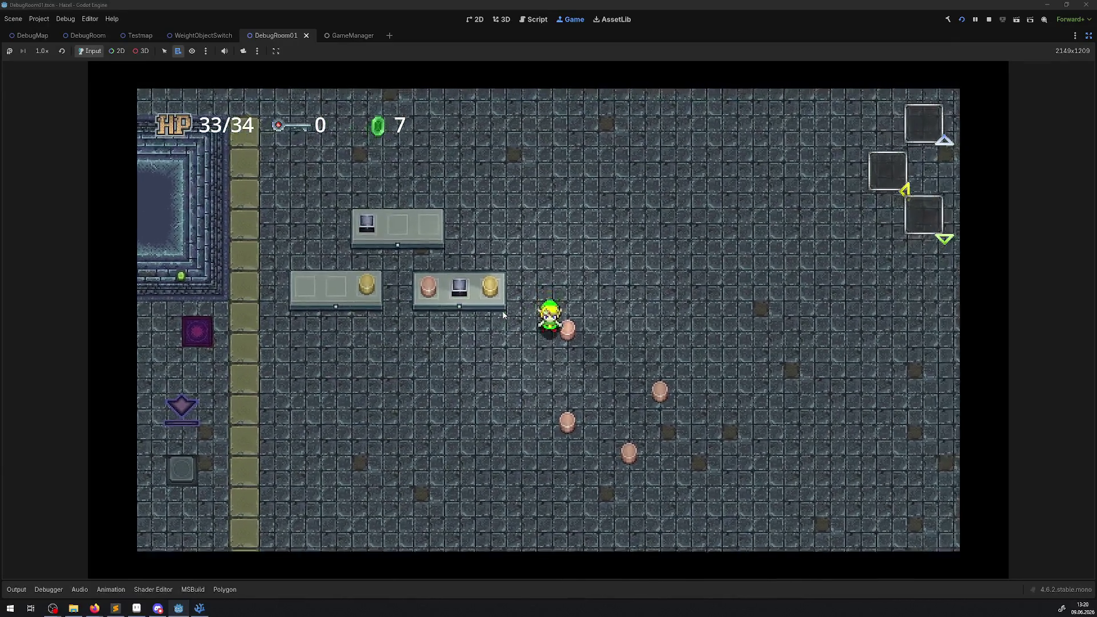
key(space)
key(Left)
key(space)
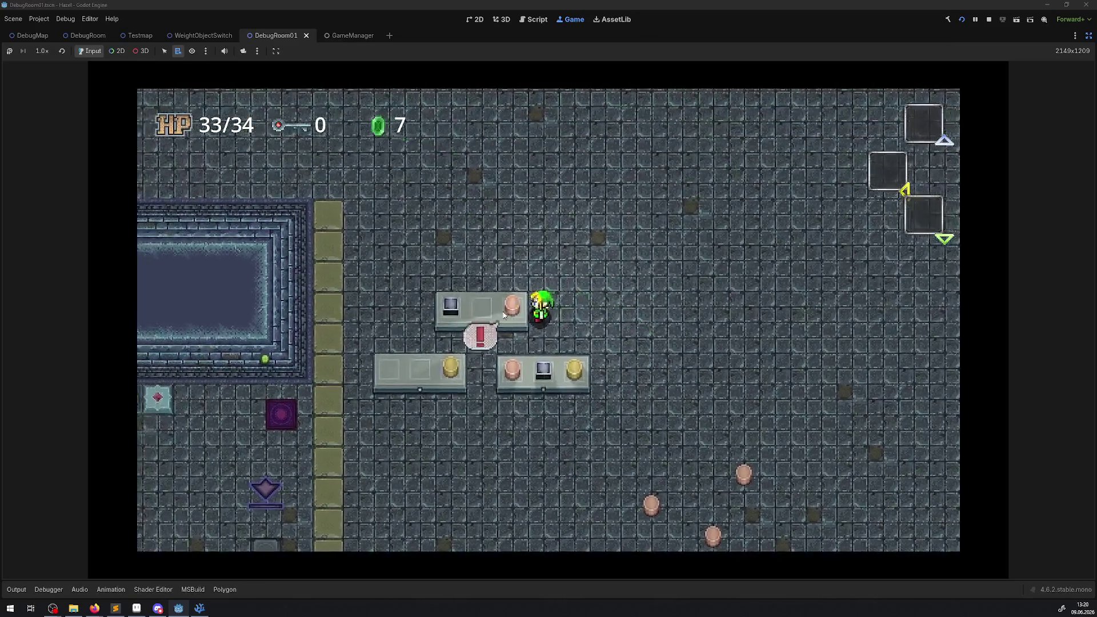
key(Down)
Step: Place floor pink pots on the upper table's middle slot and the left table's middle slot
key(Right)
key(Down)
key(space)
key(Up)
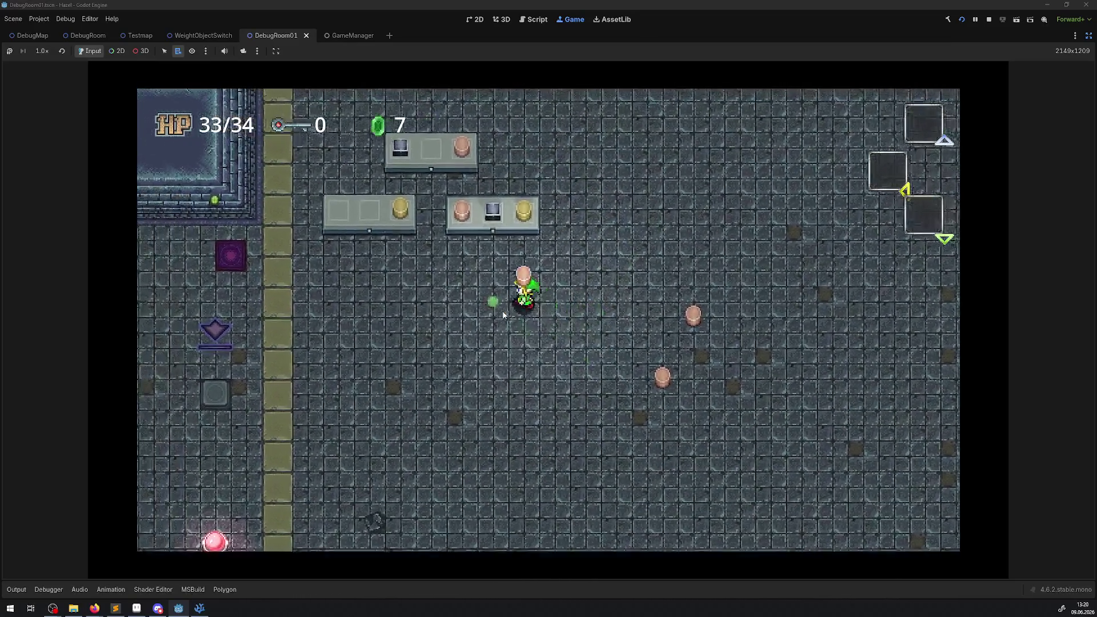
key(Left)
key(space)
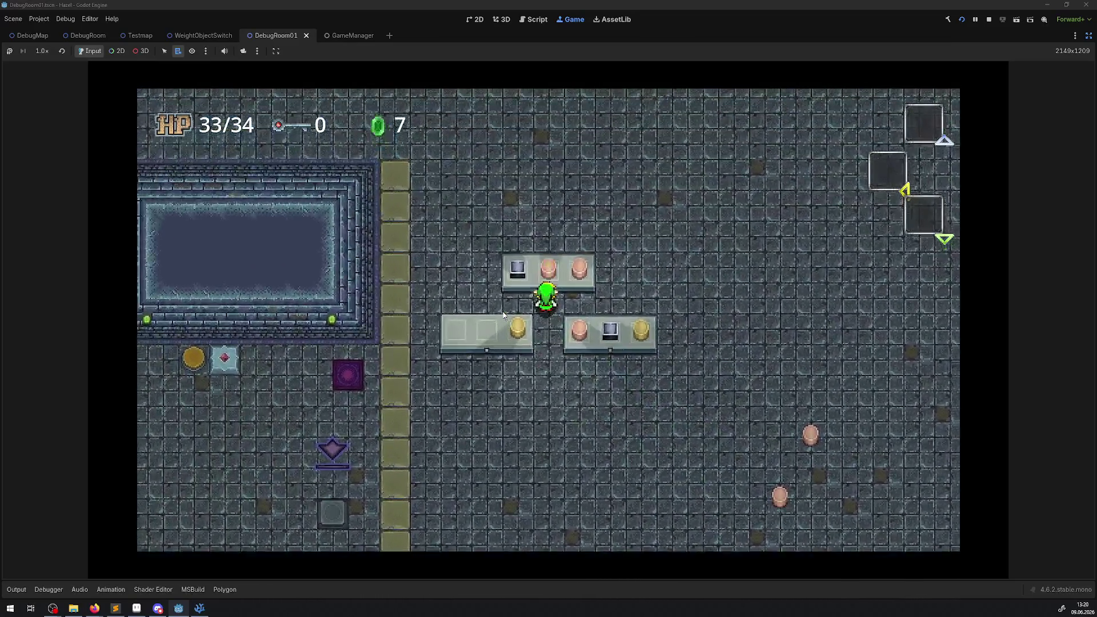
key(Down)
key(Right)
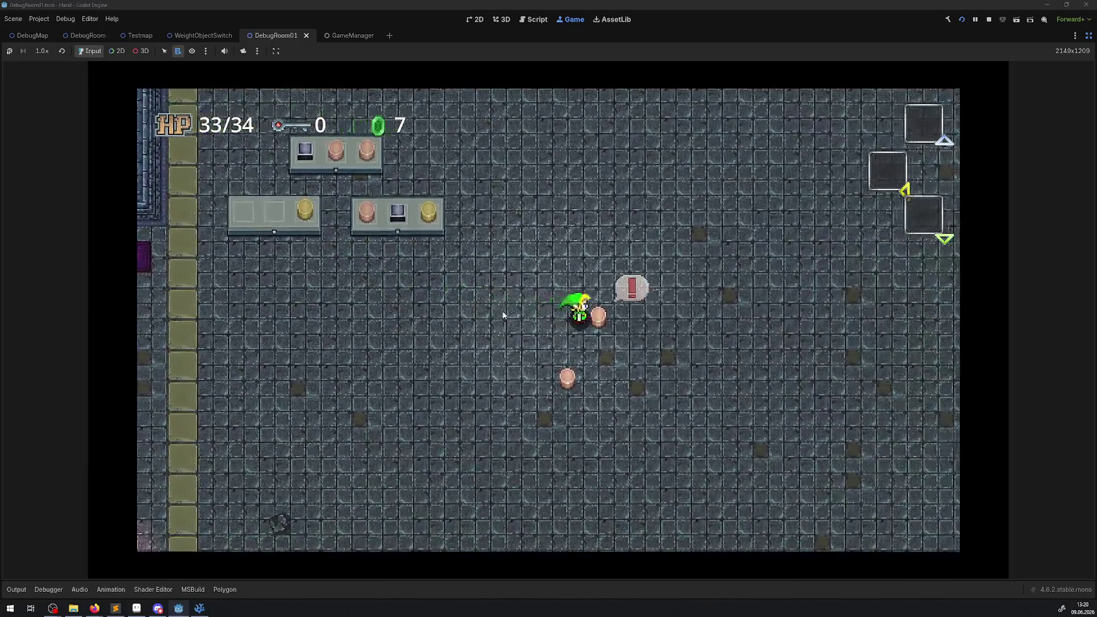
key(space)
key(Left)
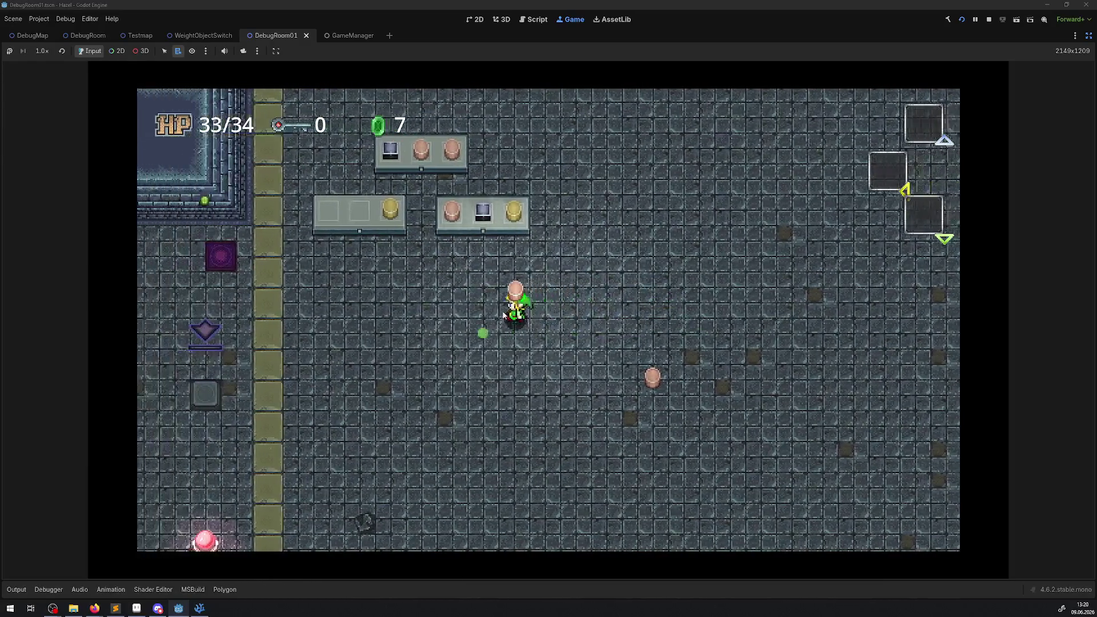
key(Up)
key(space)
Step: Put the last pink pot in the left table's first slot, then lift the gold pot
key(Down)
key(Right)
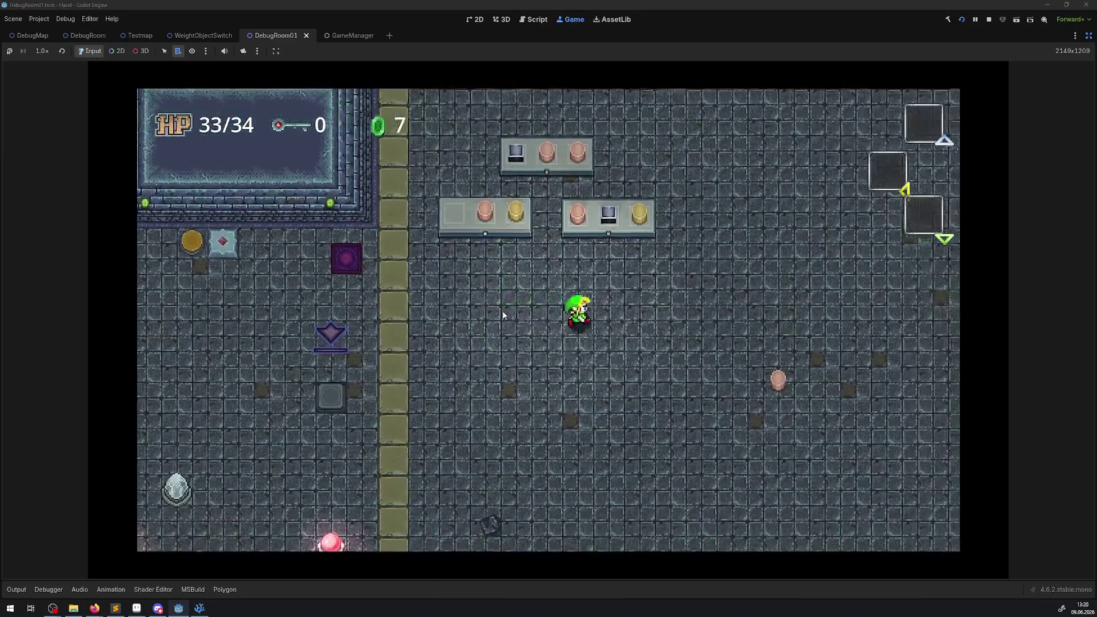
key(space)
key(Left)
key(Up)
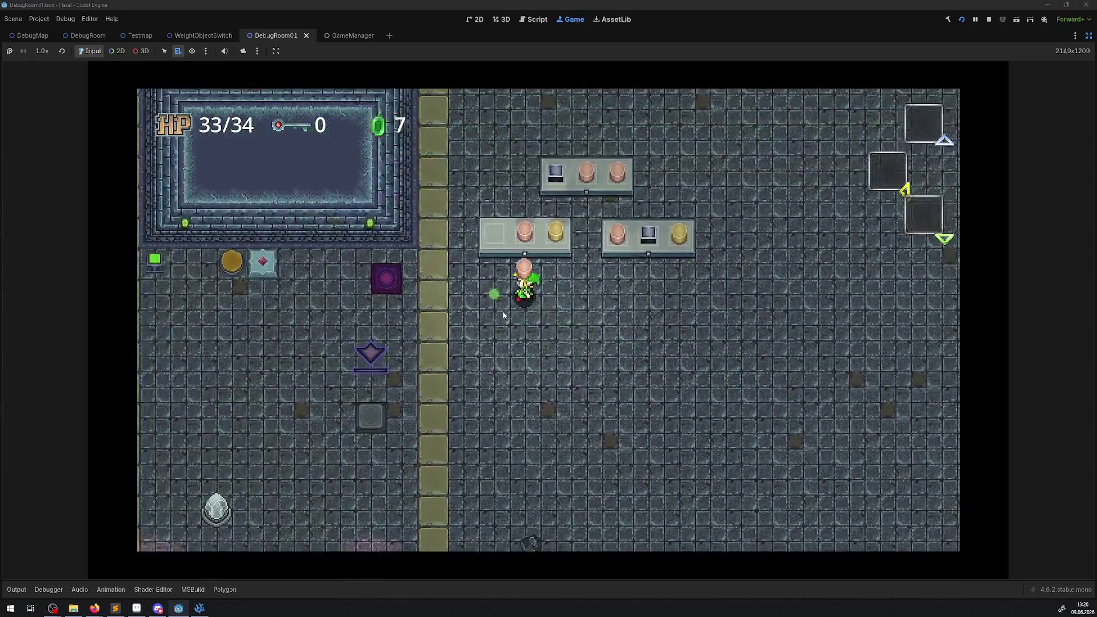
key(space)
key(Right)
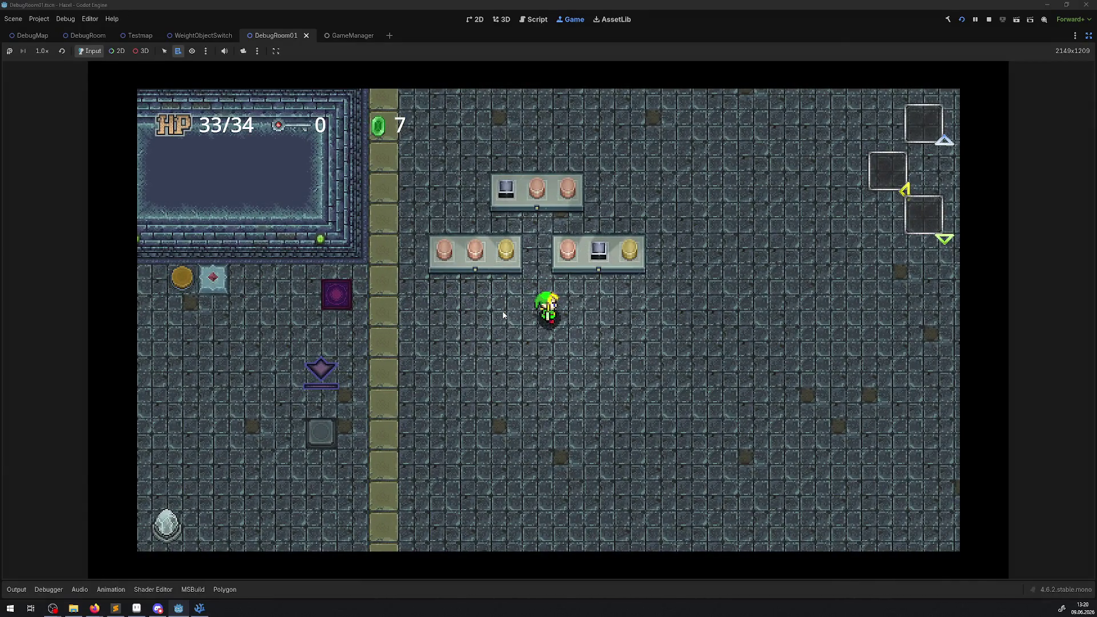
key(Up)
key(Left)
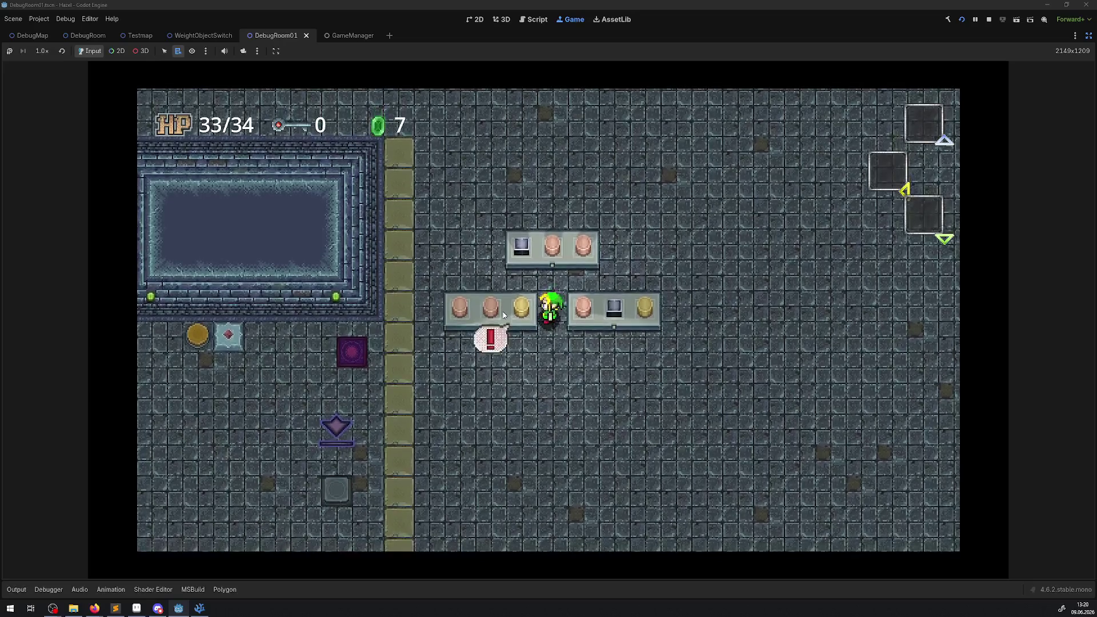
key(space)
key(space)
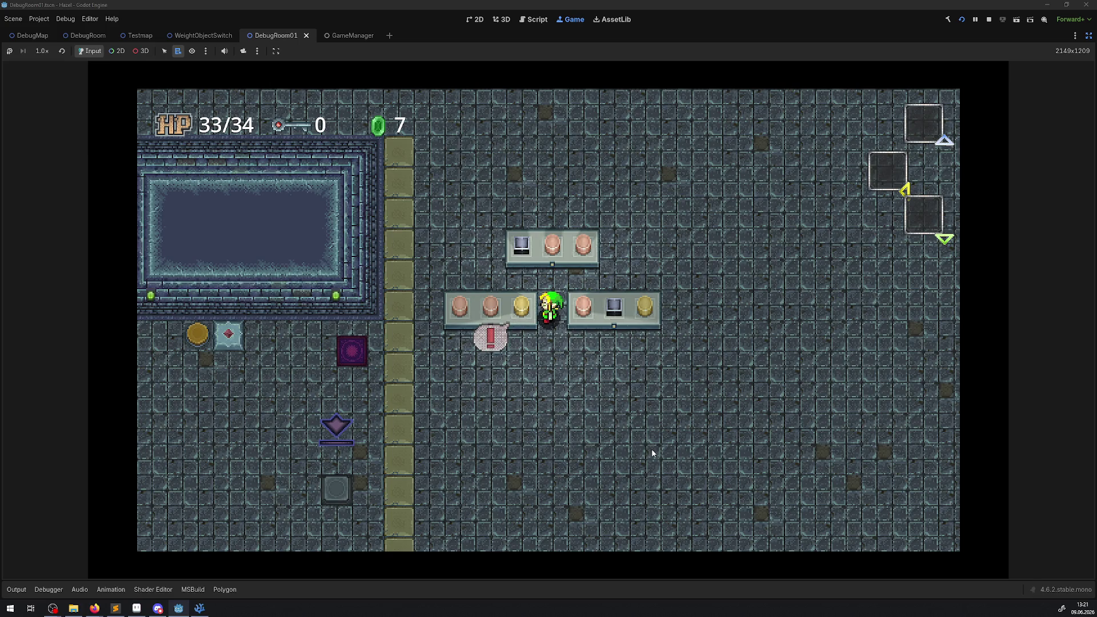
key(Up)
key(Right)
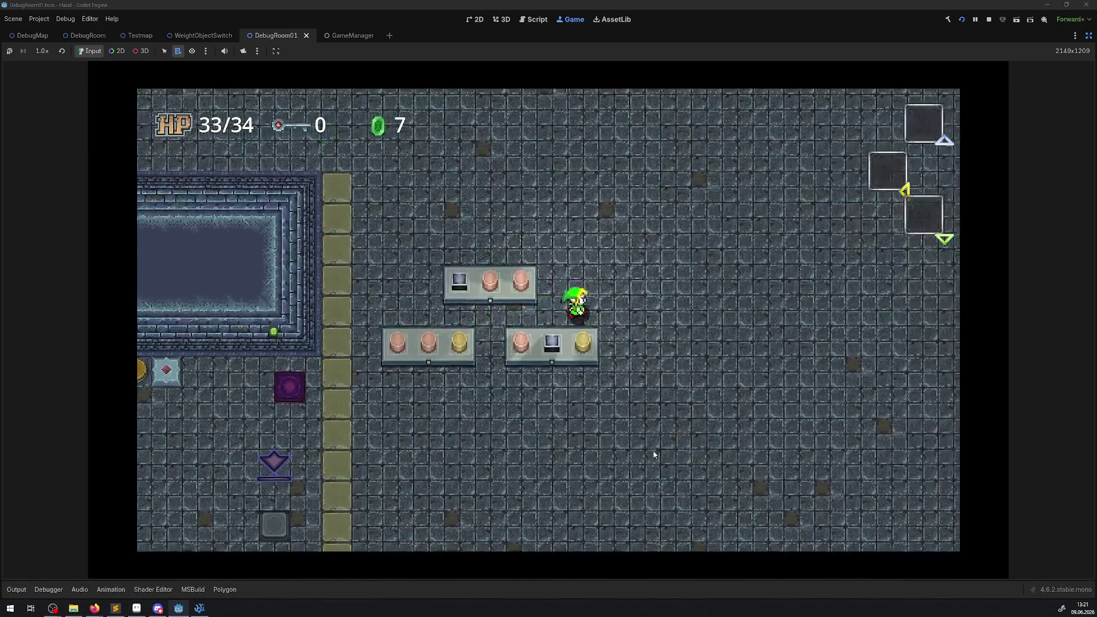
key(Down)
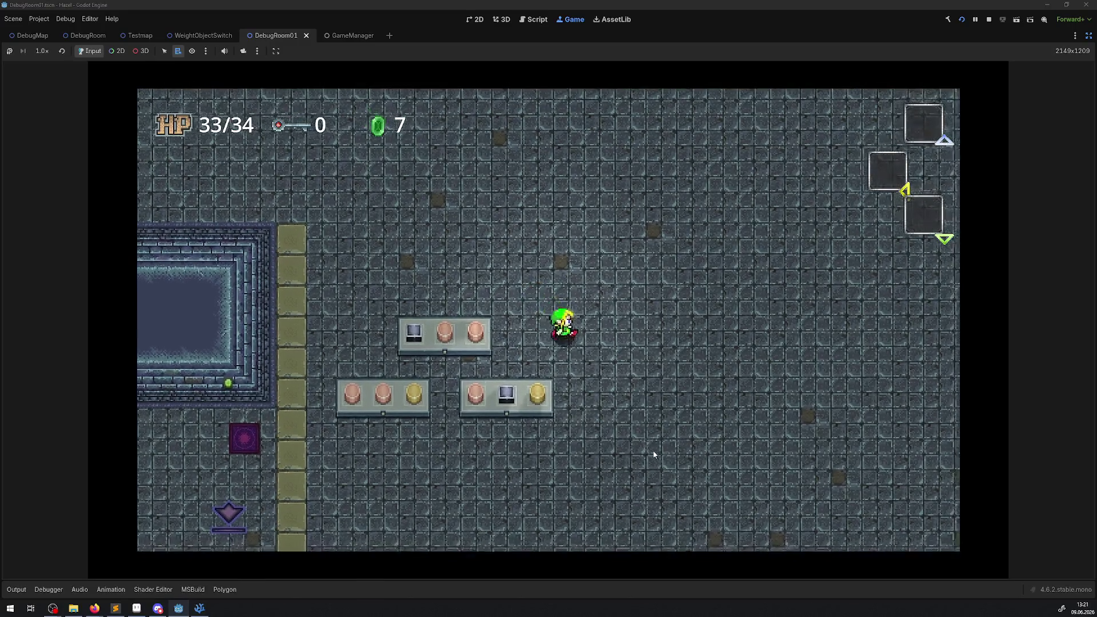
key(Left)
key(Left)
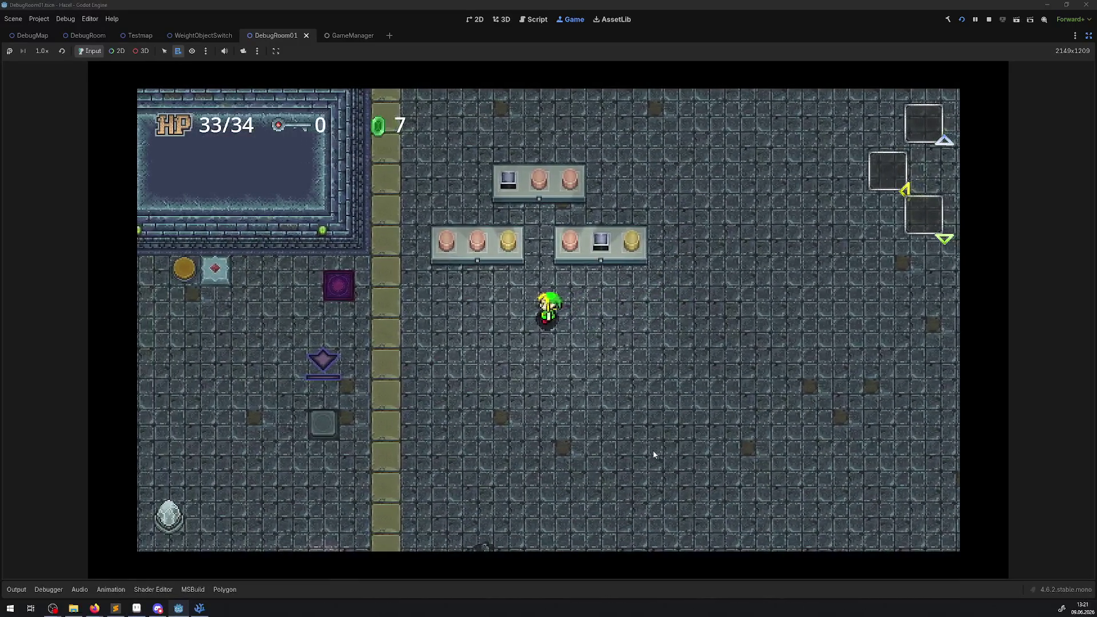
key(Up)
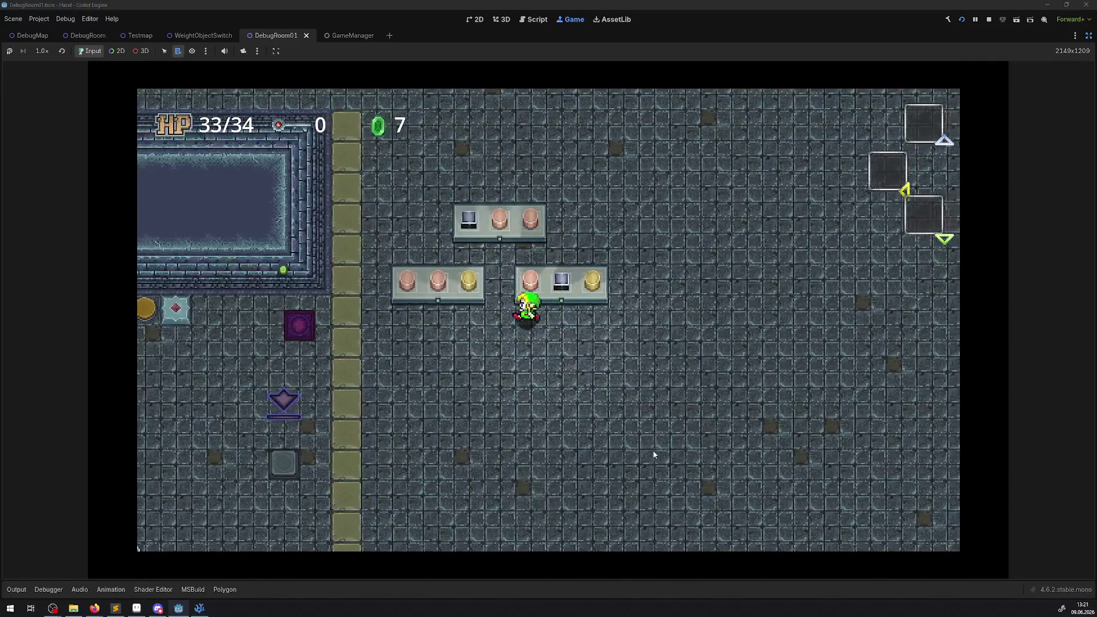
key(space)
key(space)
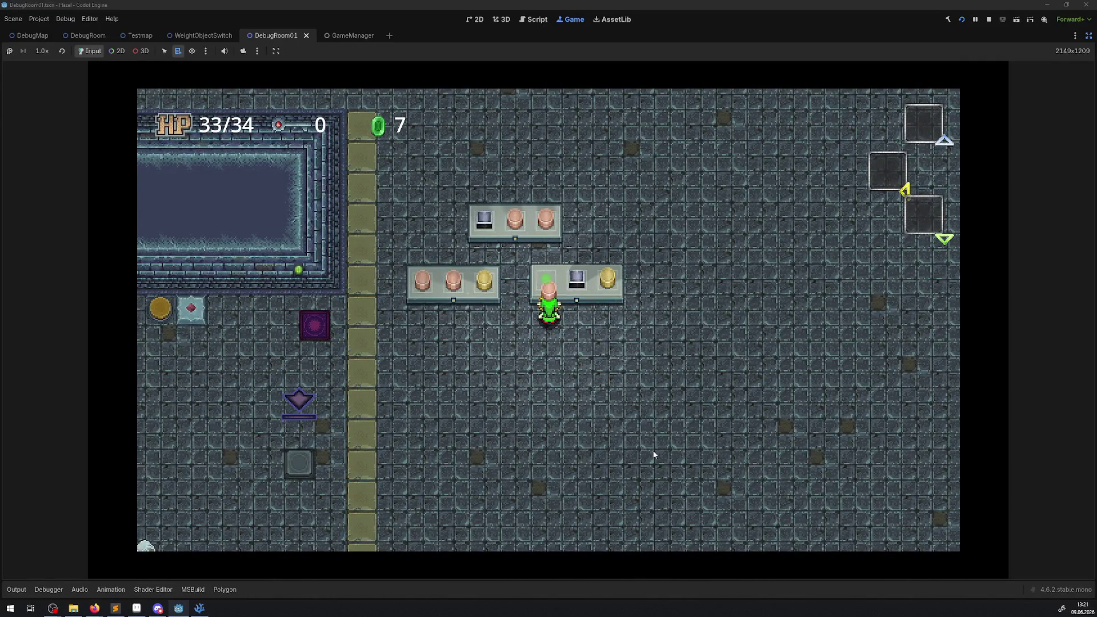
key(Left)
key(Left)
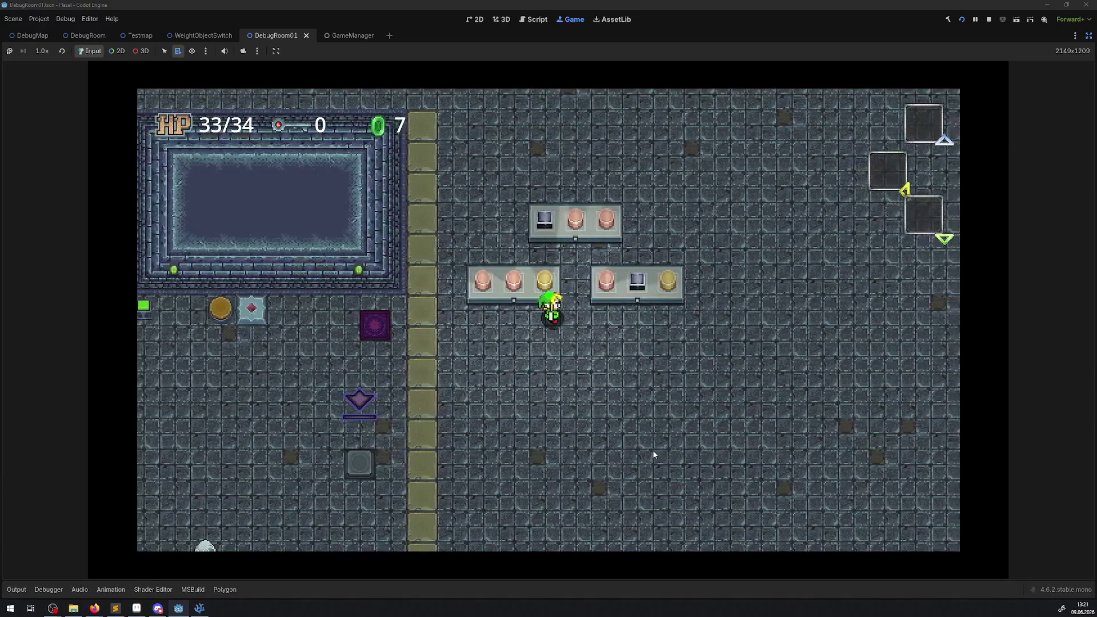
key(Up)
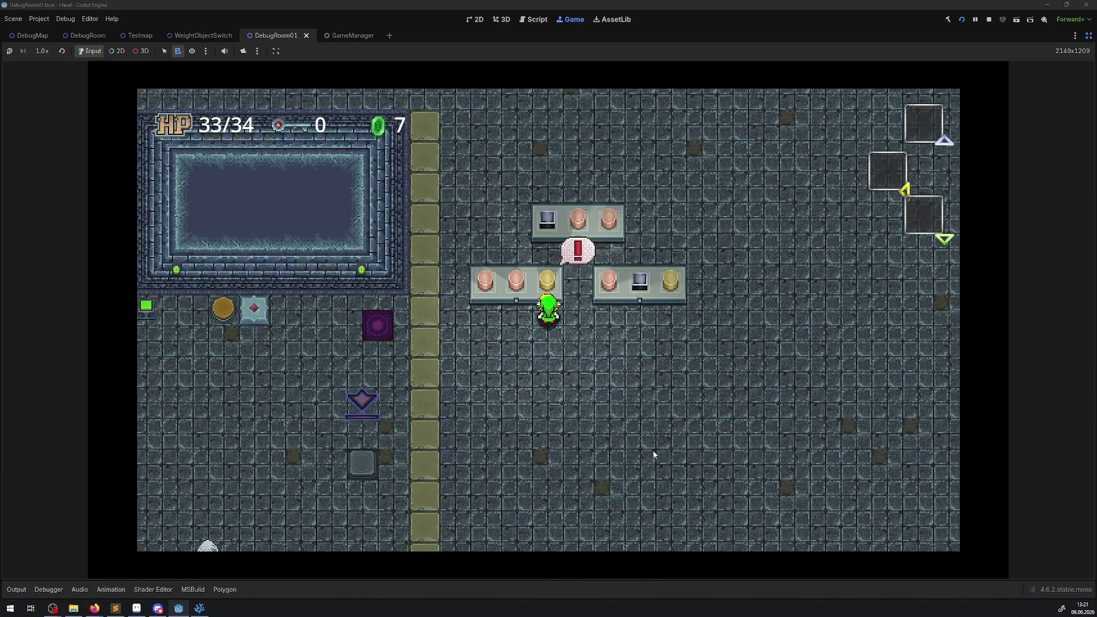
key(Down)
key(Right)
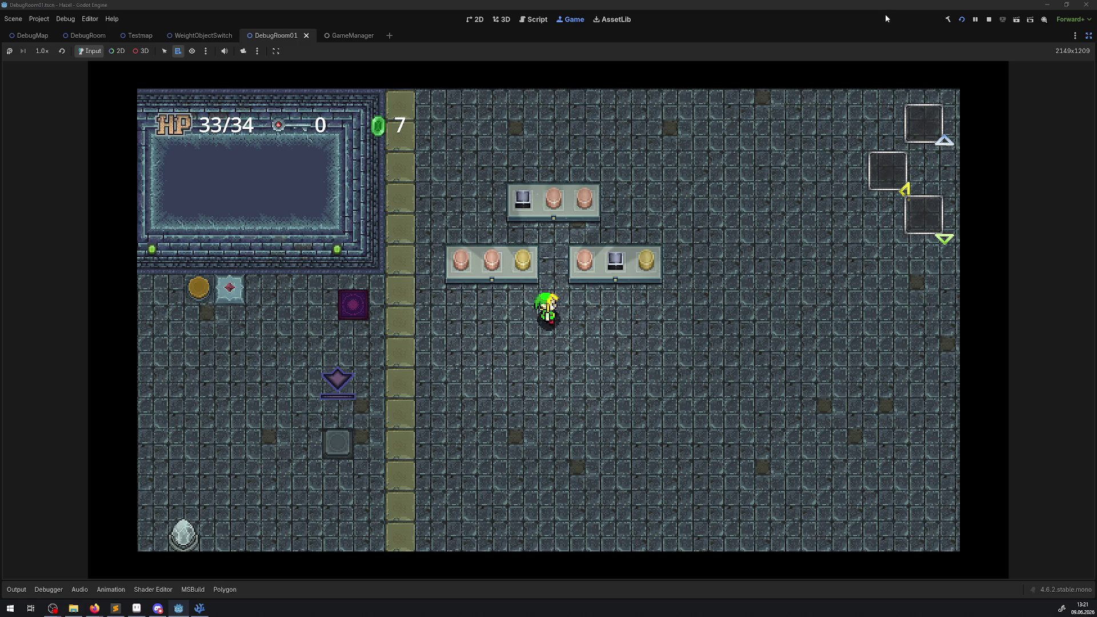
Step: Stop the running game and bring back the Scene, FileSystem and Inspector docks
click(989, 19)
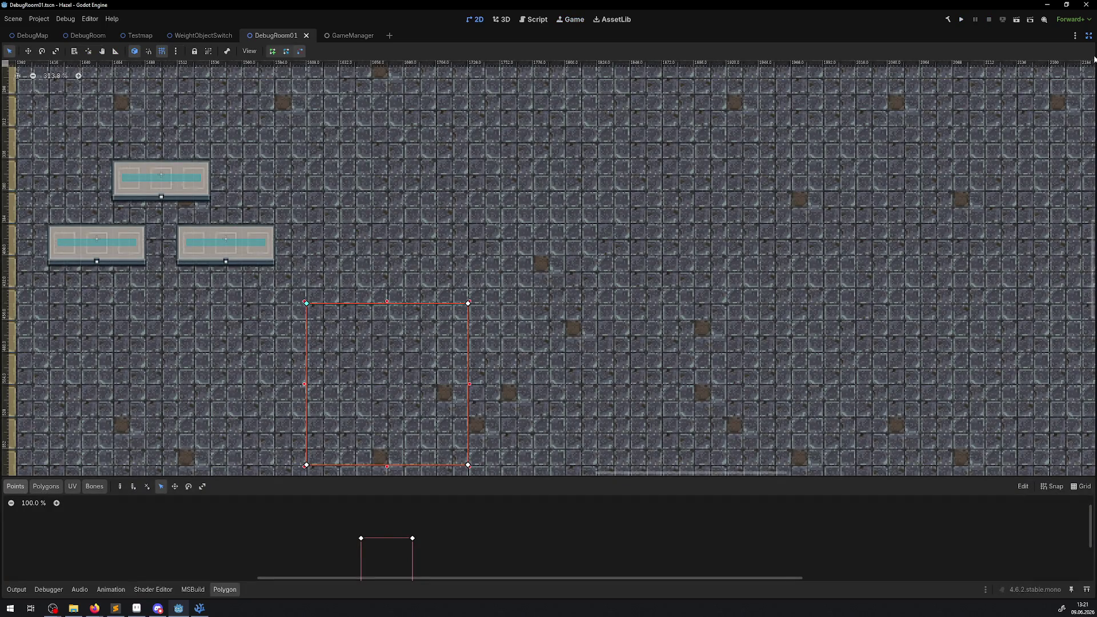
click(1089, 35)
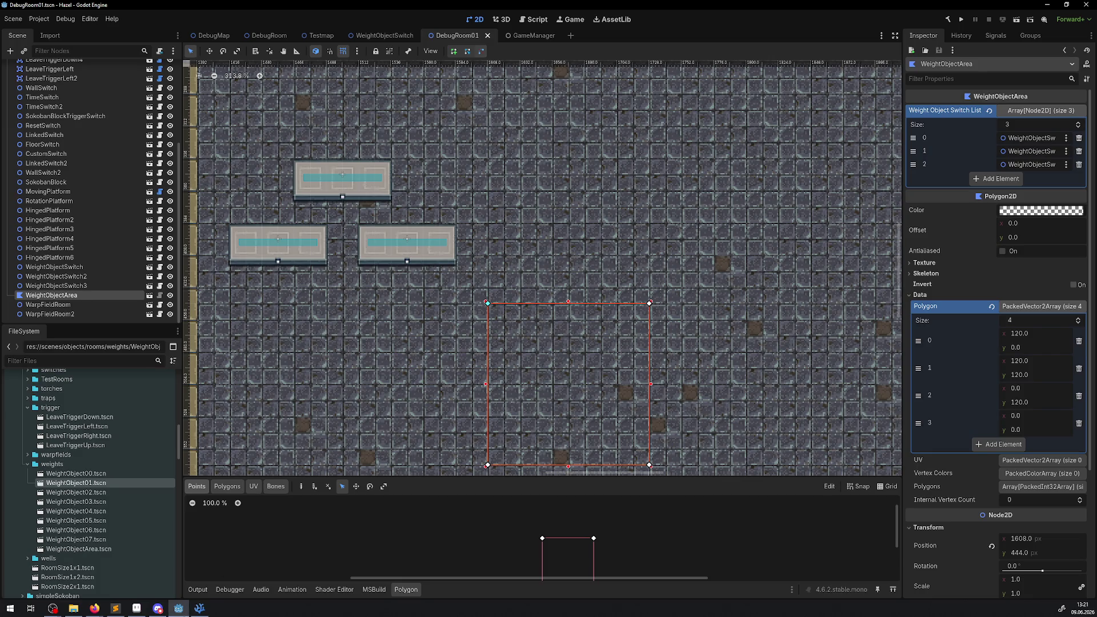
click(116, 608)
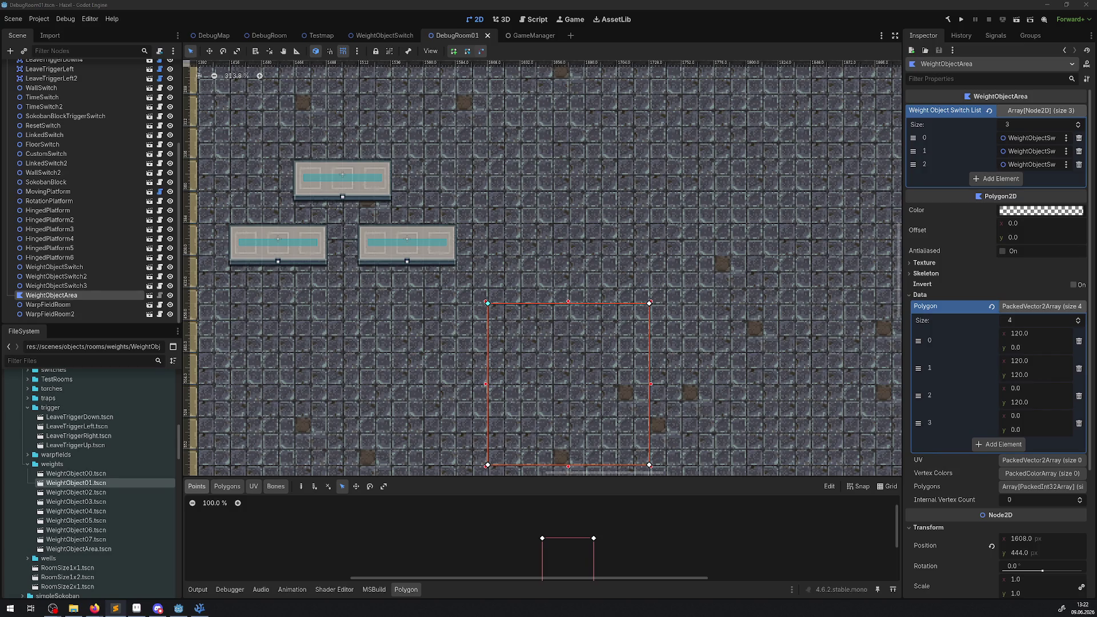
scroll(601, 270, down, 3)
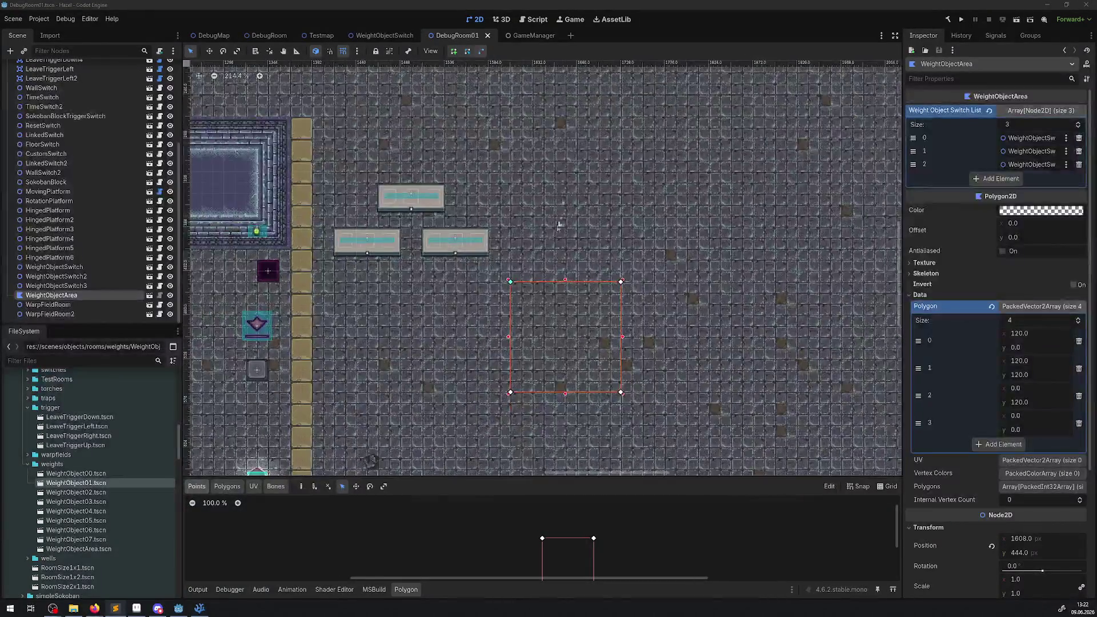
scroll(524, 311, down, 4)
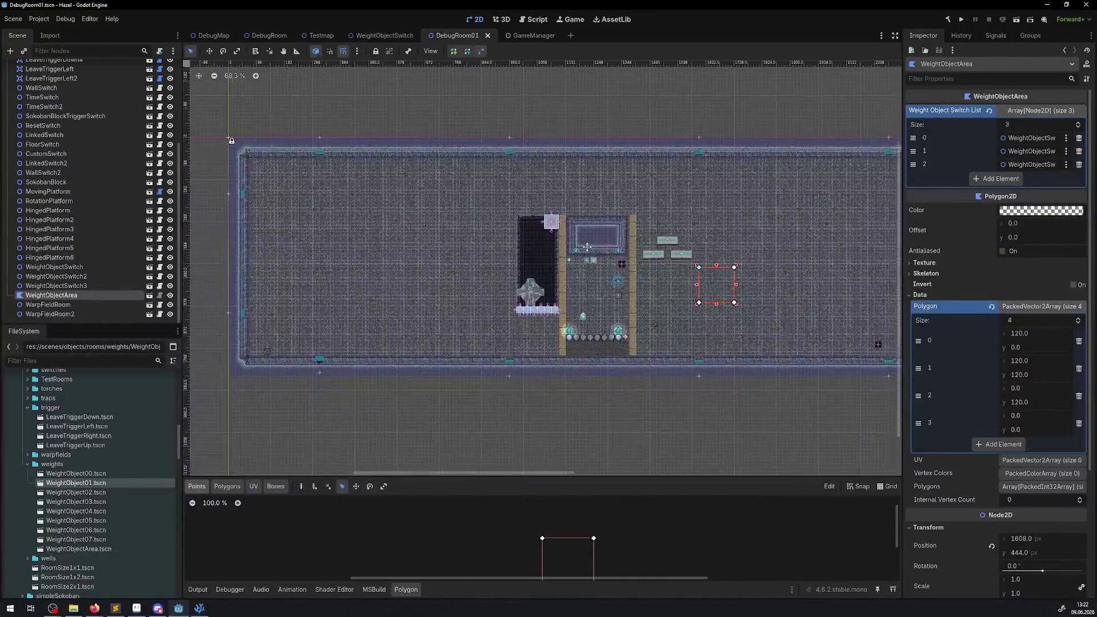
scroll(579, 255, up, 9)
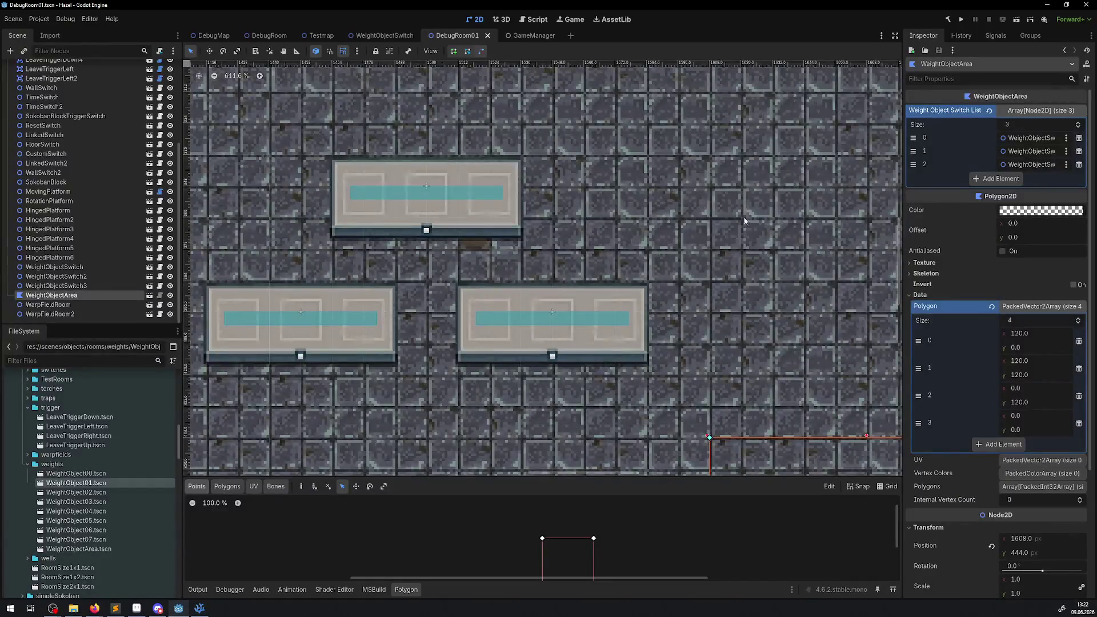
scroll(436, 245, down, 1)
scroll(557, 262, left, 3)
scroll(557, 262, down, 1)
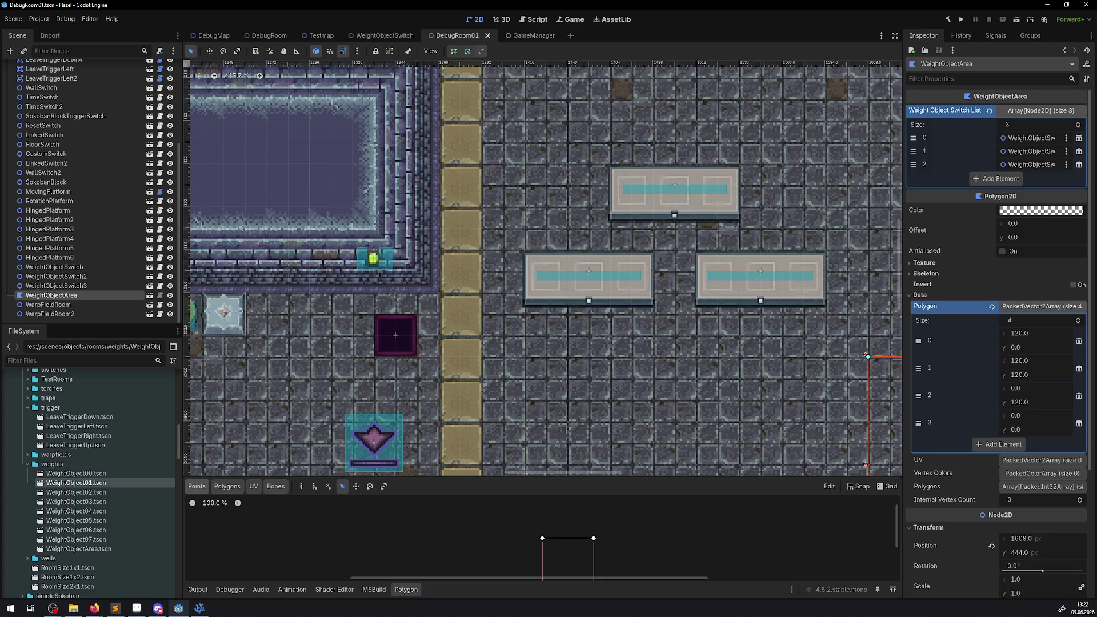
key(alt+Tab)
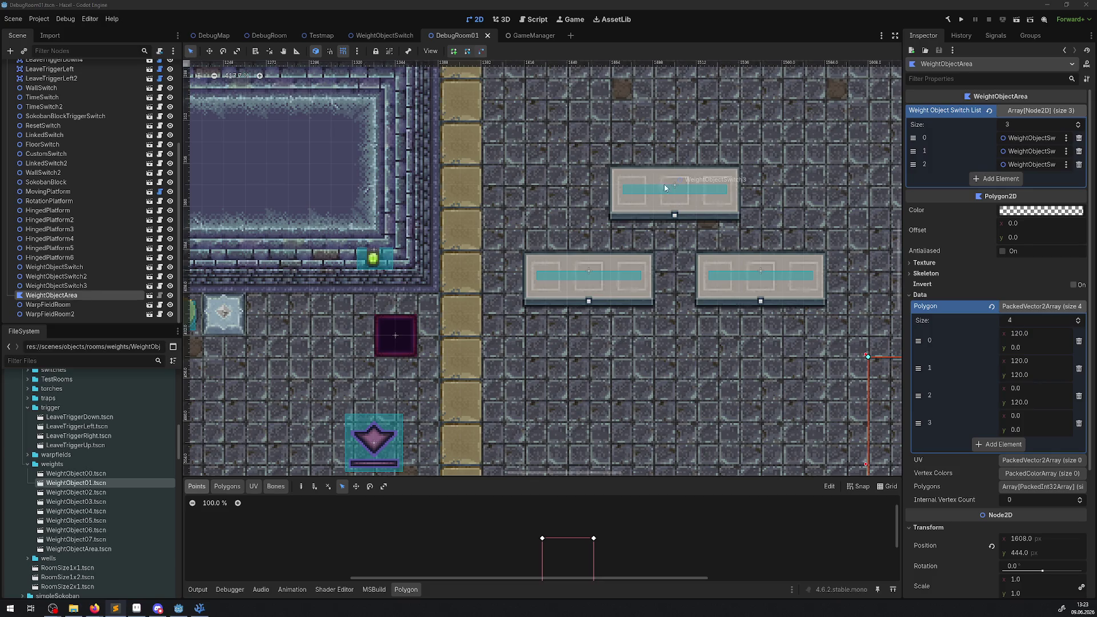
scroll(703, 186, down, 3)
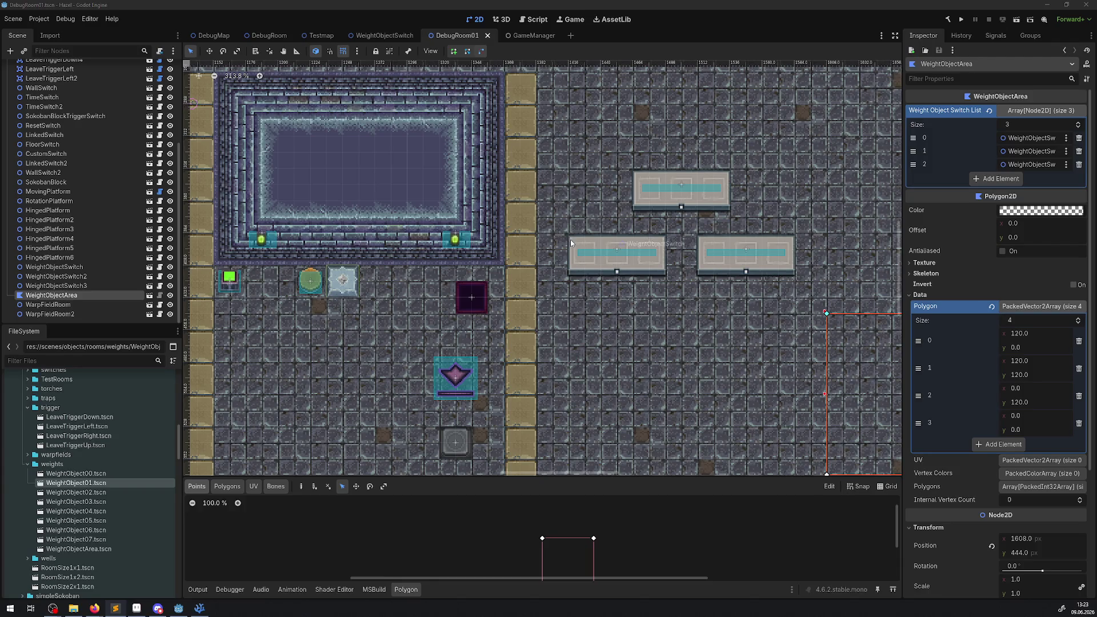
scroll(539, 174, down, 2)
drag(246, 169, 313, 28)
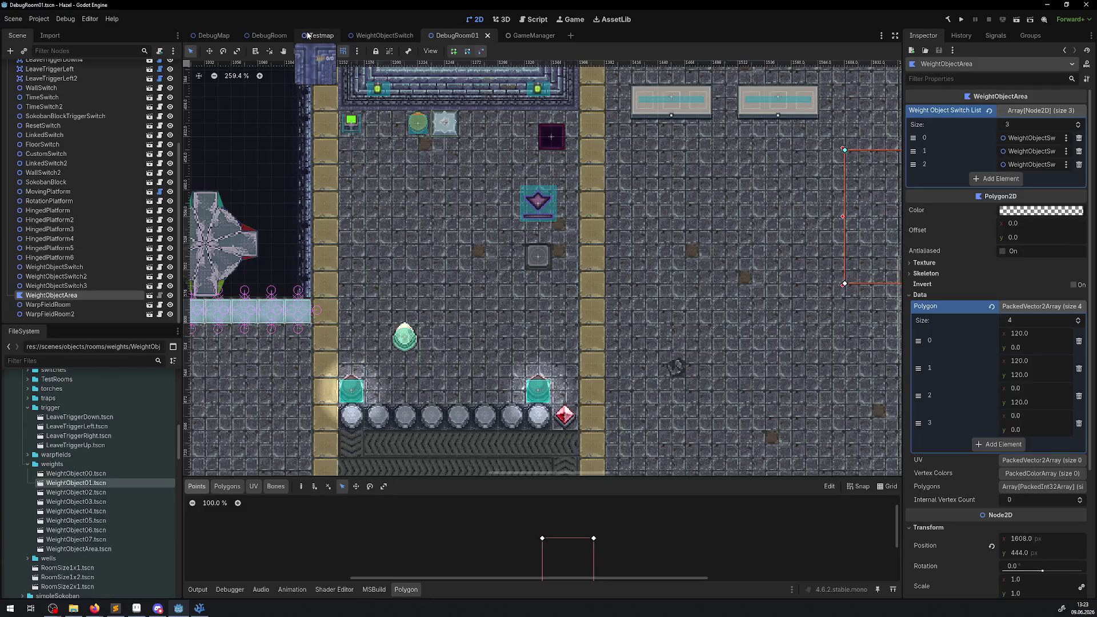
click(269, 35)
Step: Pan to DebugRoom's left area and delete the BigChest6 chest
key(f)
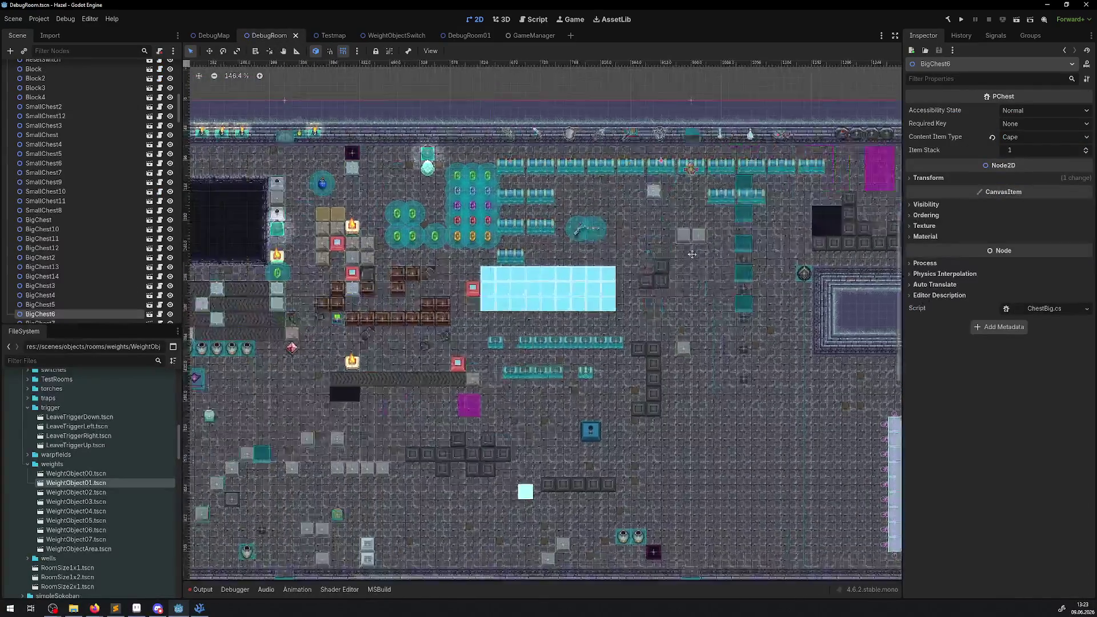
scroll(436, 351, up, 1)
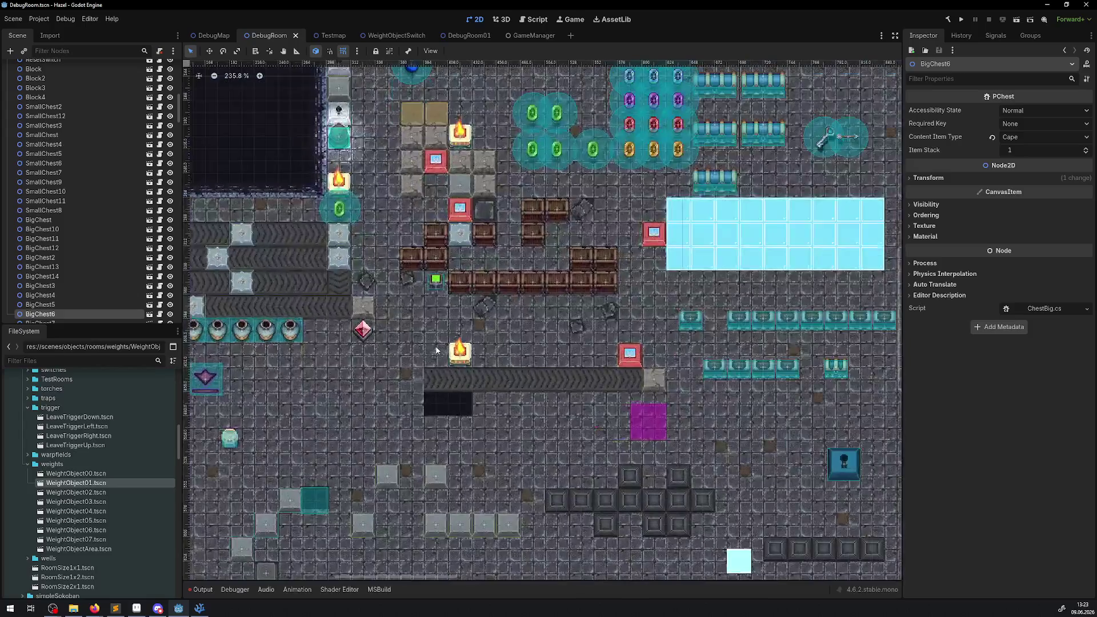
drag(434, 309, 385, 246)
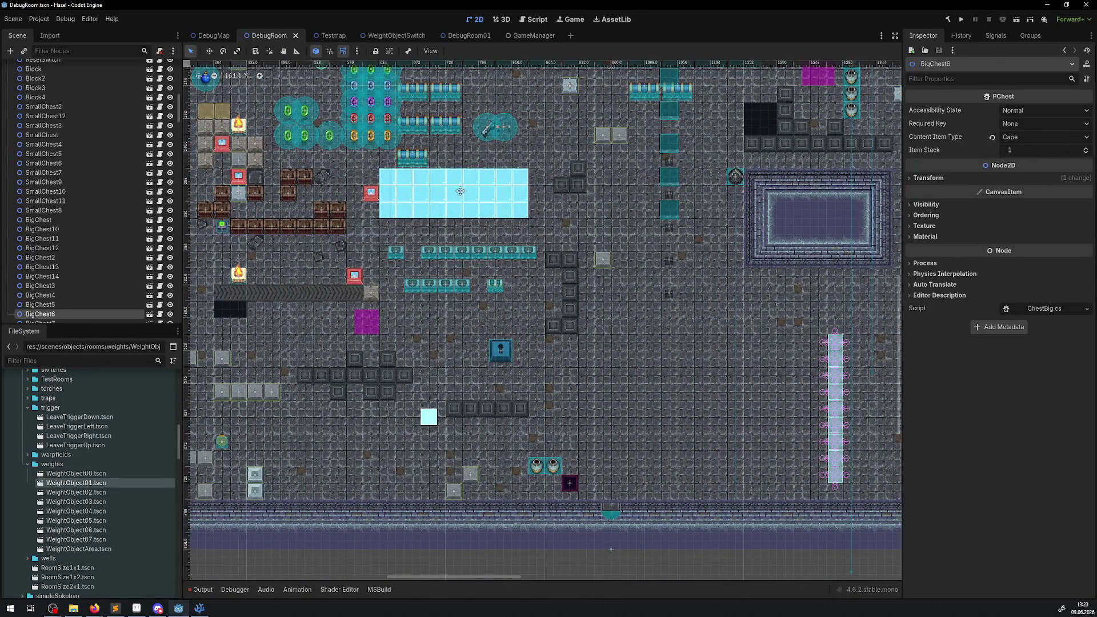
scroll(457, 297, up, 5)
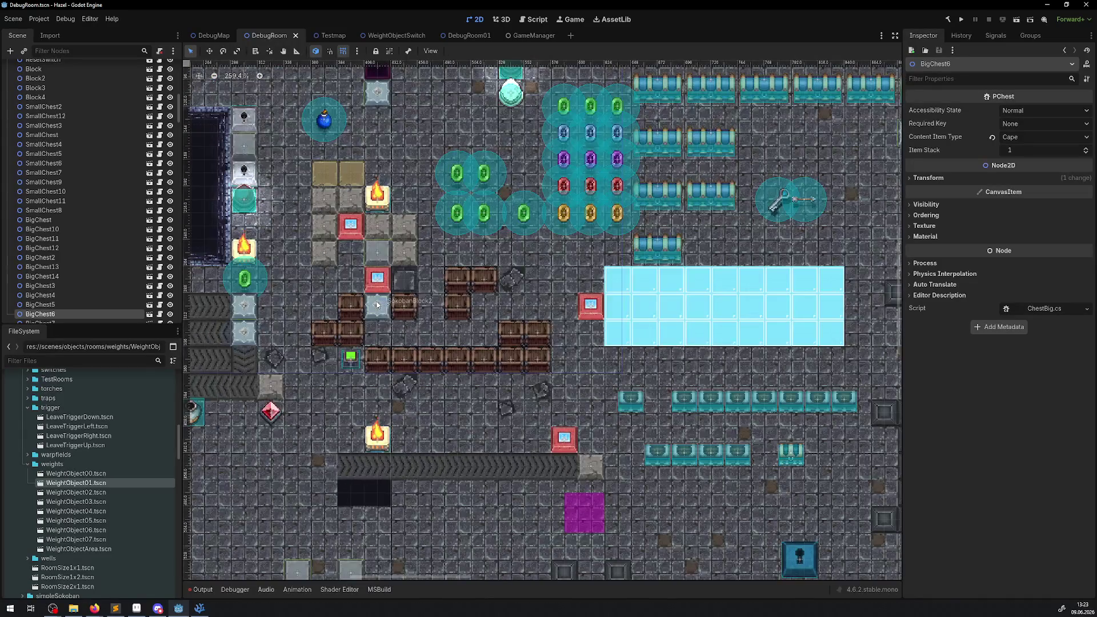
mouse_move(387, 299)
mouse_down()
mouse_move(546, 314)
mouse_move(607, 247)
mouse_move(692, 199)
mouse_up()
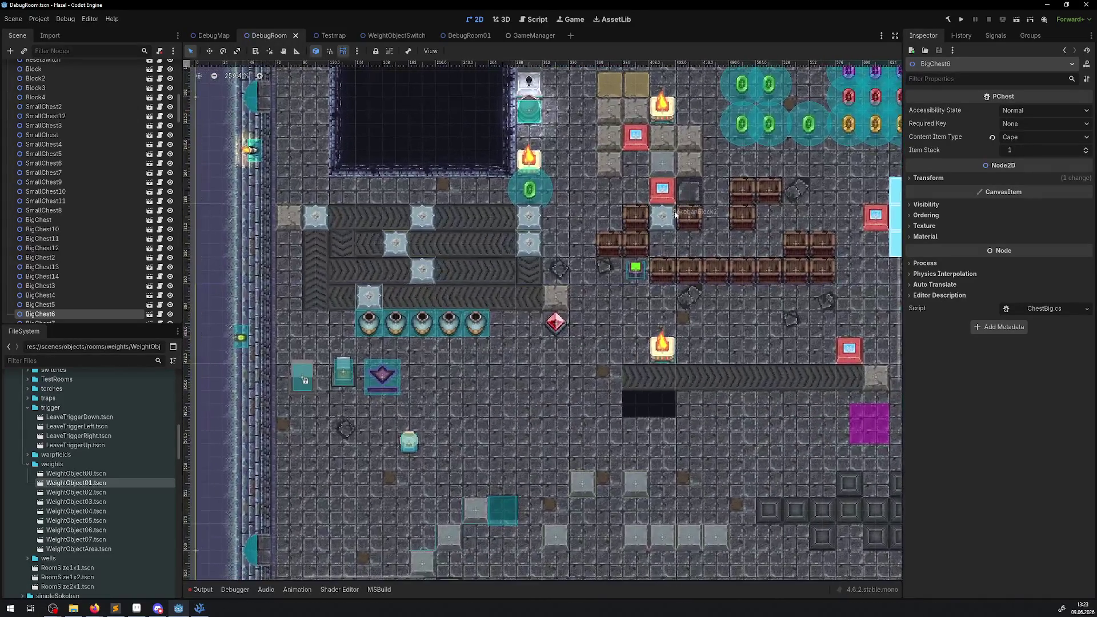
key(Delete)
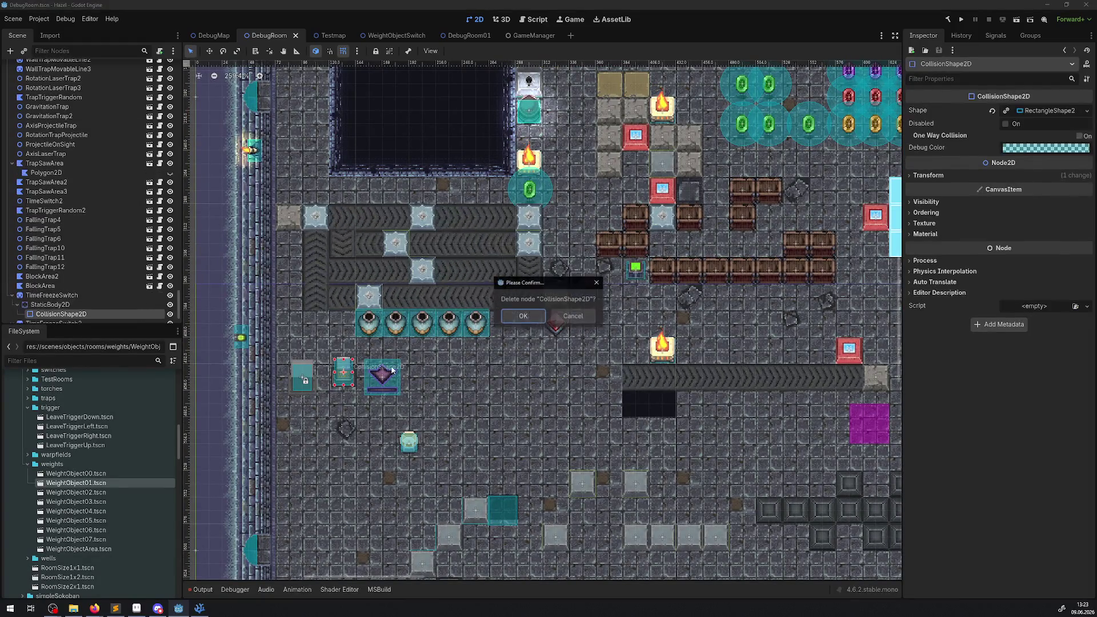
click(517, 314)
Step: Delete the TimeFreezeSwitch and TimeFreezeSwitch2 objects from the room
scroll(323, 376, up, 1)
scroll(324, 376, up, 3)
click(353, 370)
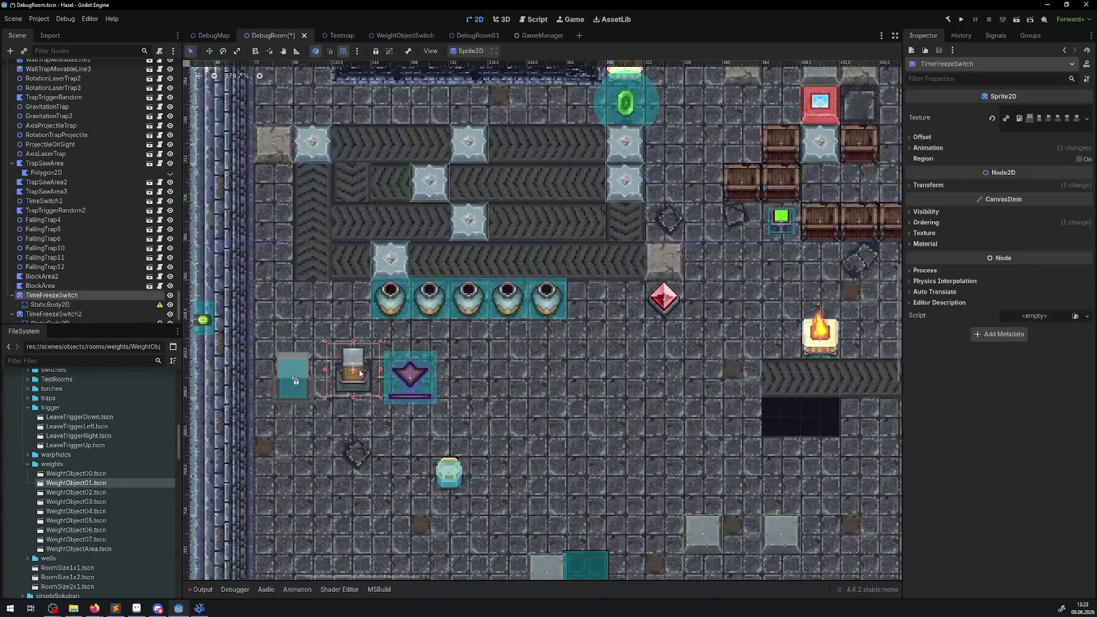
key(Delete)
click(516, 316)
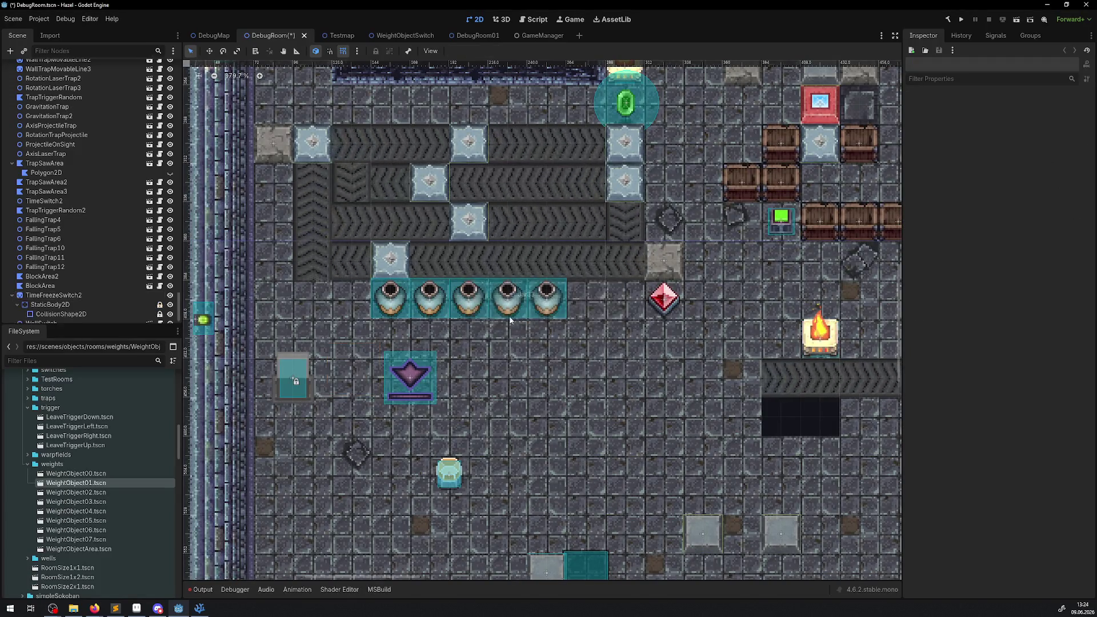
click(288, 377)
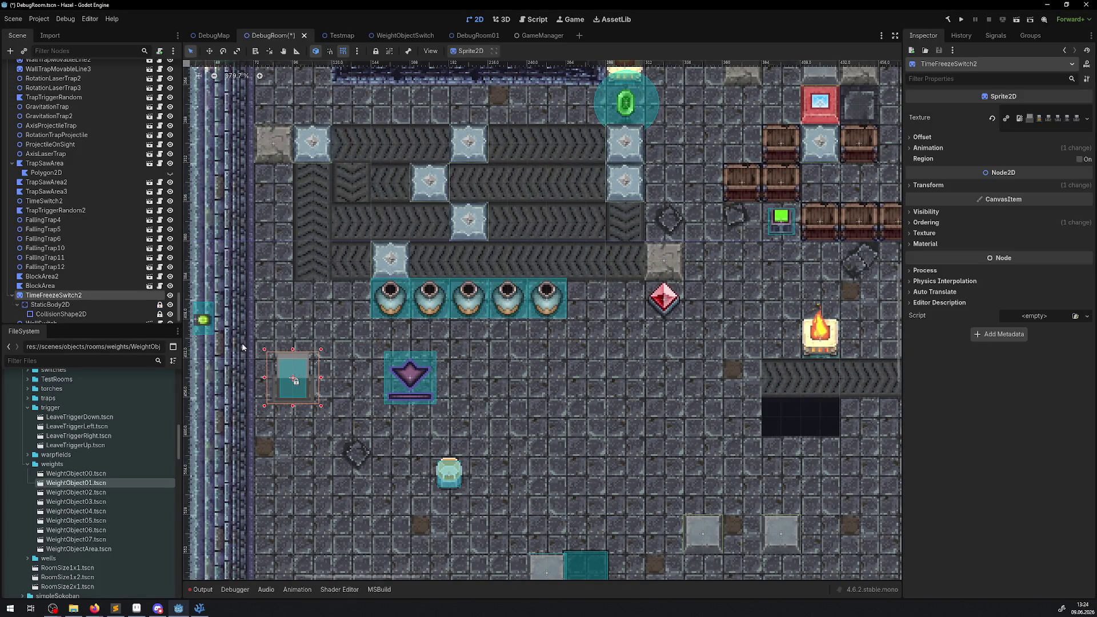
scroll(261, 373, up, 4)
click(86, 295)
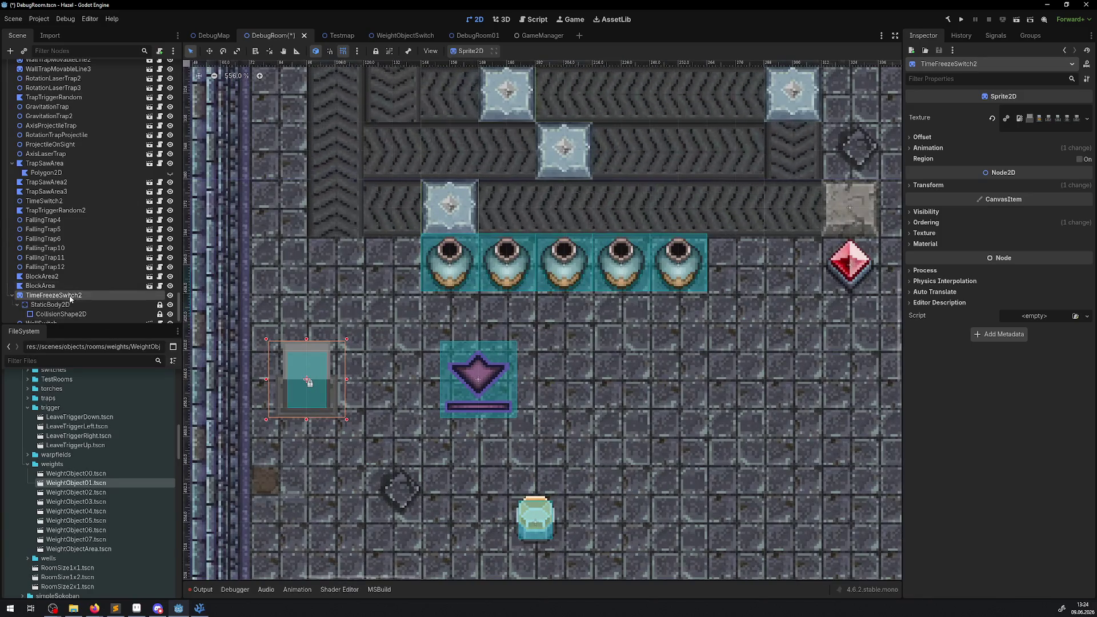
key(Delete)
click(516, 316)
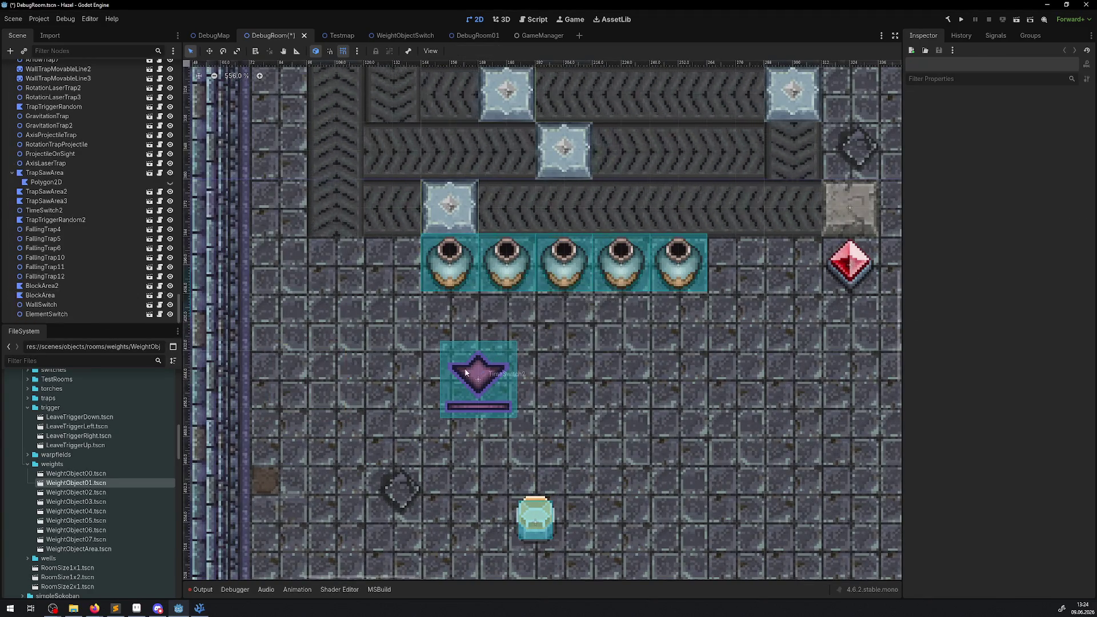
click(465, 368)
Step: Look across the cleared room and save the DebugRoom scene with Ctrl+S
scroll(569, 359, down, 9)
key(f)
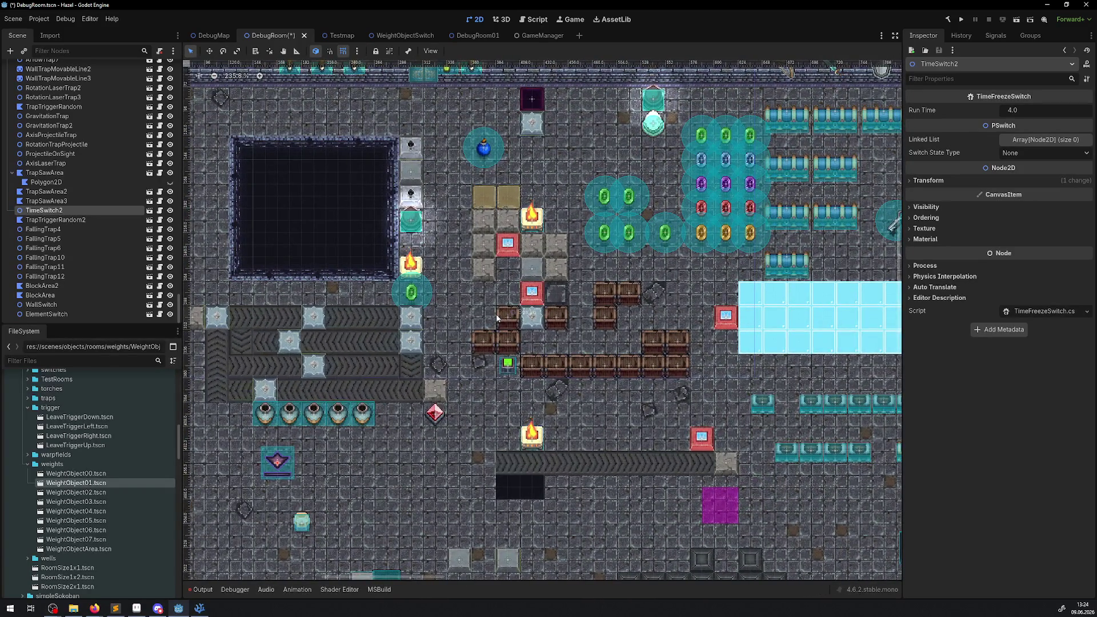
scroll(496, 314, down, 1)
drag(555, 365, 242, 221)
scroll(242, 221, right, 5)
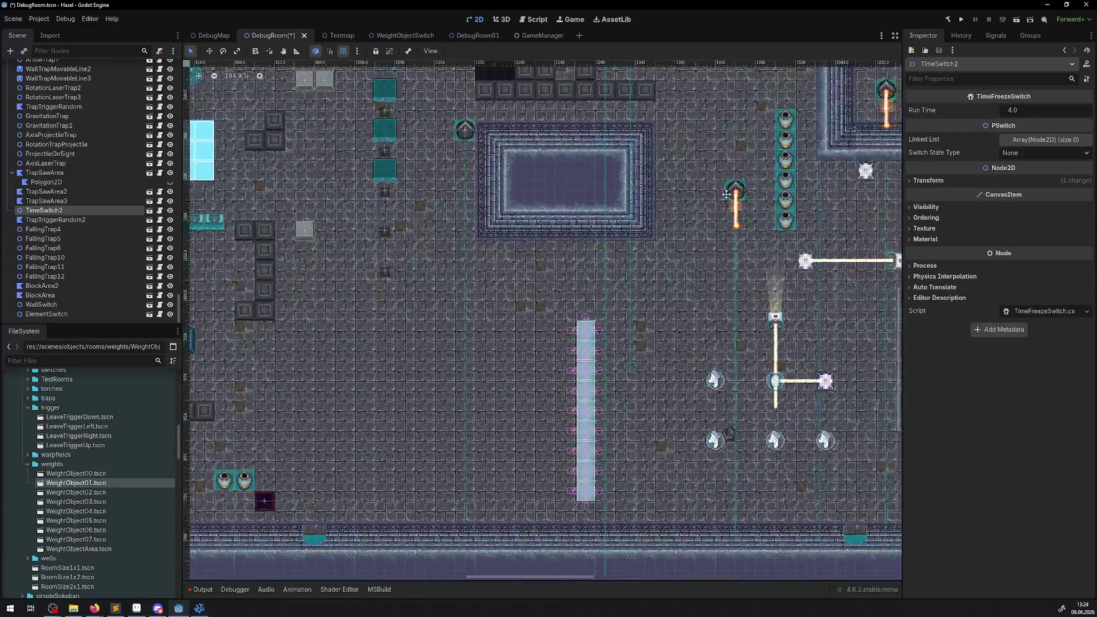
scroll(514, 301, down, 4)
scroll(263, 400, up, 7)
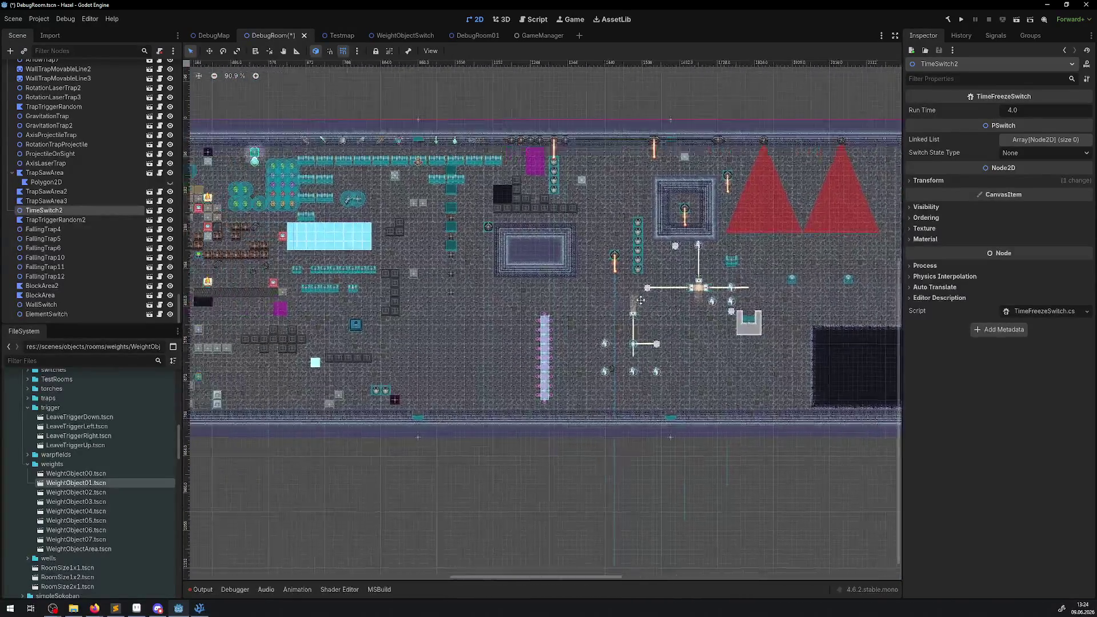
scroll(392, 357, down, 1)
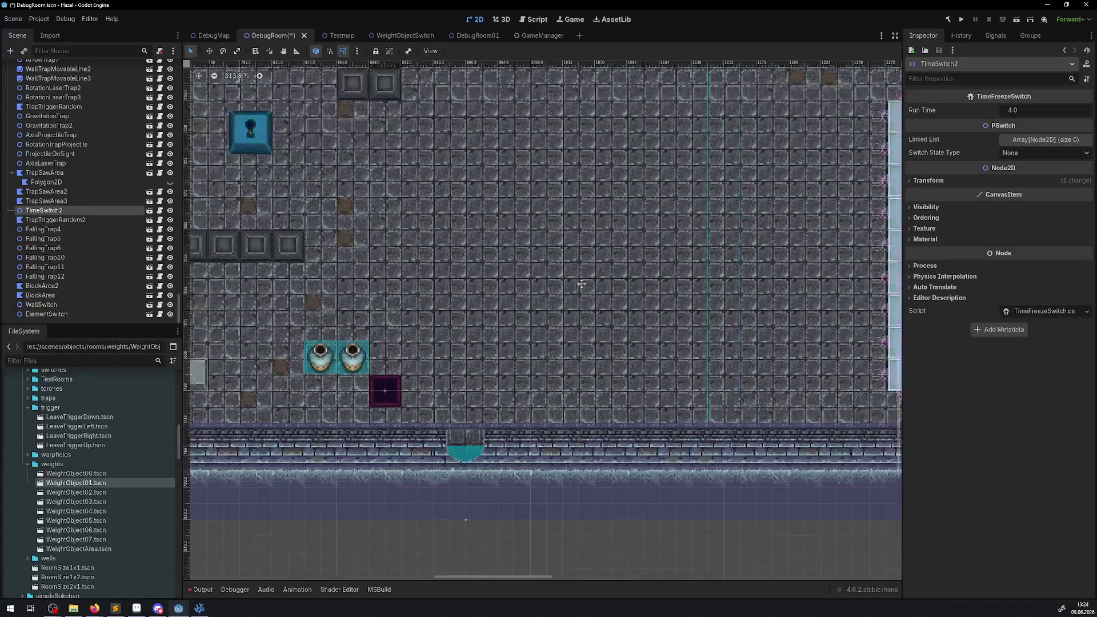
scroll(423, 343, right, 3)
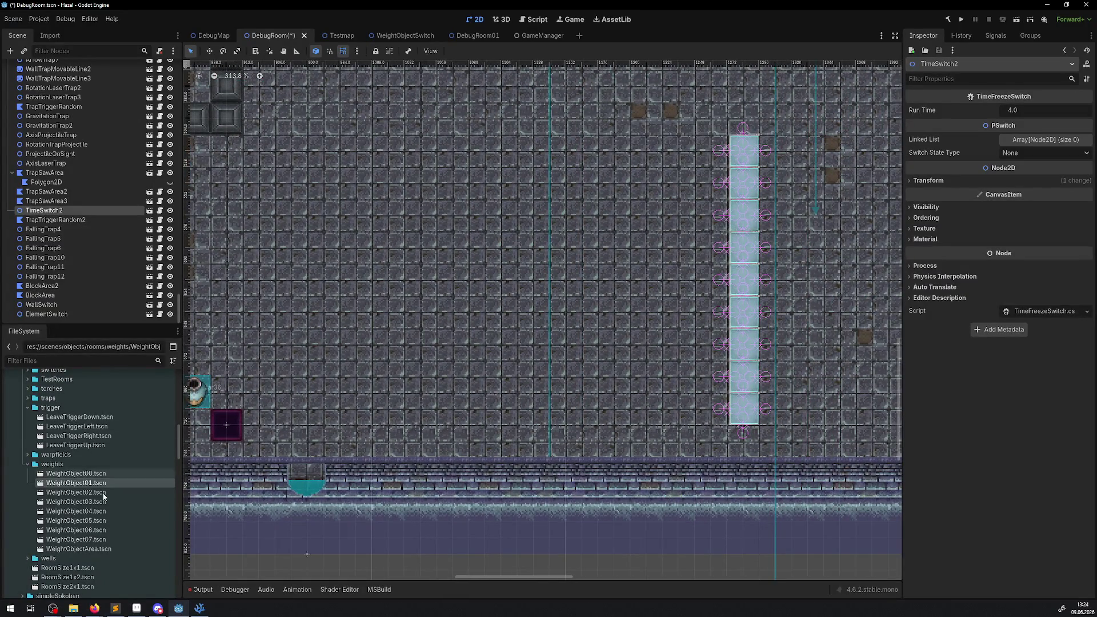
scroll(377, 345, up, 1)
scroll(377, 346, left, 1)
key(ctrl+s)
Step: Expand the simpleSokoban folder and select the SokobanSpaceRandom scene file
double_click(57, 595)
drag(64, 516, 64, 521)
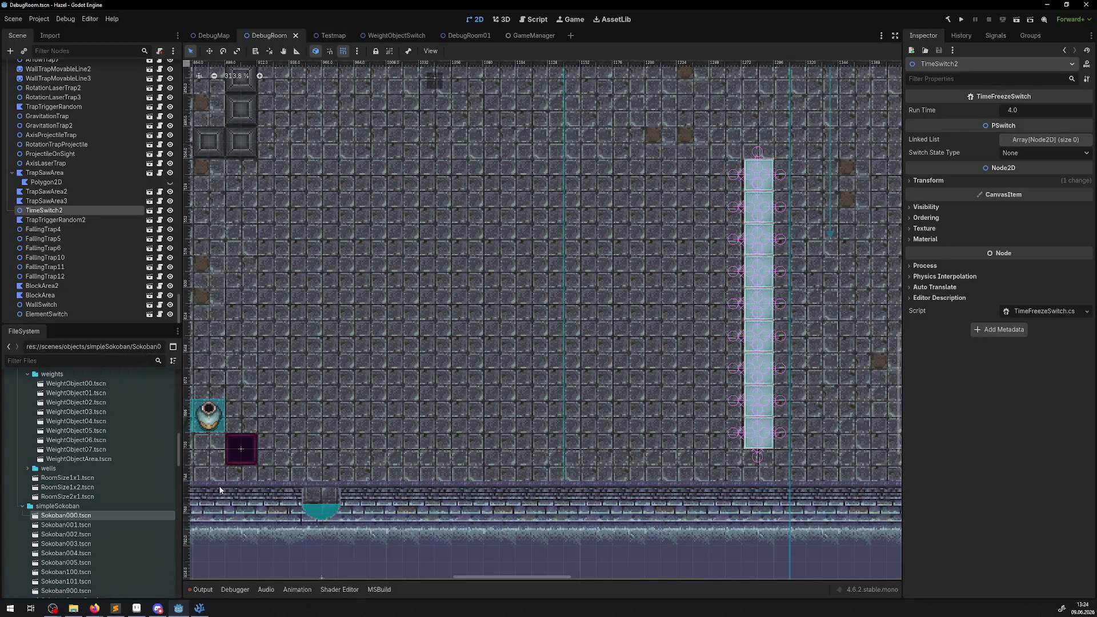
scroll(128, 469, down, 5)
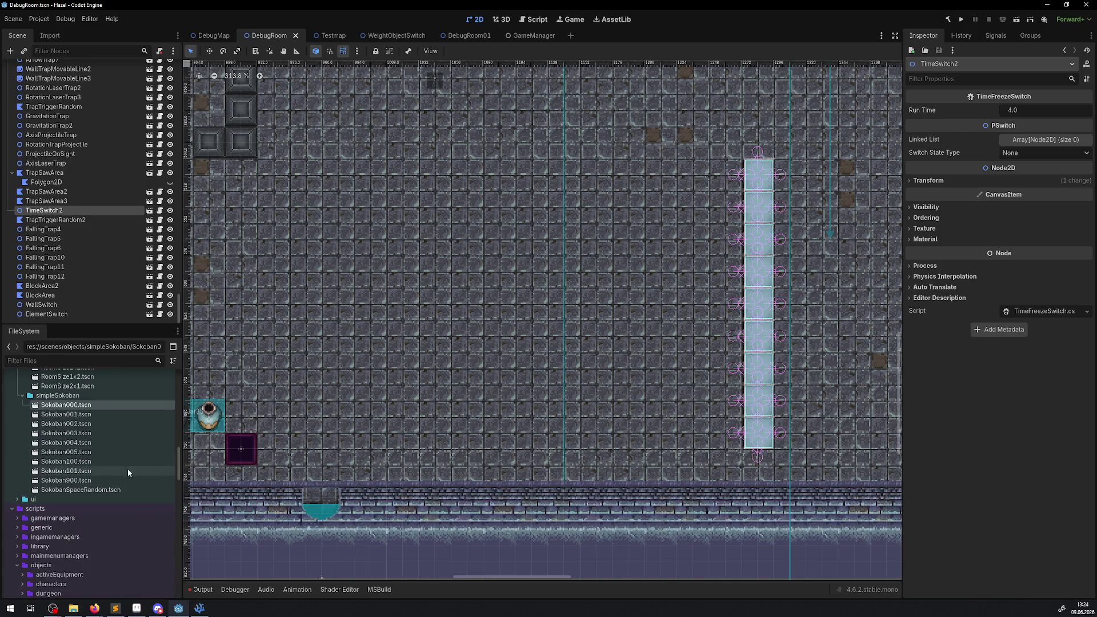
click(122, 484)
Step: Instance SokobanSpaceRandom in DebugRoom with B Spawn Always checked, and open Sokoban000.tscn
drag(121, 474, 435, 287)
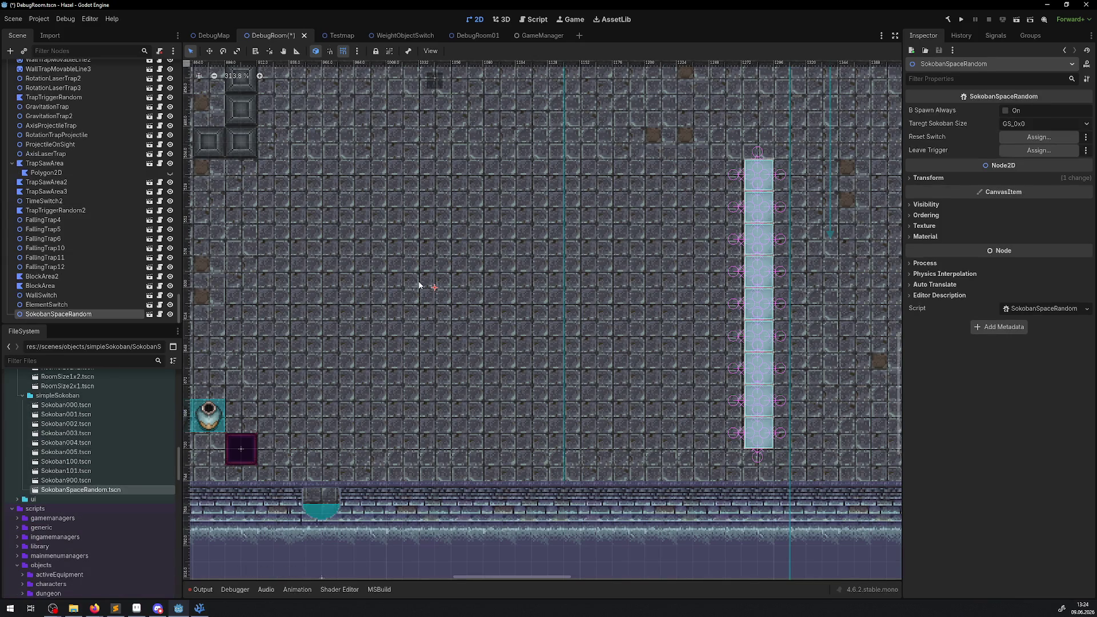
click(1006, 111)
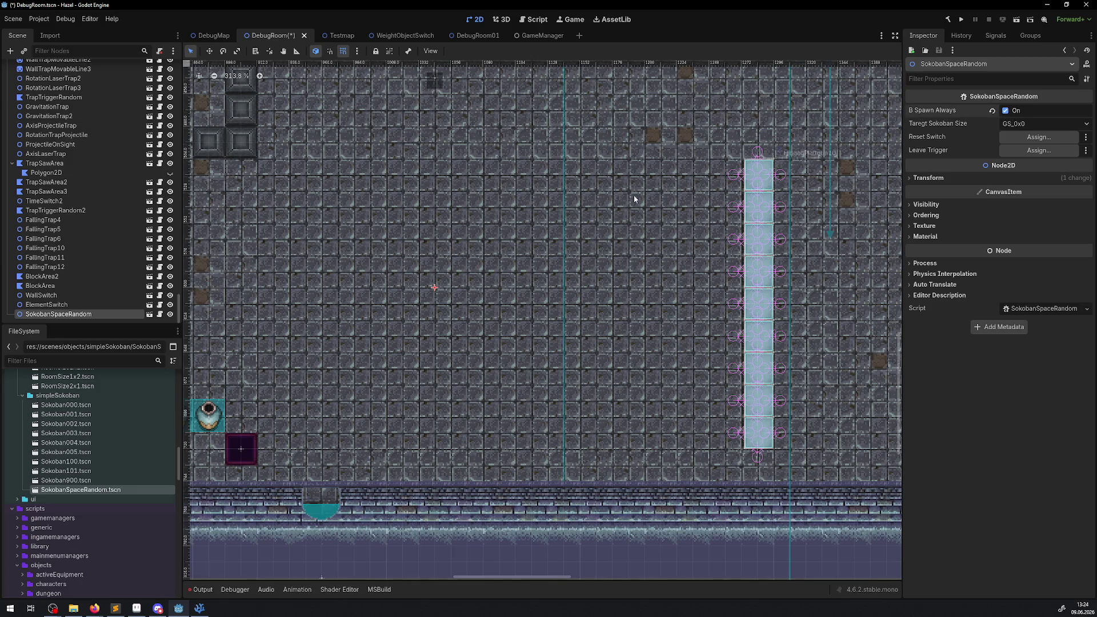
click(1009, 124)
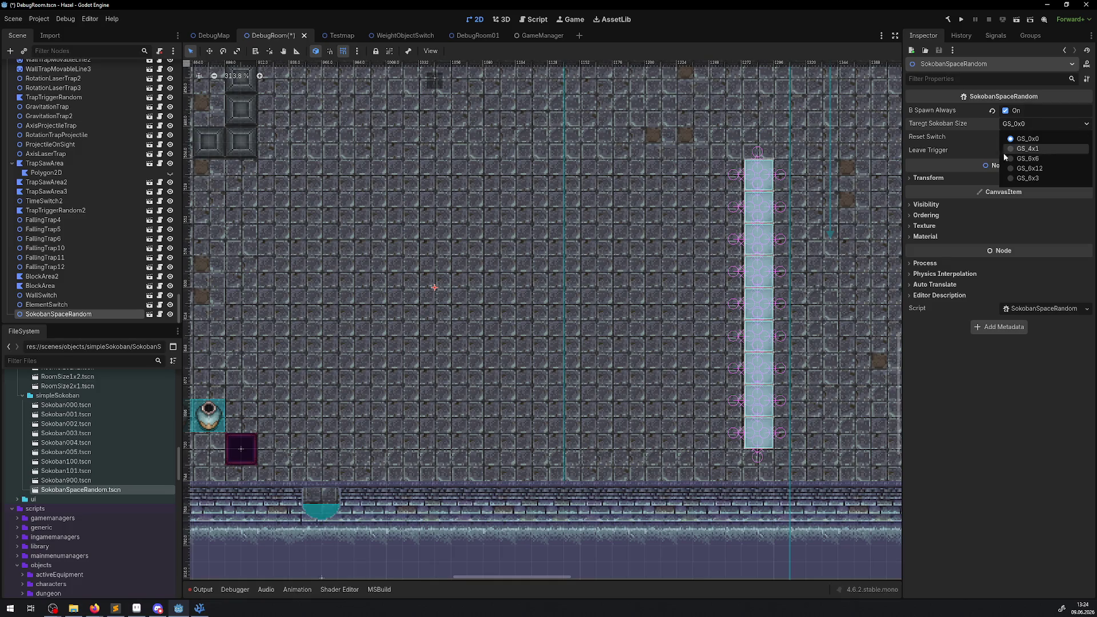
click(66, 406)
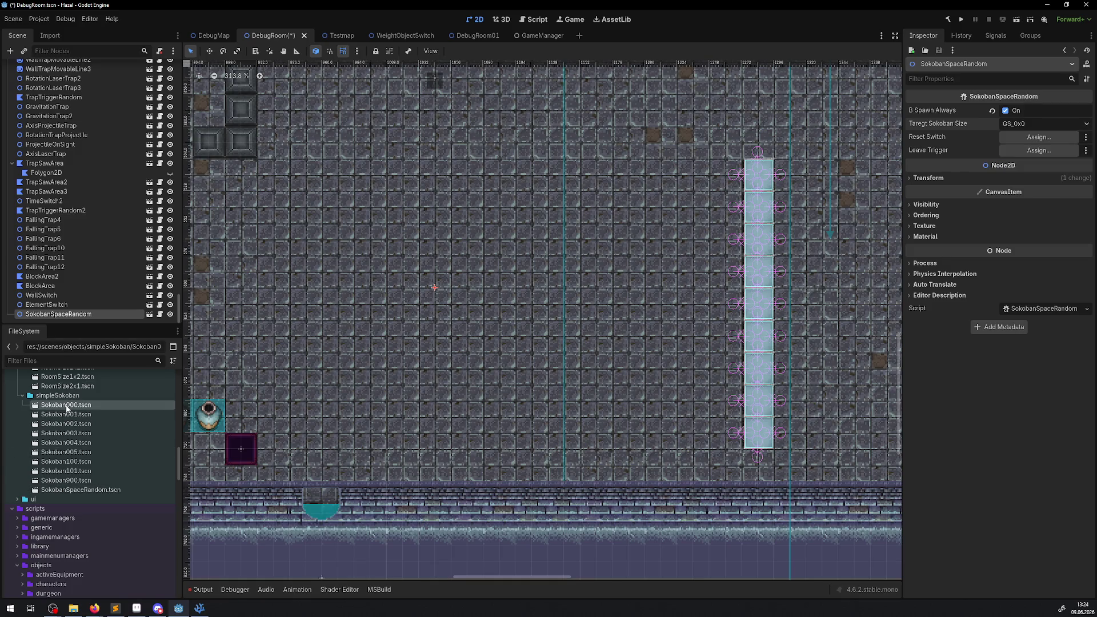
double_click(67, 406)
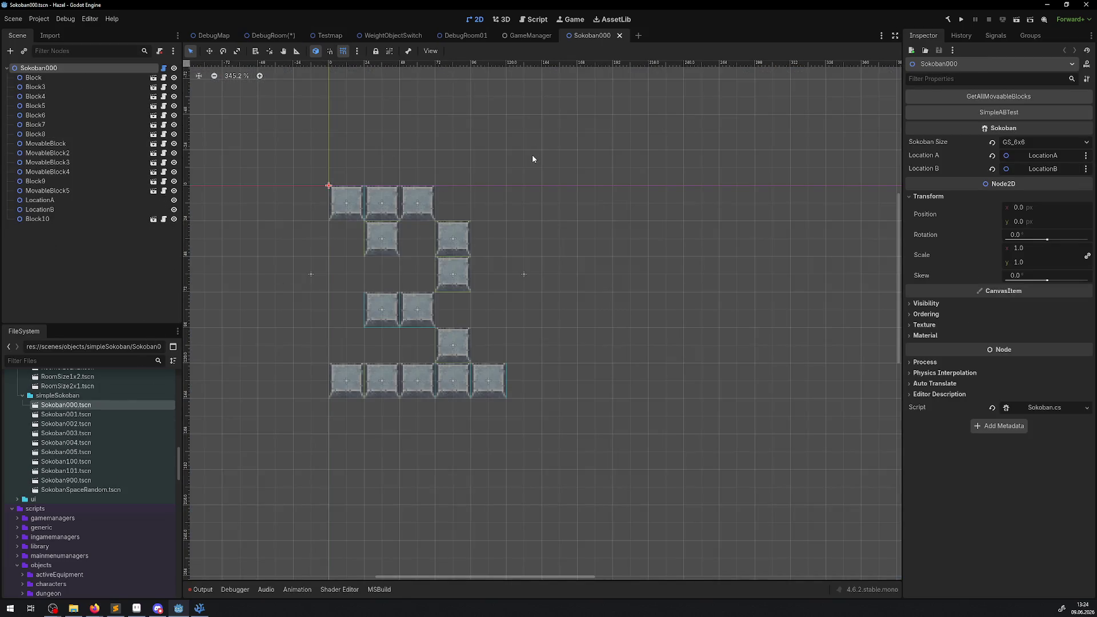
Step: Back in DebugRoom, set Target Sokoban Size to GS_6x6 and save the scene
click(269, 36)
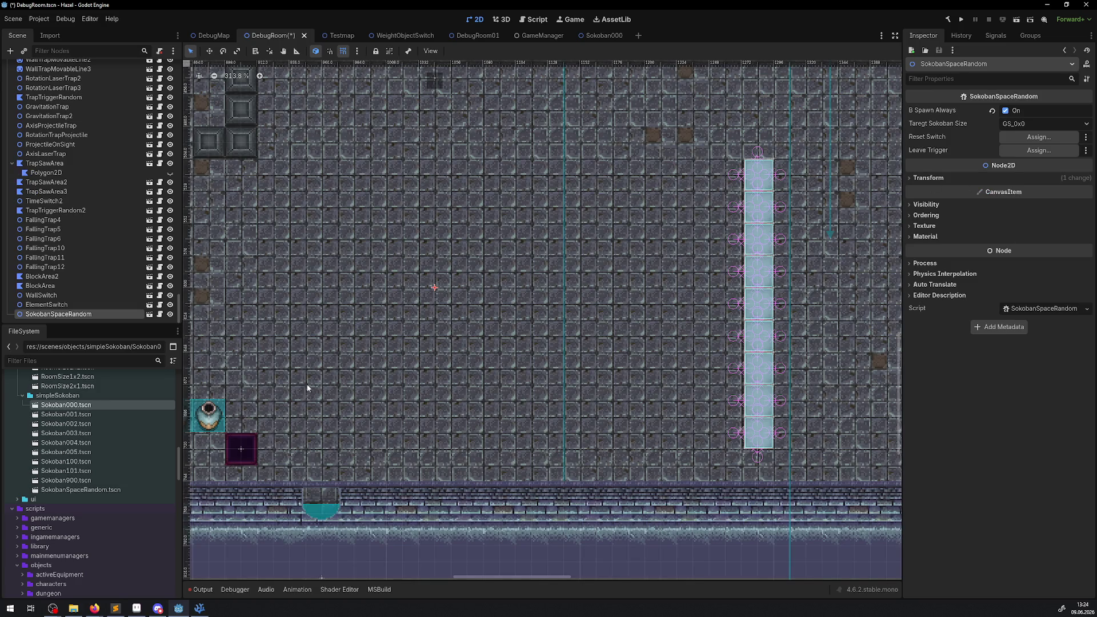
click(1064, 128)
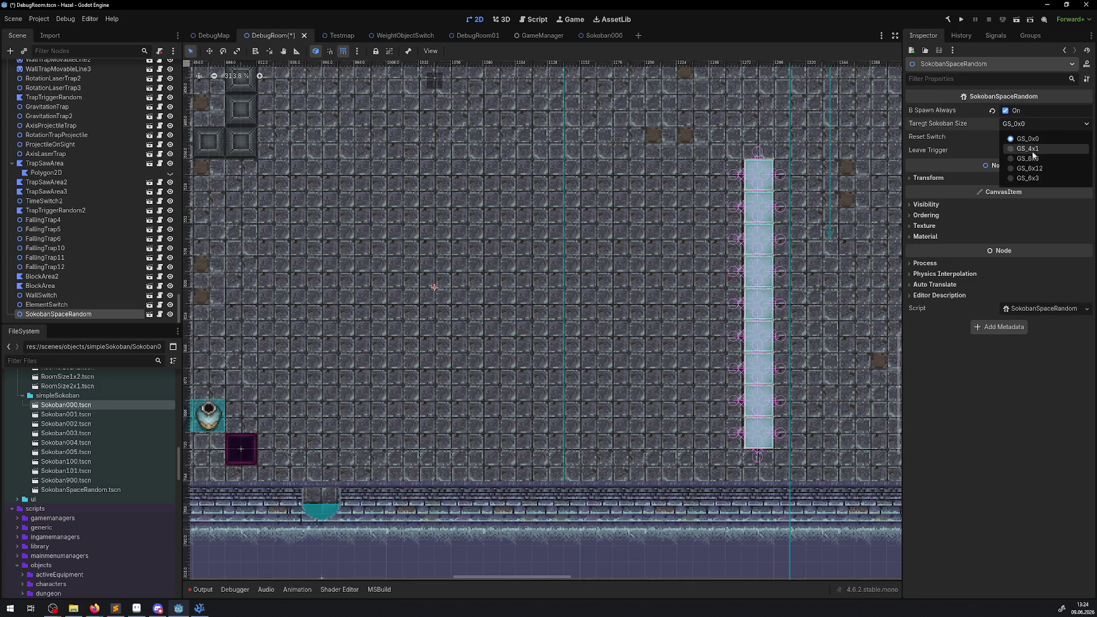
click(1029, 162)
key(ctrl+s)
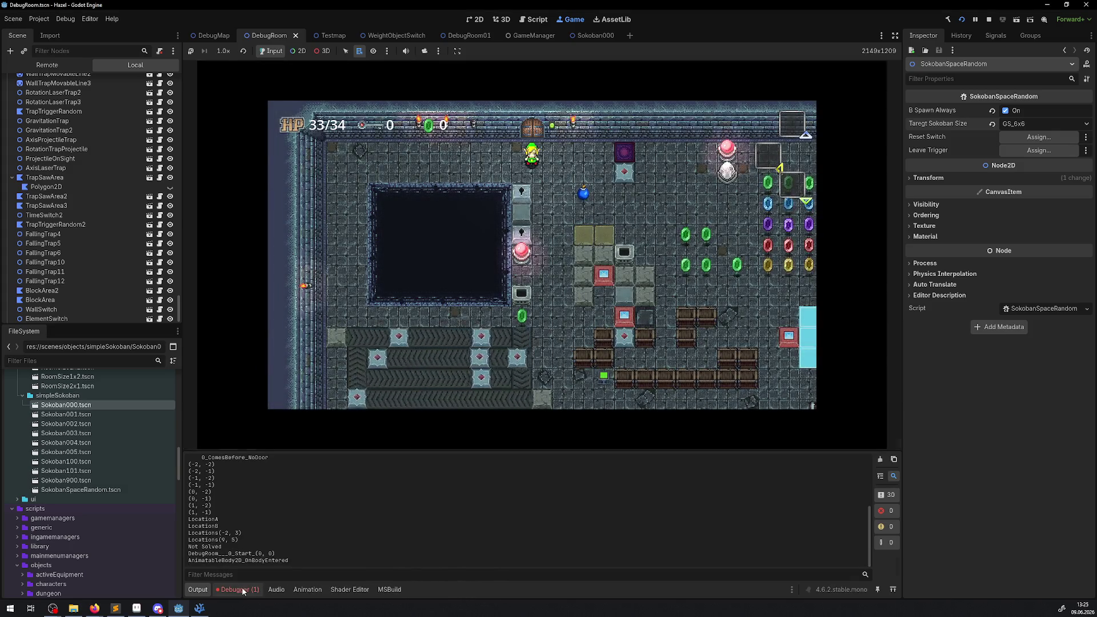
Step: Read the out-of-bounds path error in the Debugger's Errors list, then stop the game with F8
click(243, 592)
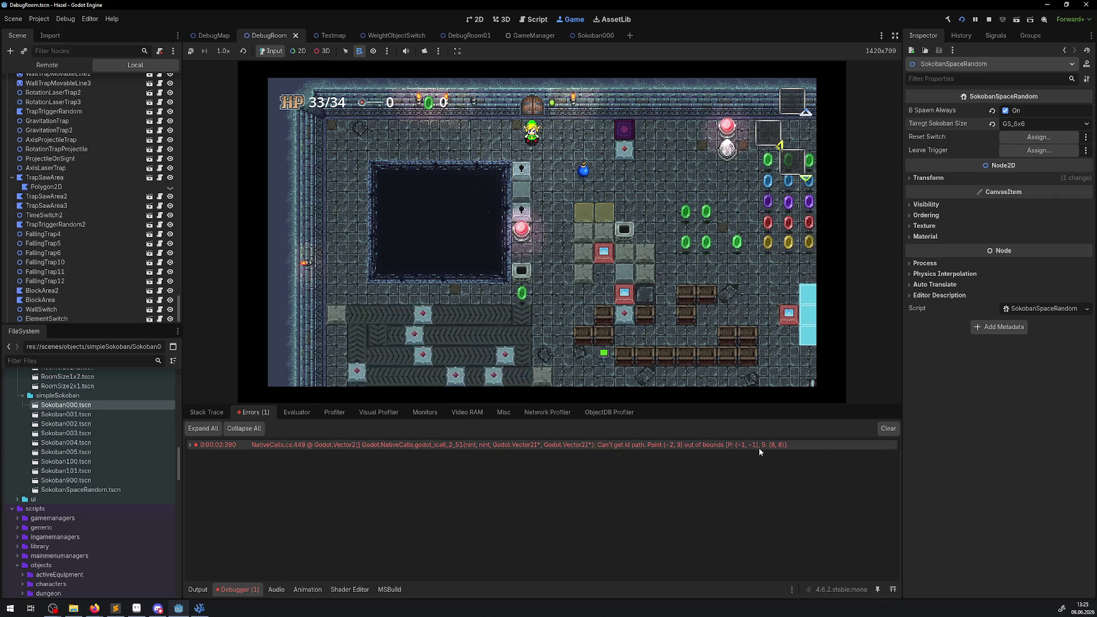
mouse_move(772, 447)
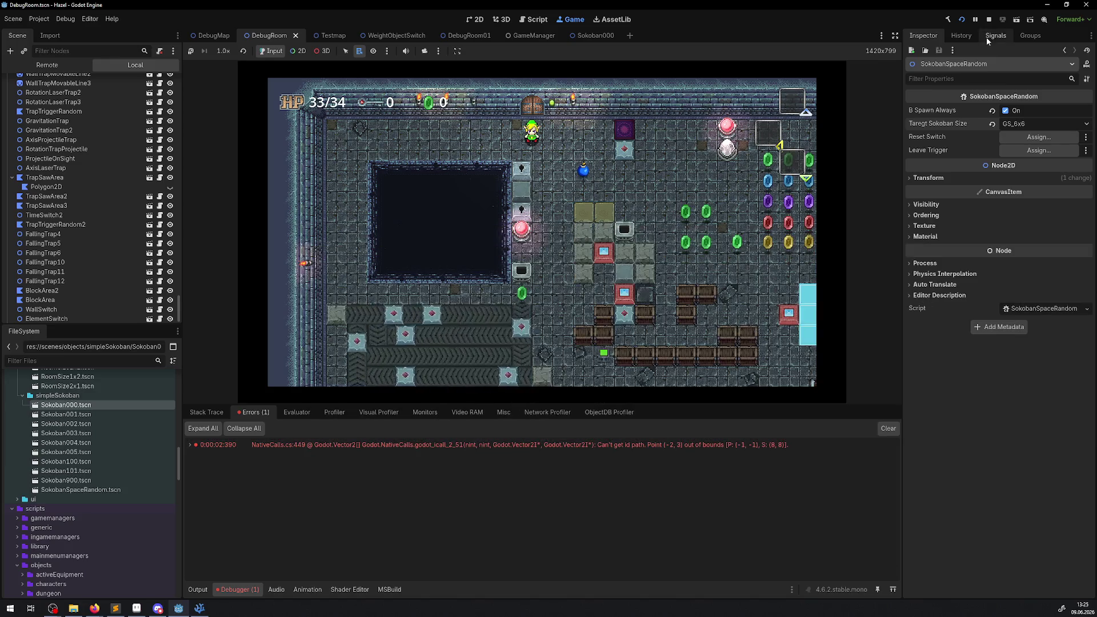
key(F8)
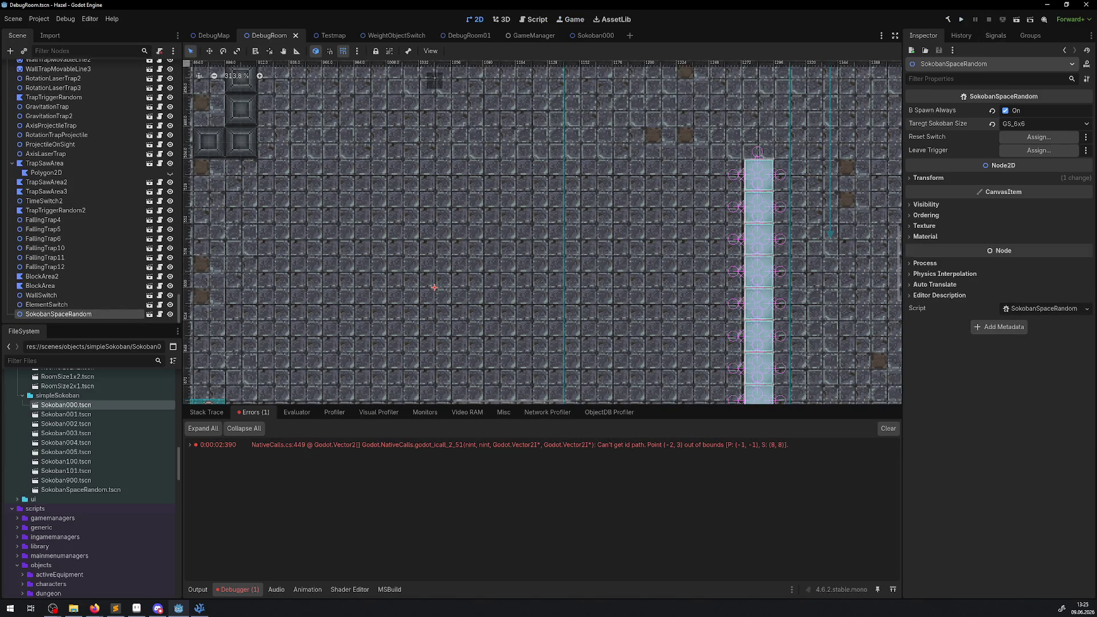
Step: Switch to the Sokoban000 scene and clear both the Errors list and the Output log
click(594, 35)
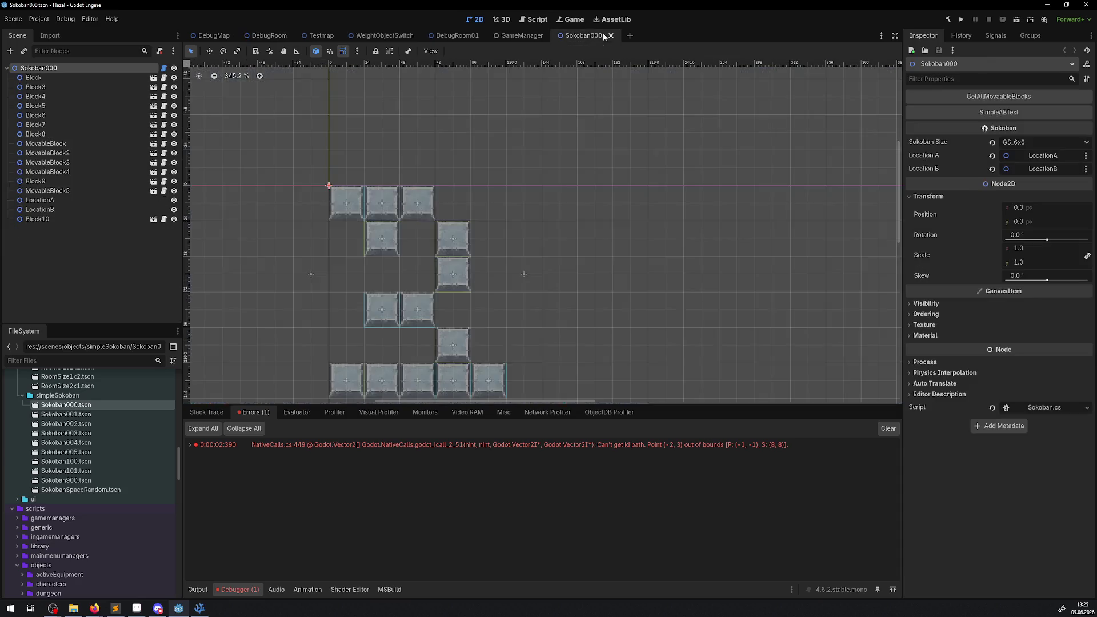
scroll(445, 215, down, 2)
scroll(383, 228, up, 3)
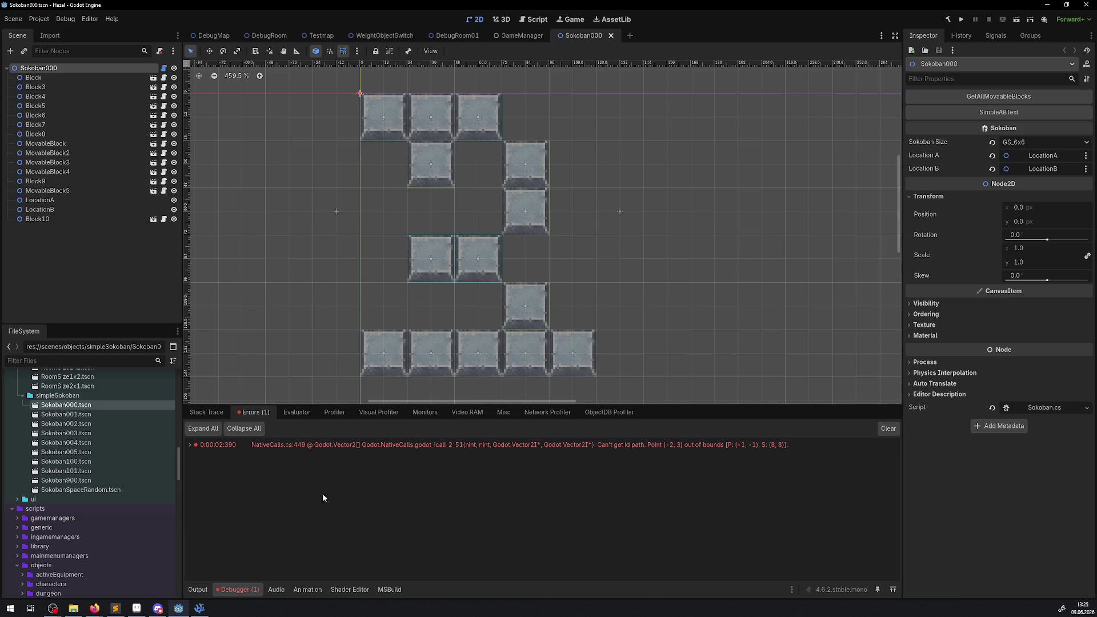
click(887, 429)
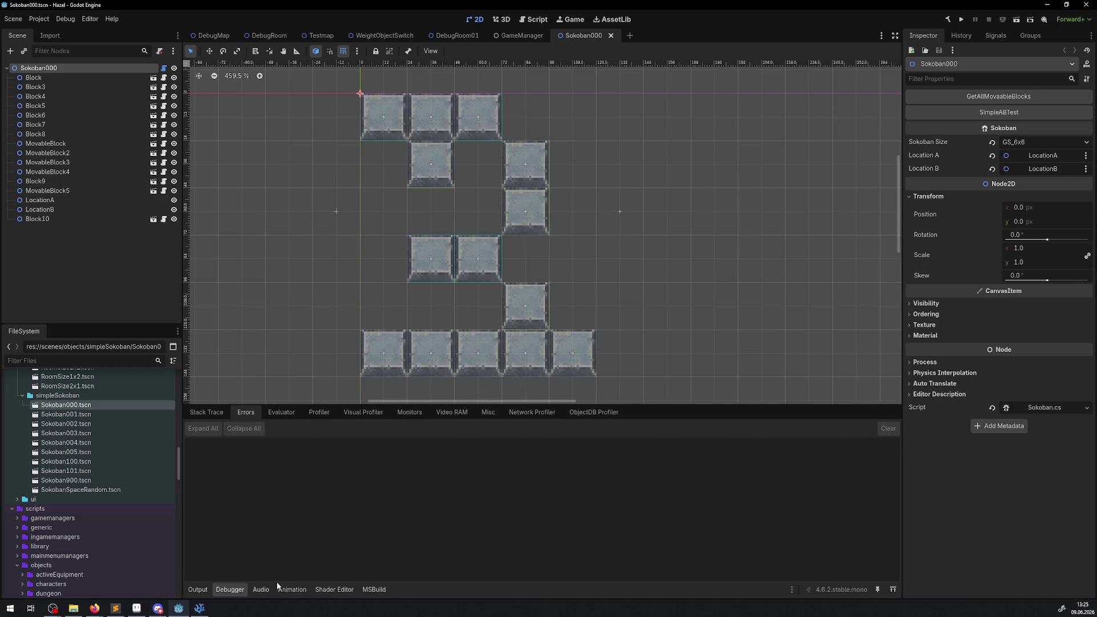
click(198, 589)
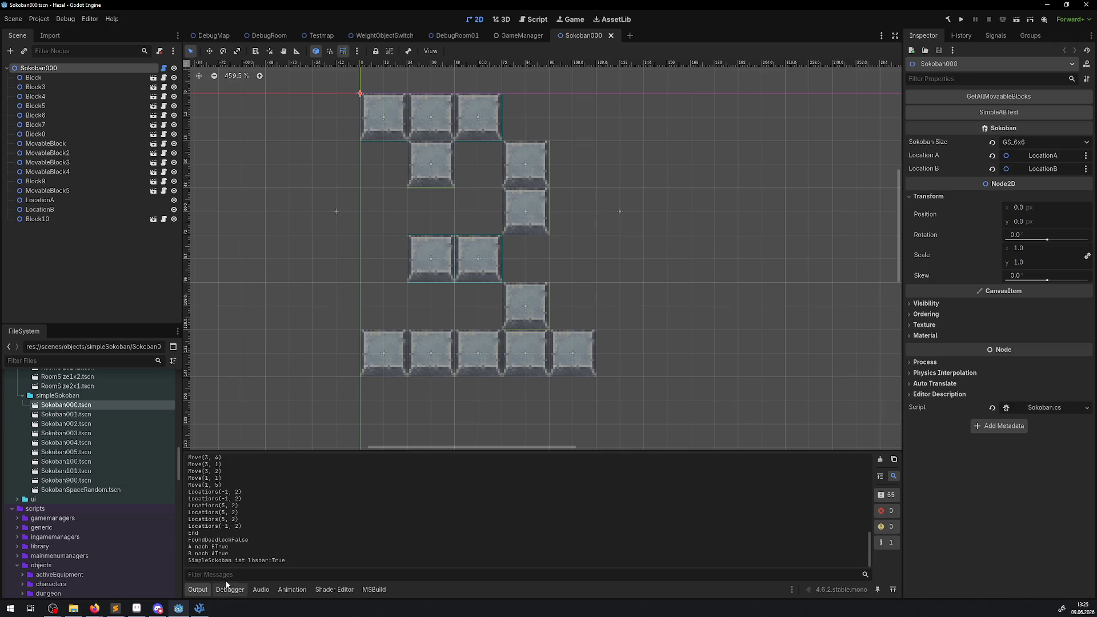
click(880, 460)
Step: Run SimpleABTest and GetAllMovableBlocks to log the solver moves and solvability result
click(1011, 112)
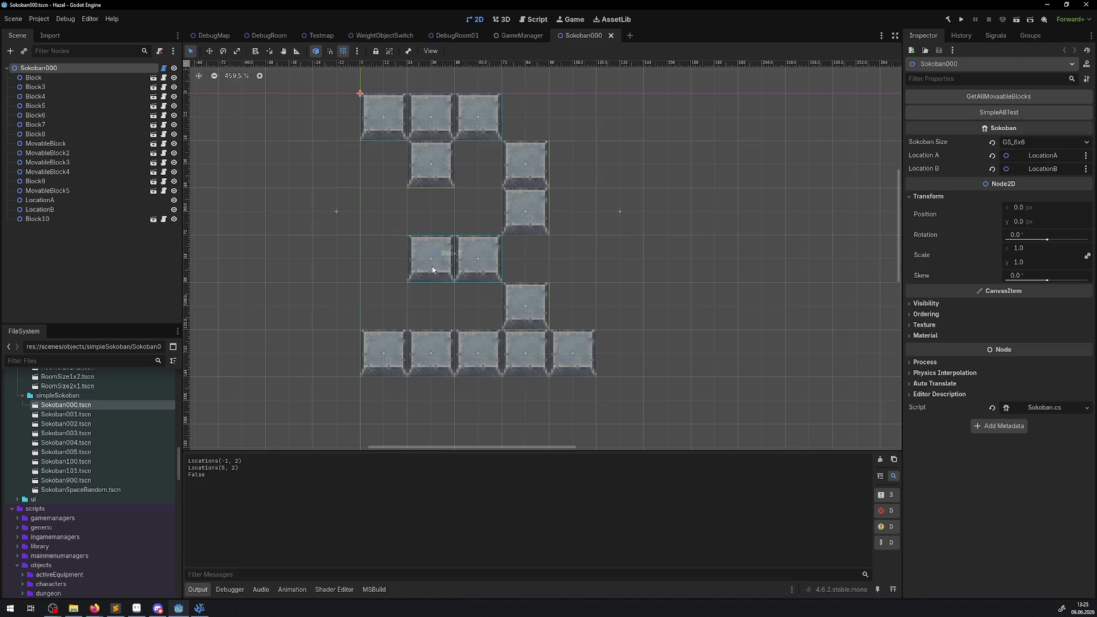
click(1005, 98)
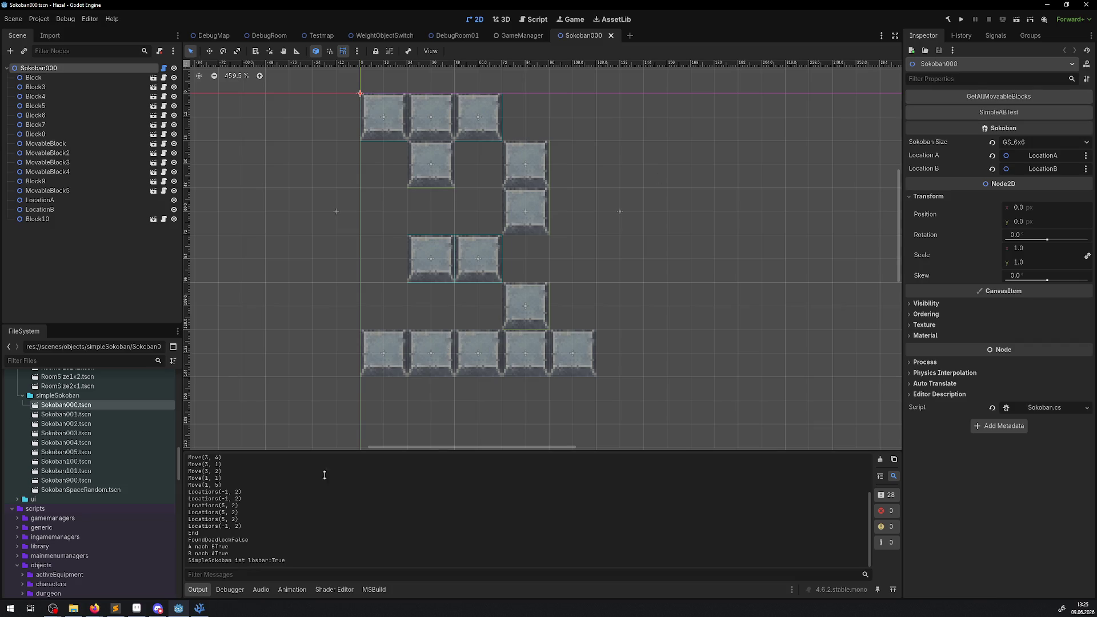
click(199, 608)
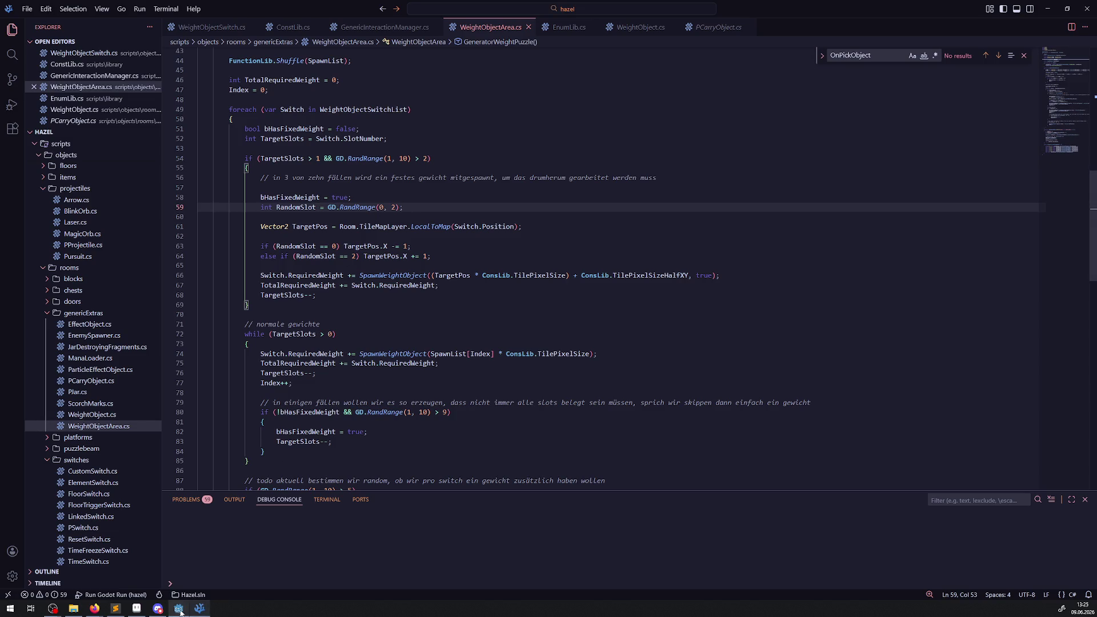
Step: Close the seven open script tabs, from EnumLib to WeightObjectSwitch, and return to Godot
middle_click(547, 29)
click(528, 27)
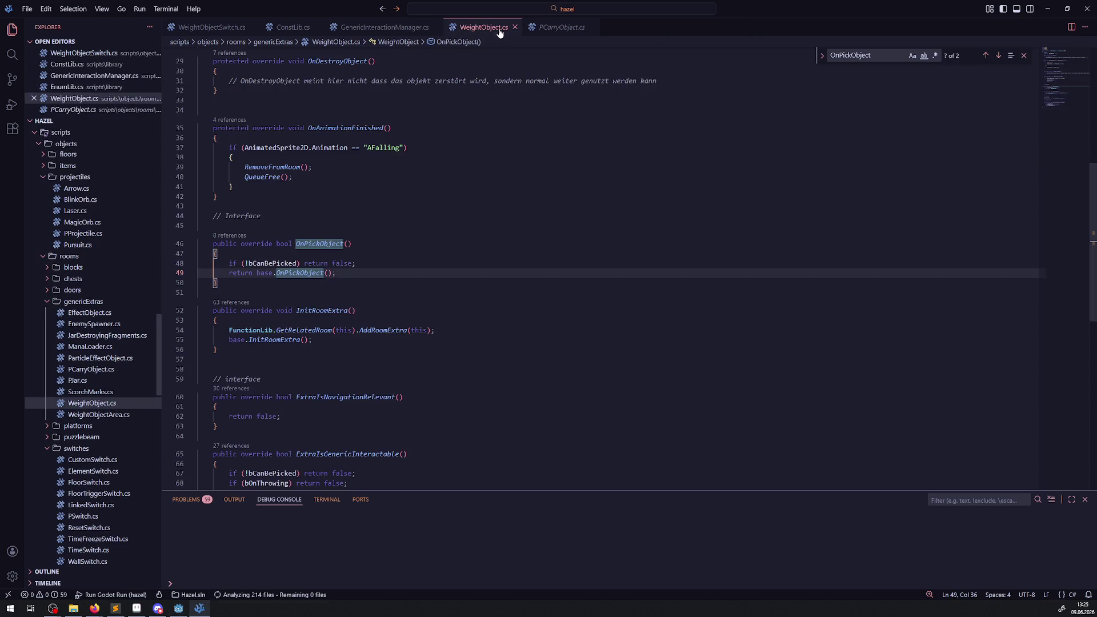
click(517, 27)
click(508, 28)
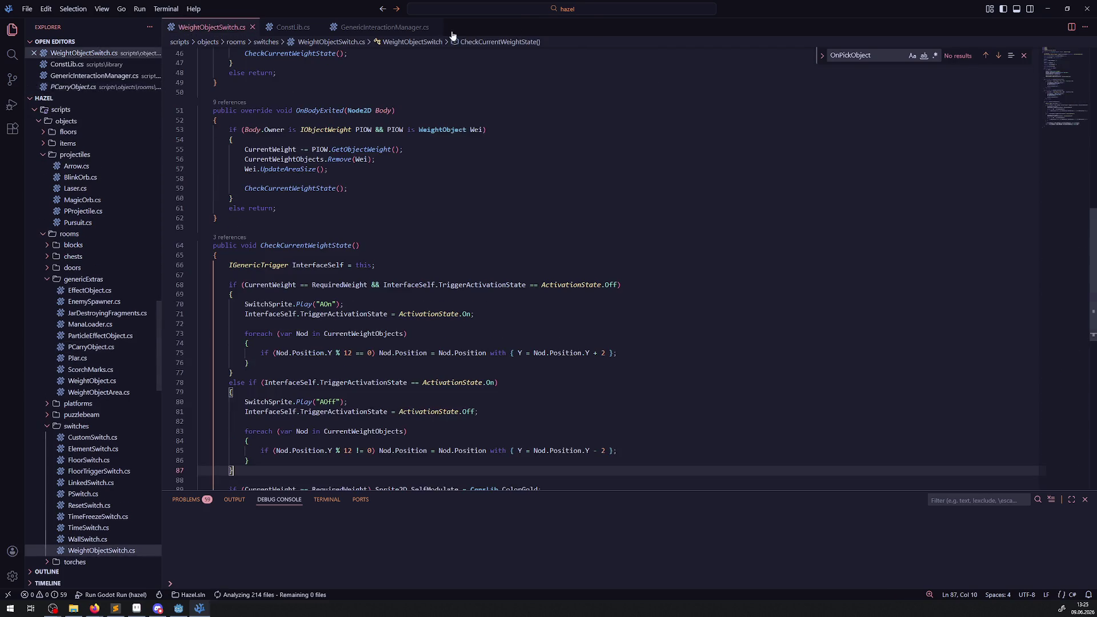
click(436, 28)
click(317, 28)
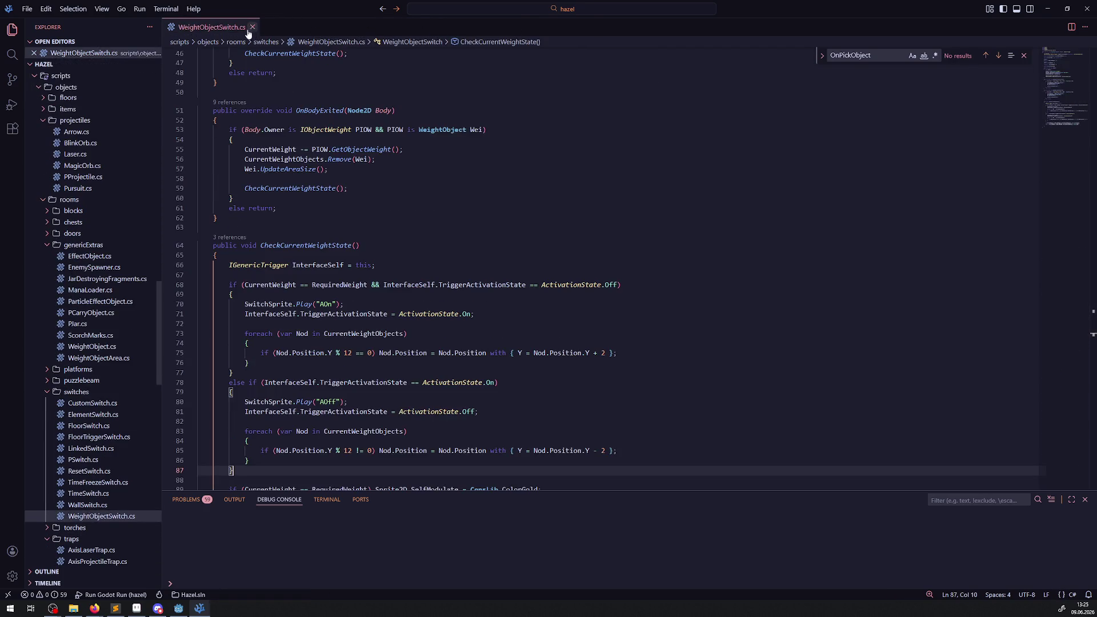
click(252, 27)
click(178, 608)
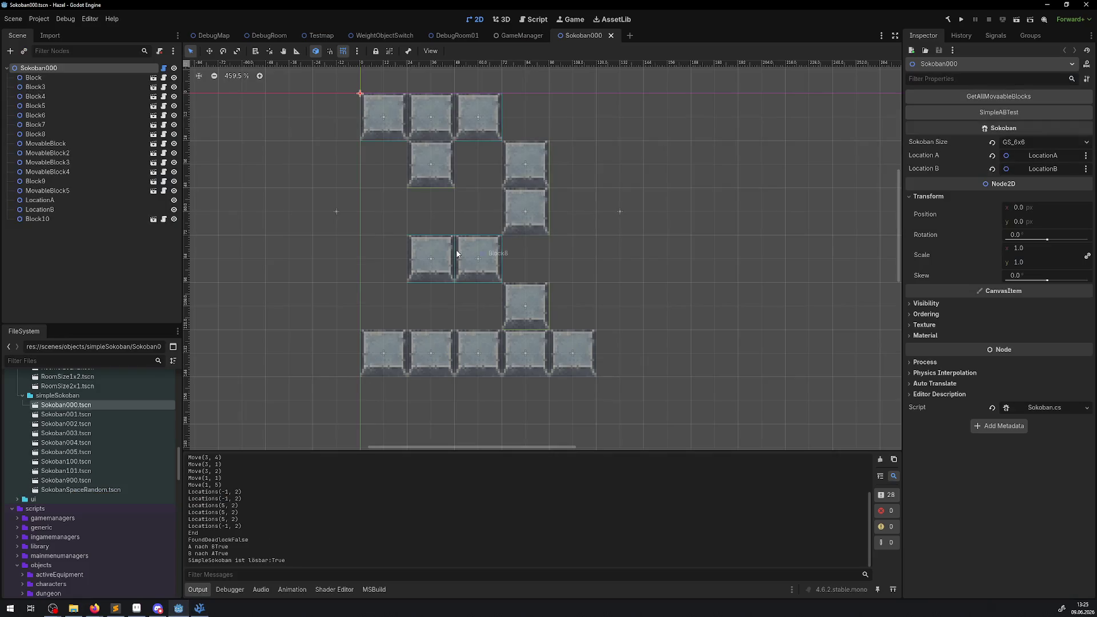
Step: Move Block8 down one cell and run SimpleABTest on the Sokoban000 root
drag(494, 263, 494, 311)
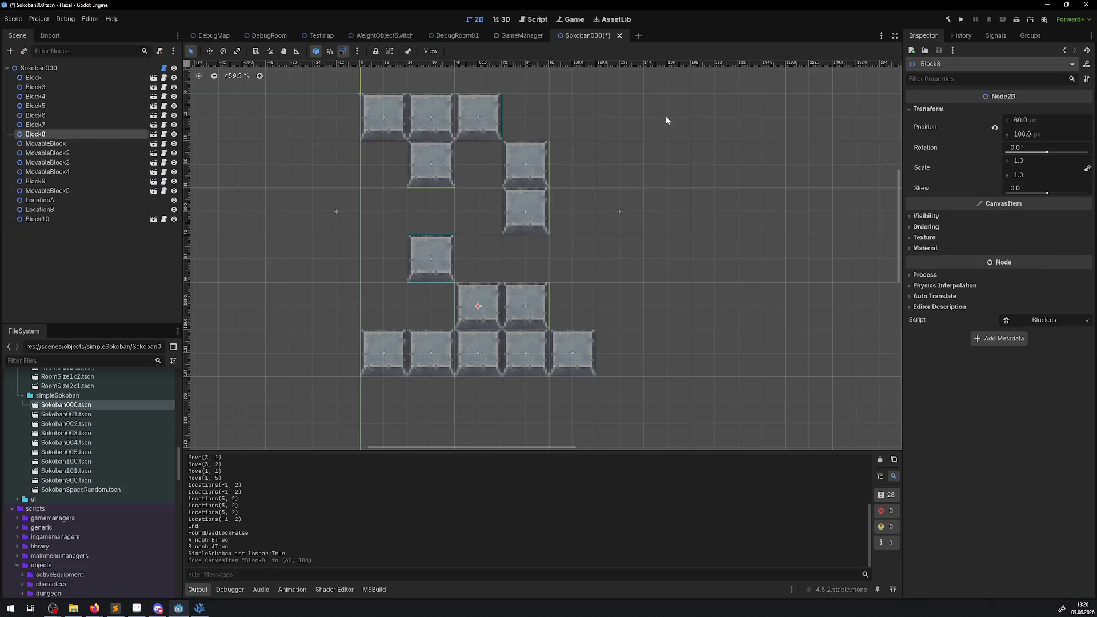
click(32, 68)
click(980, 117)
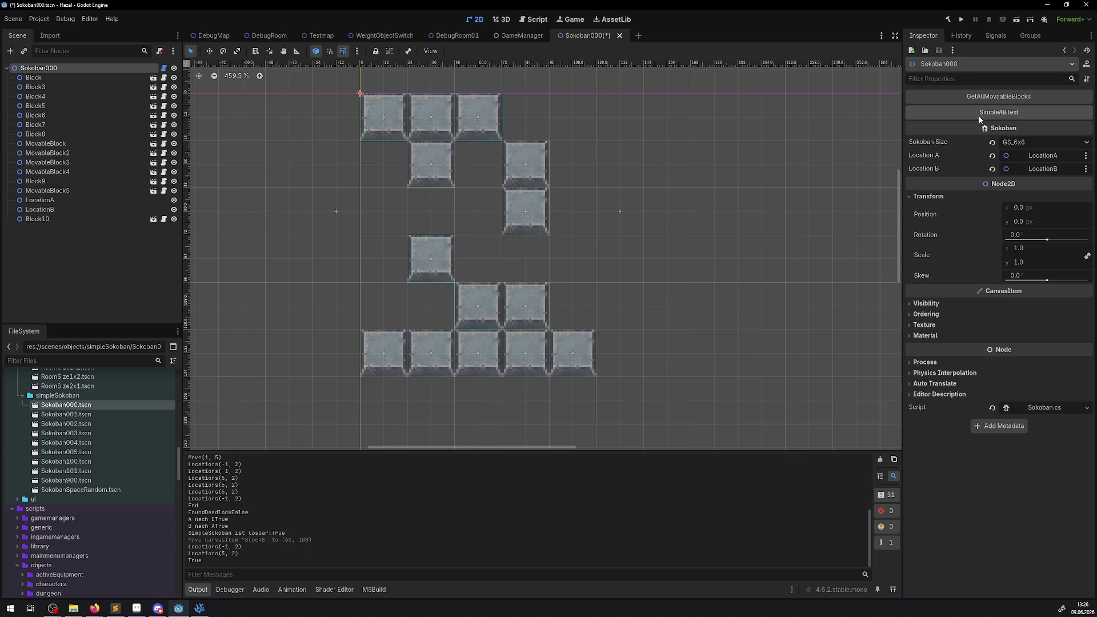
Step: Return Block8 to (60, 84), rerun SimpleABTest, save, and run GetAllMovableBlocks
drag(477, 306, 479, 258)
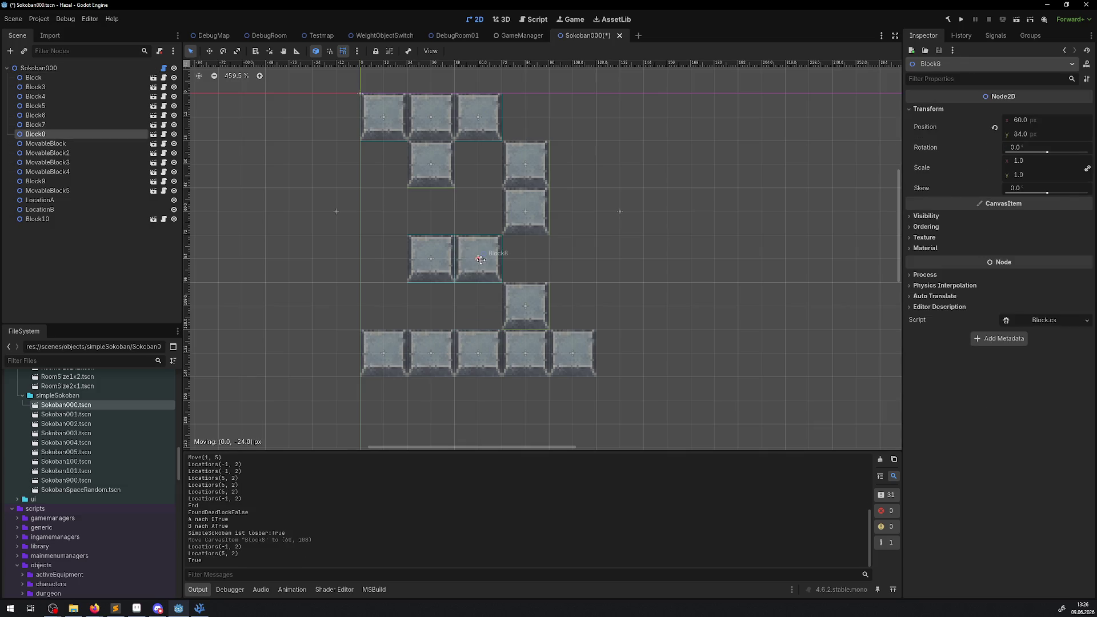
click(100, 70)
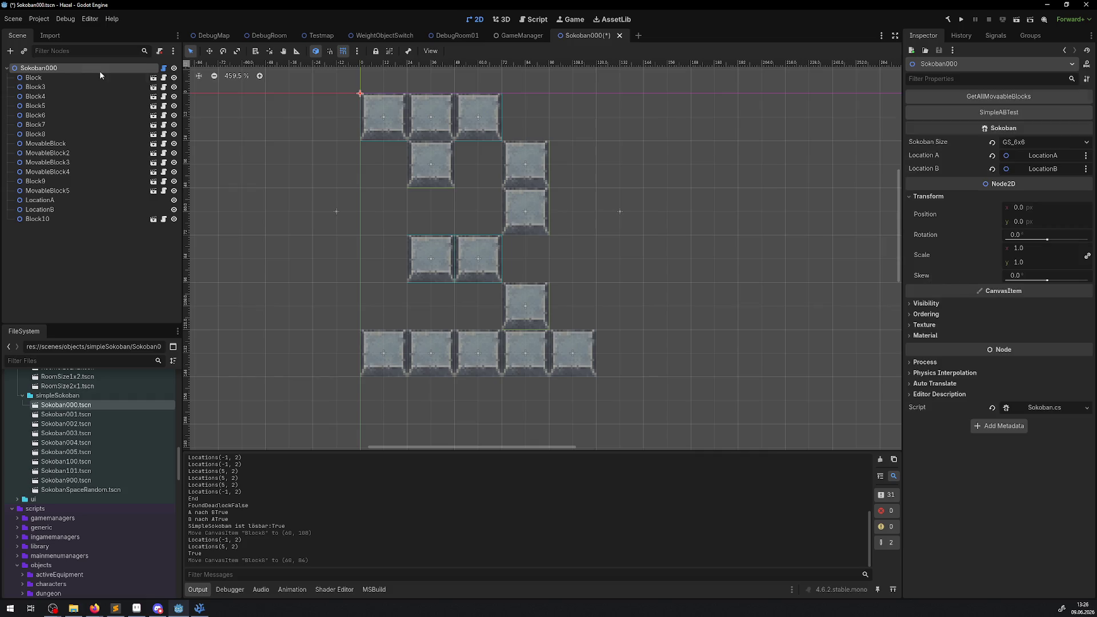
click(1034, 114)
scroll(563, 274, up, 1)
key(ctrl+s)
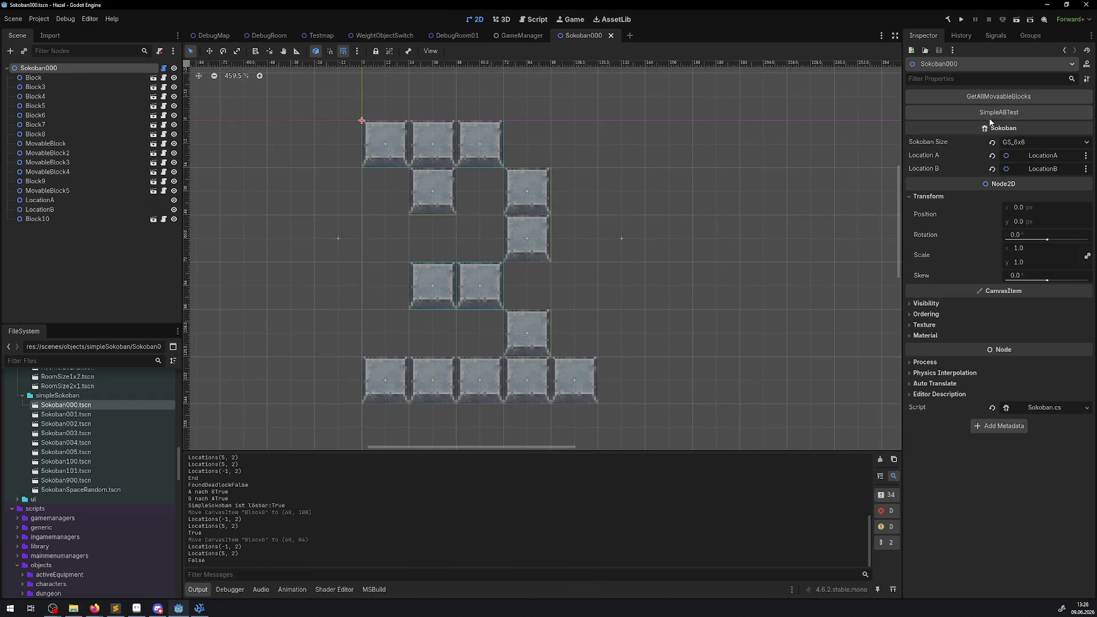
click(937, 96)
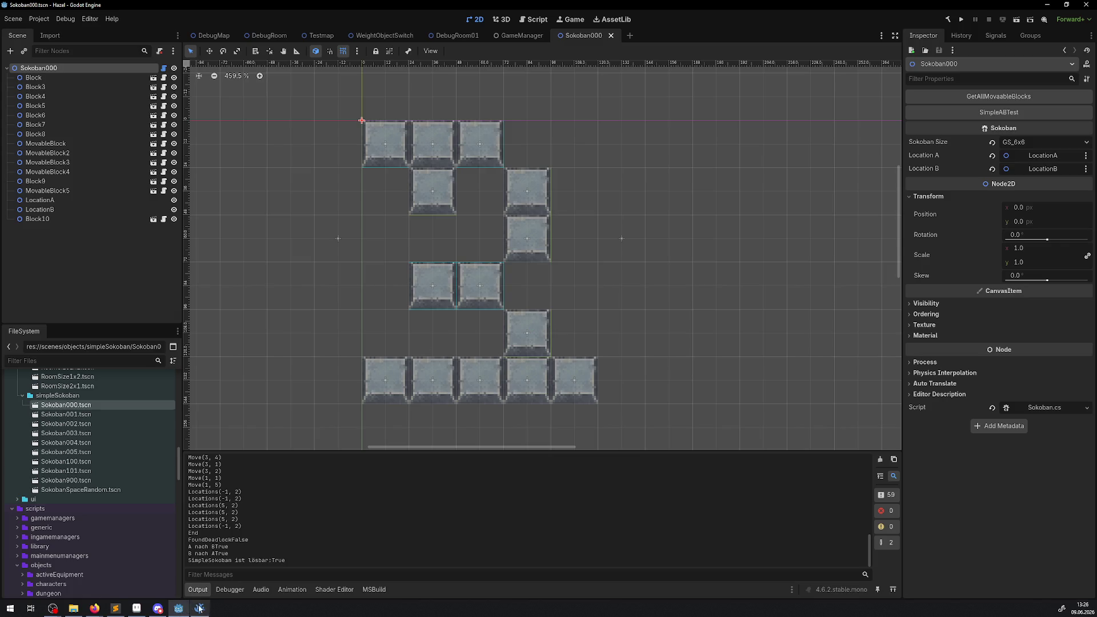
click(164, 68)
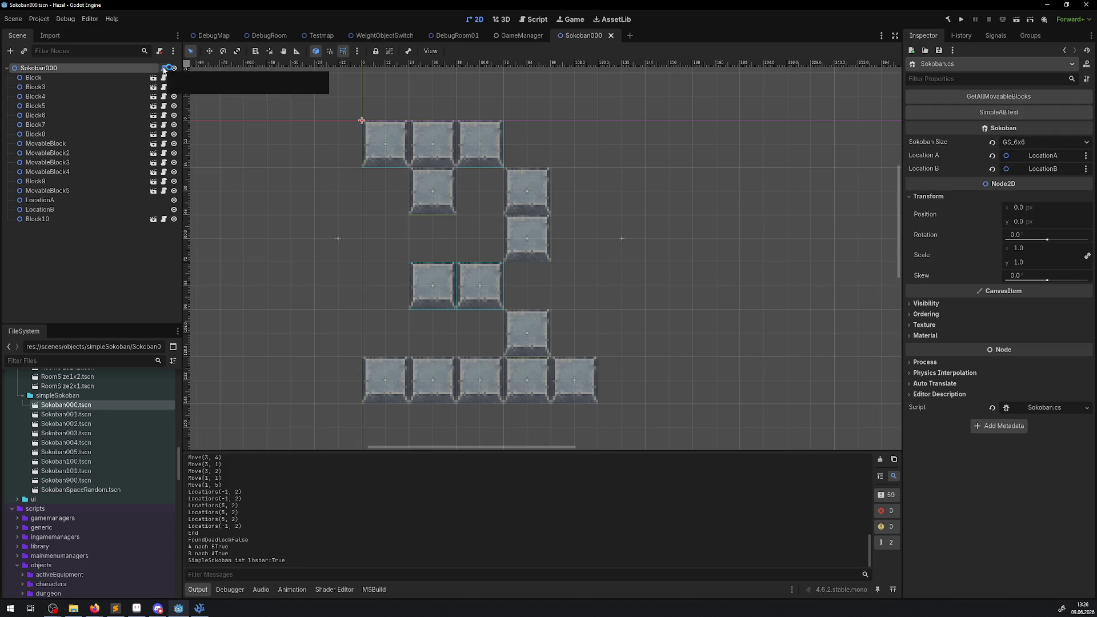
Step: Scroll down Sokoban.cs and select the block-sorting GetAllMovaableBlocks loop in lines 78–95
scroll(324, 229, down, 13)
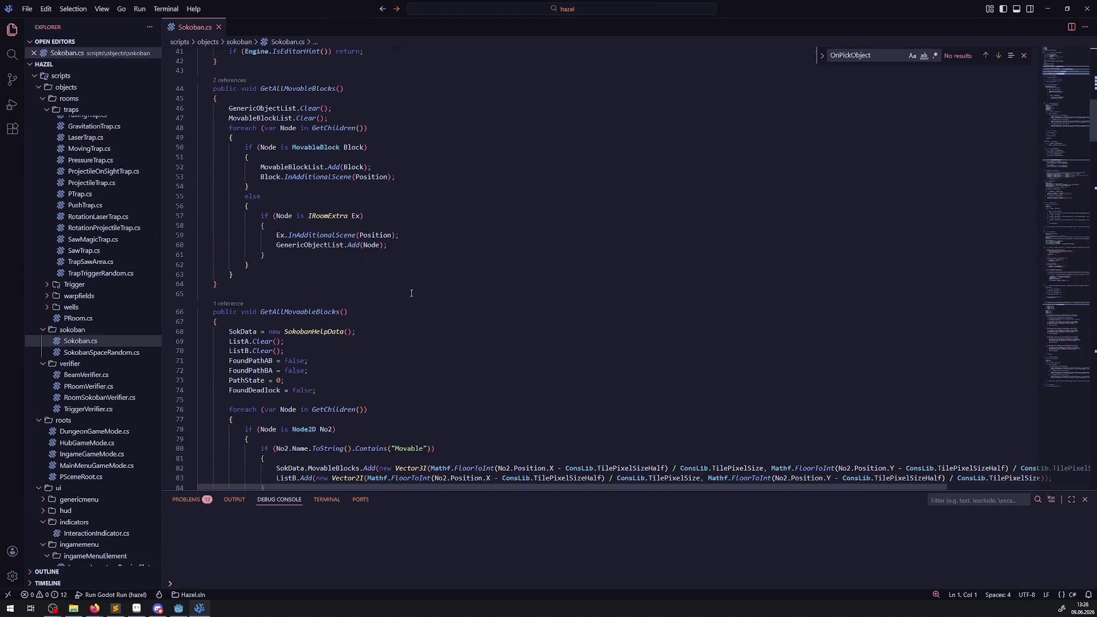
scroll(411, 293, down, 6)
scroll(411, 293, down, 2)
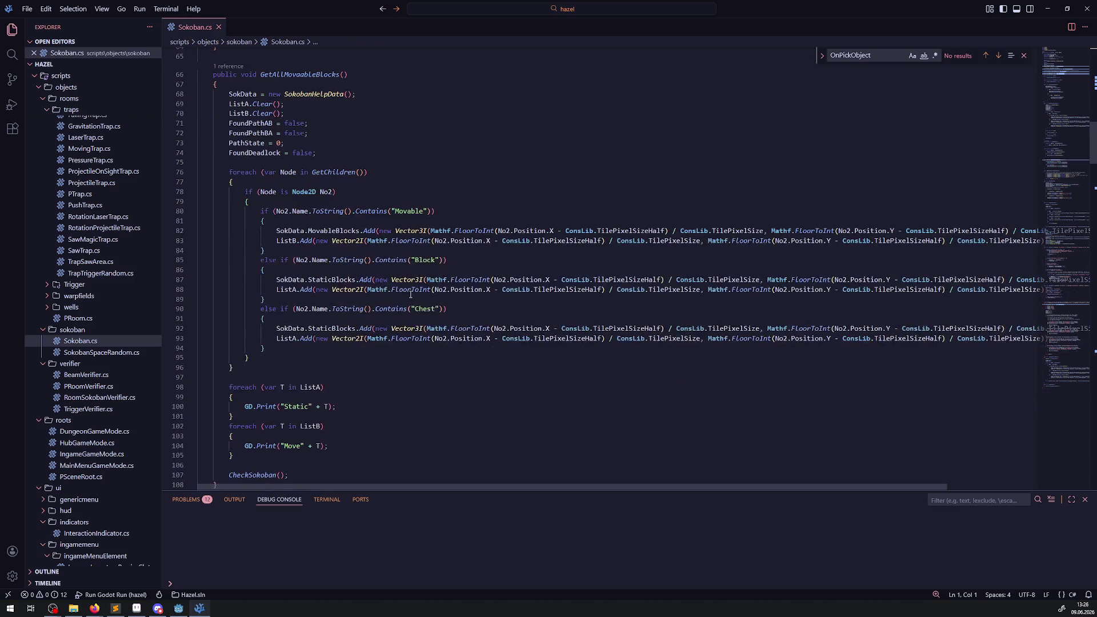
mouse_move(441, 487)
mouse_down()
mouse_move(593, 482)
mouse_move(505, 480)
mouse_up()
drag(286, 192, 198, 358)
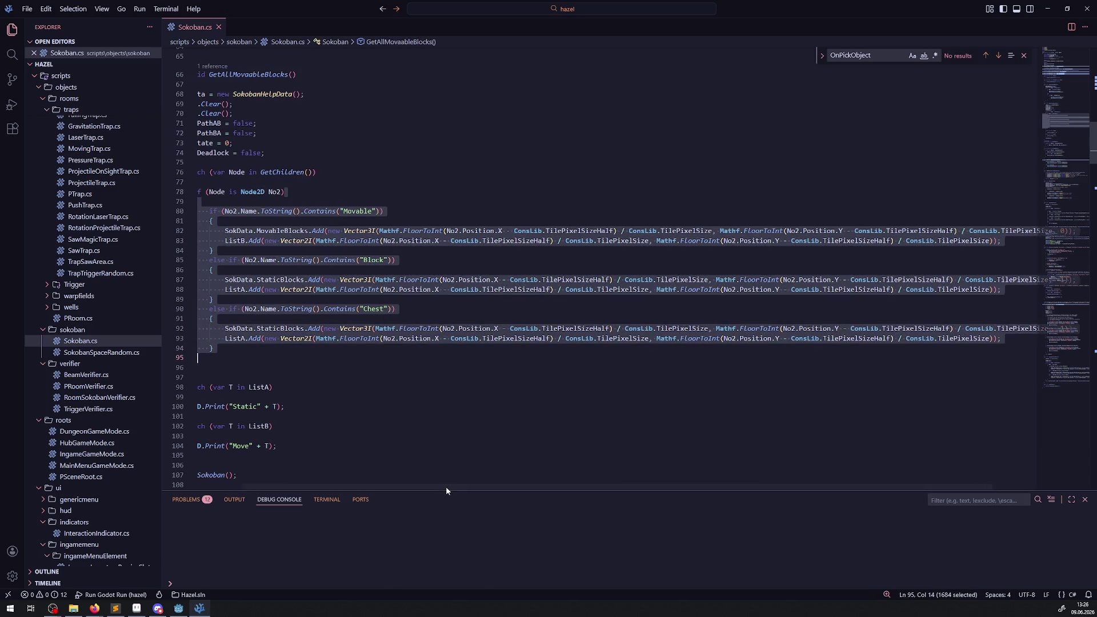
drag(446, 486, 272, 464)
click(504, 375)
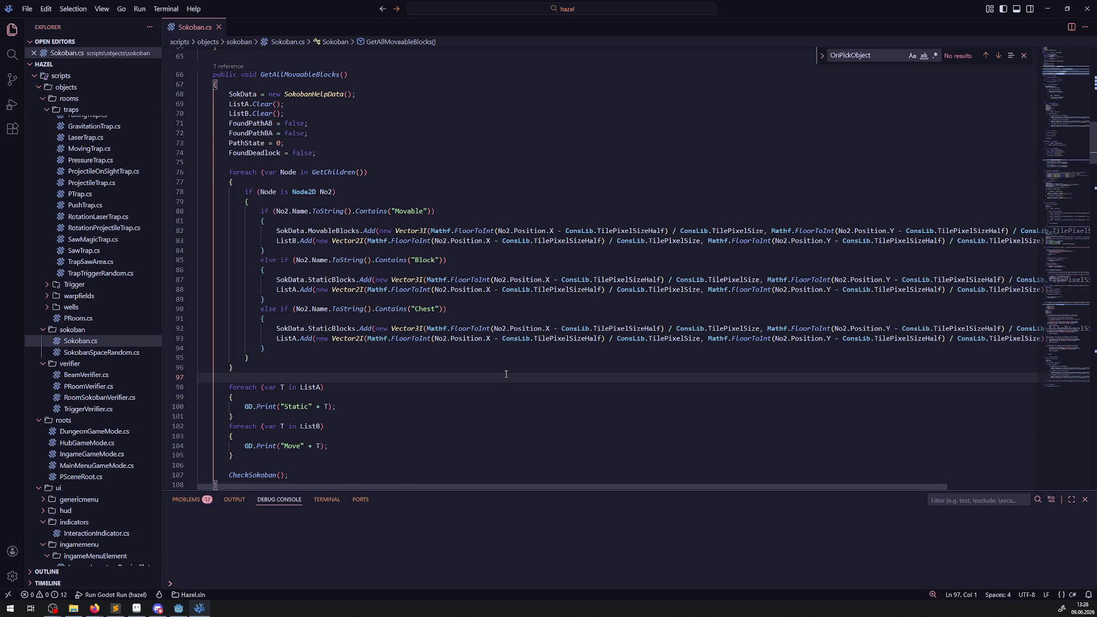
Step: Scroll to the end of Sokoban.cs and select the SimpleABTest method name
scroll(503, 374, down, 3)
scroll(354, 313, down, 2)
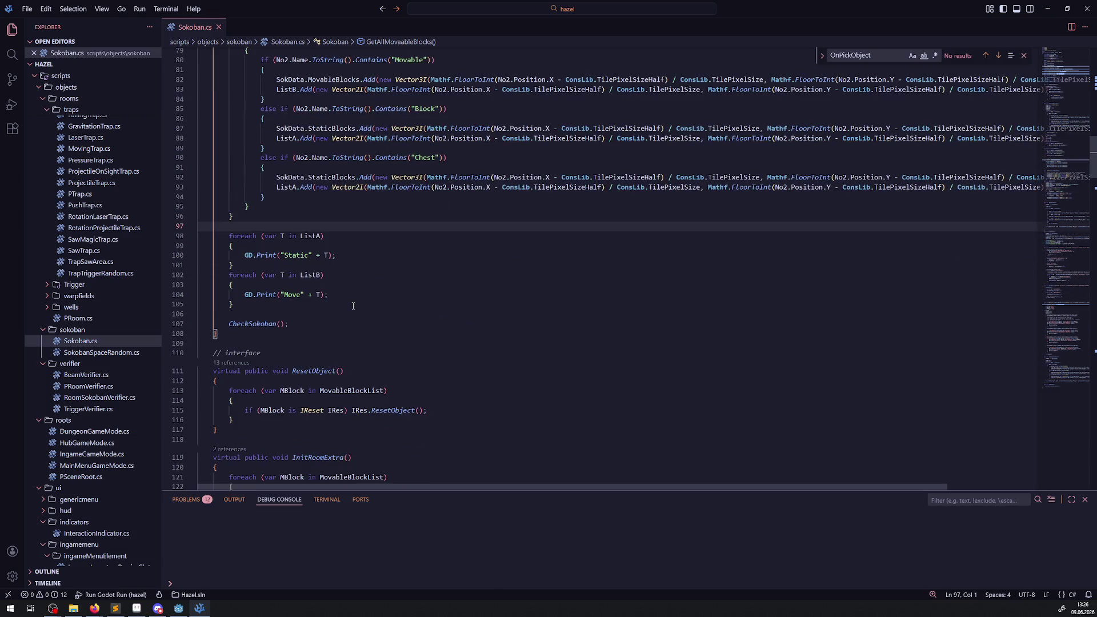
drag(319, 312, 213, 216)
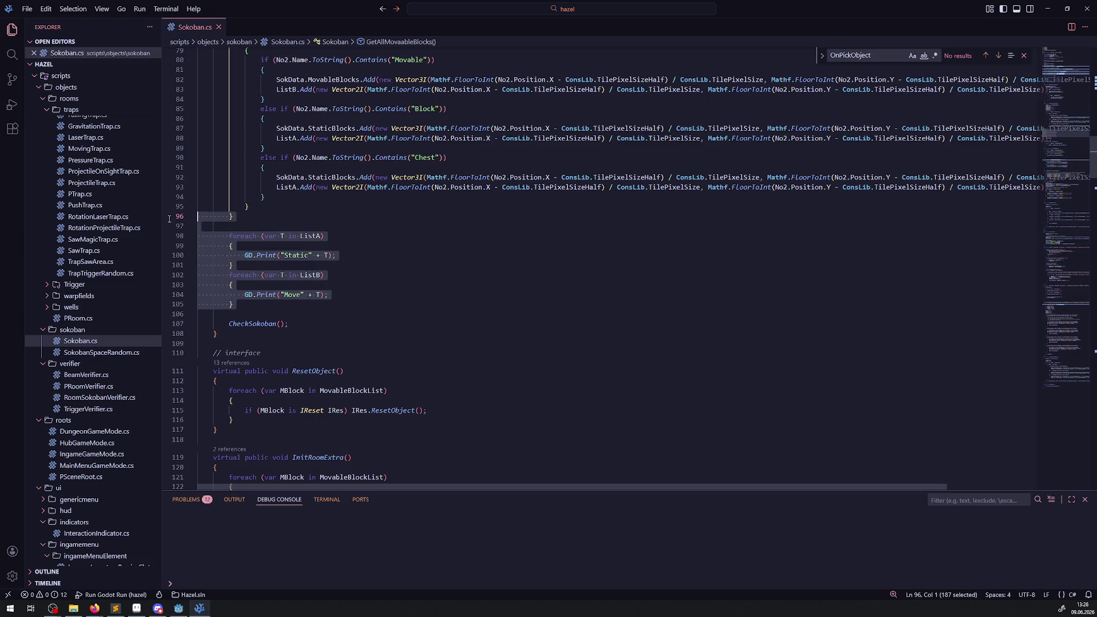
scroll(396, 318, down, 13)
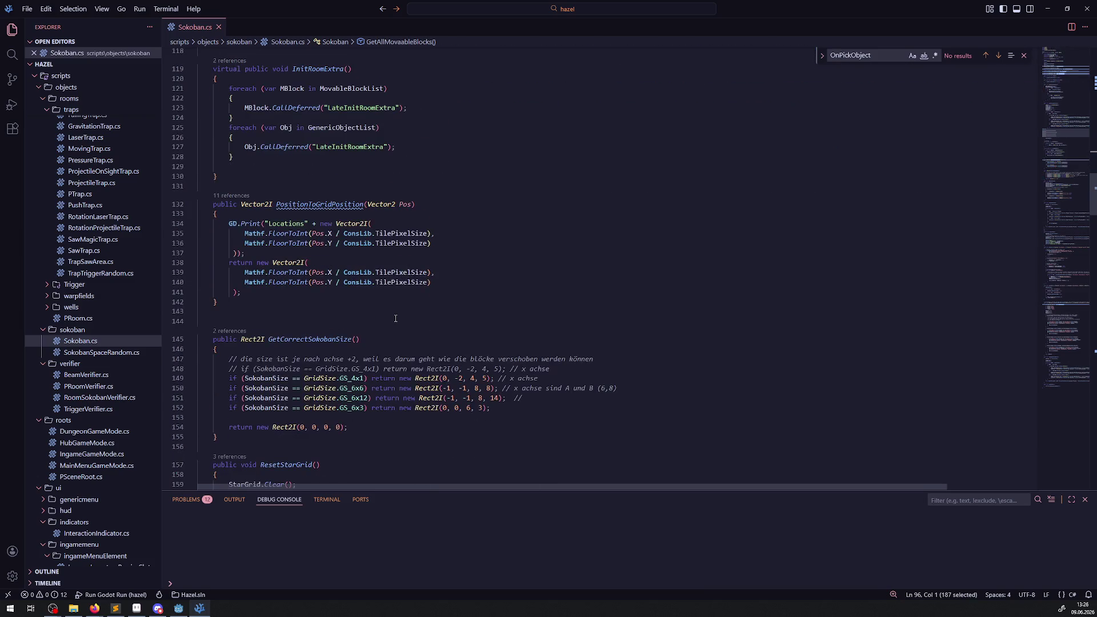
scroll(396, 318, down, 2)
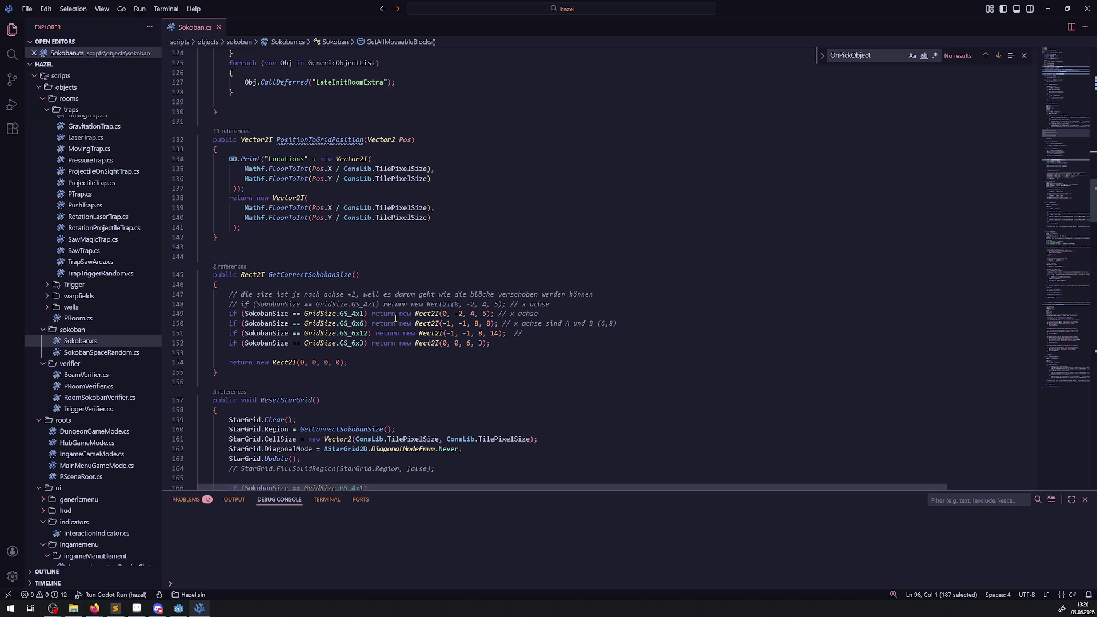
scroll(395, 318, down, 2)
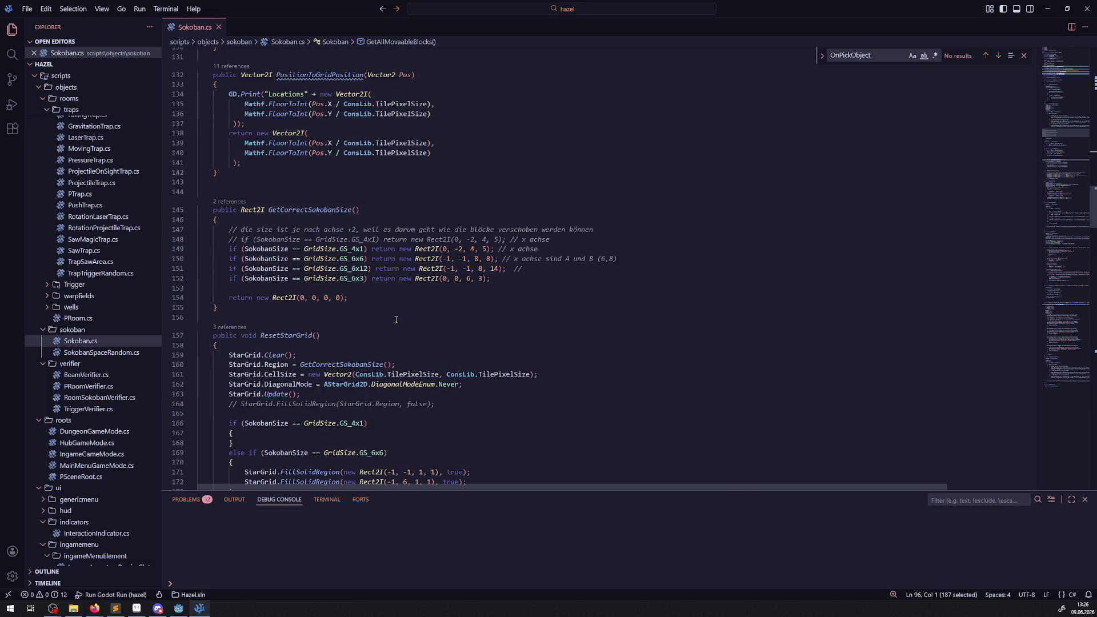
scroll(395, 320, down, 20)
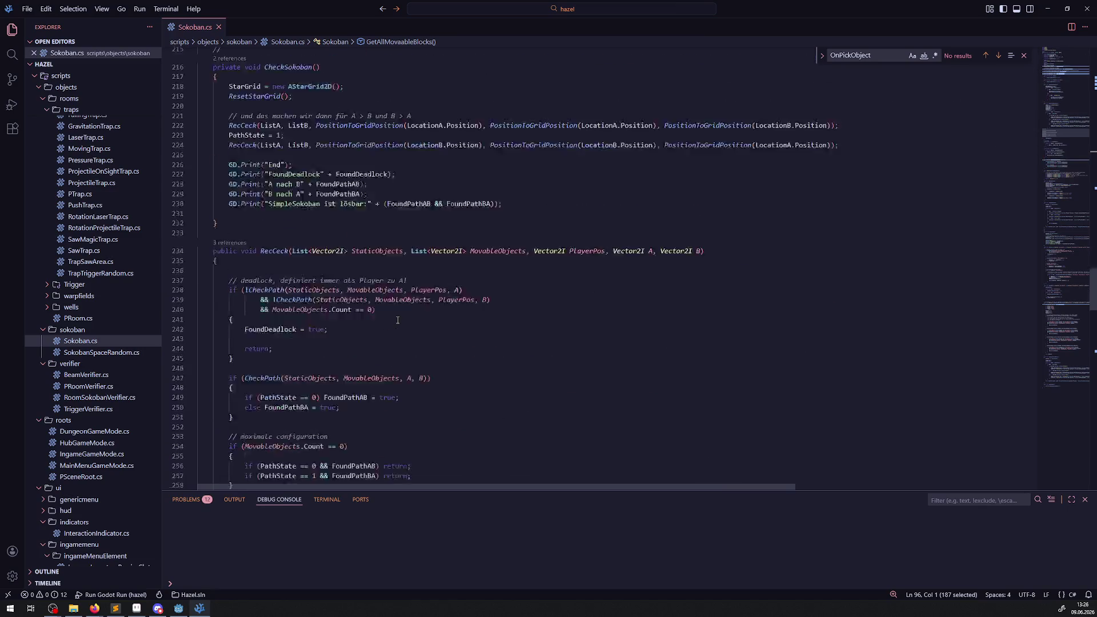
scroll(398, 320, down, 20)
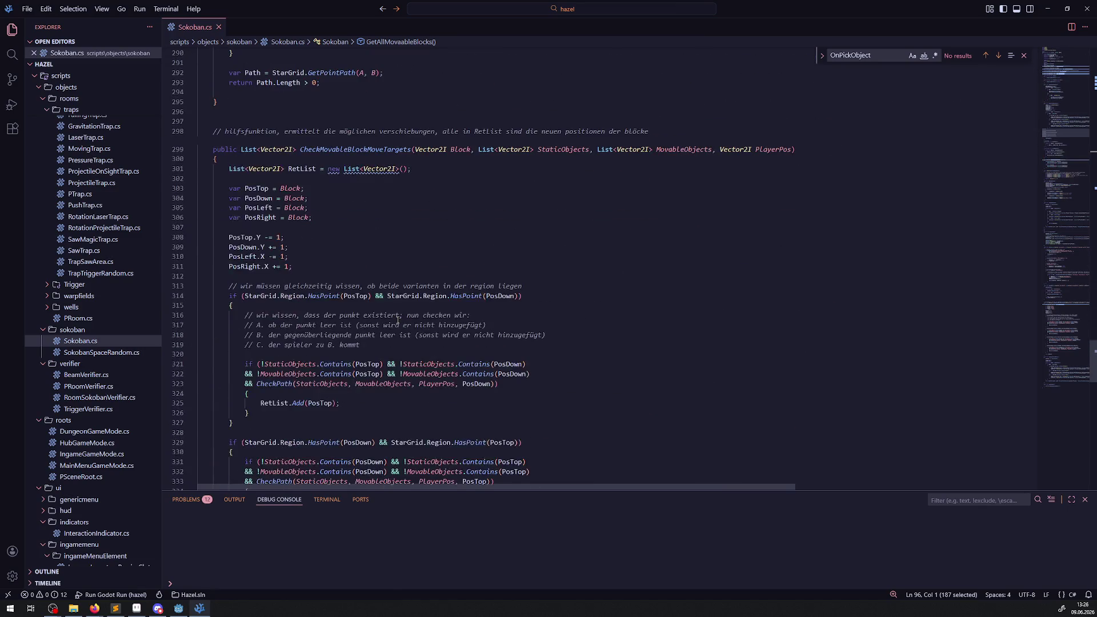
scroll(398, 320, down, 20)
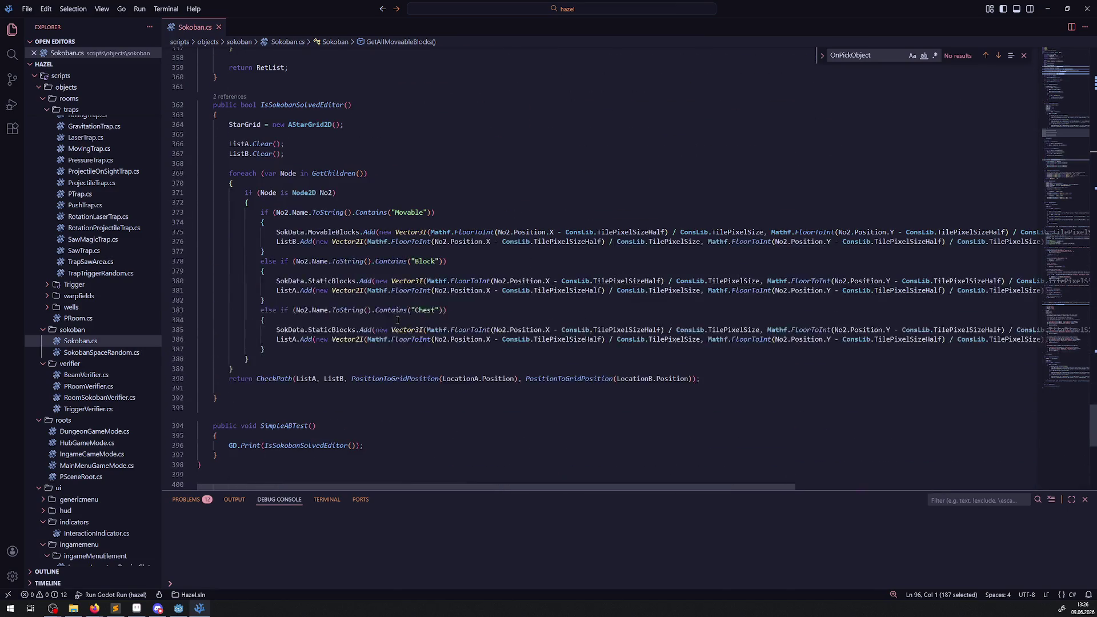
scroll(398, 320, down, 7)
double_click(274, 210)
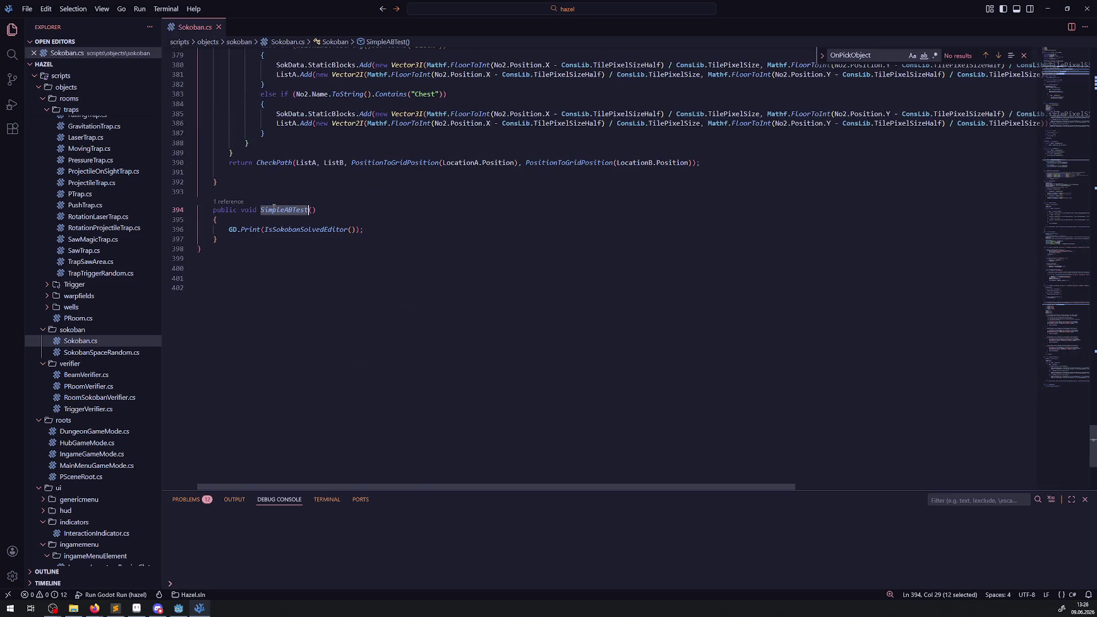
double_click(309, 229)
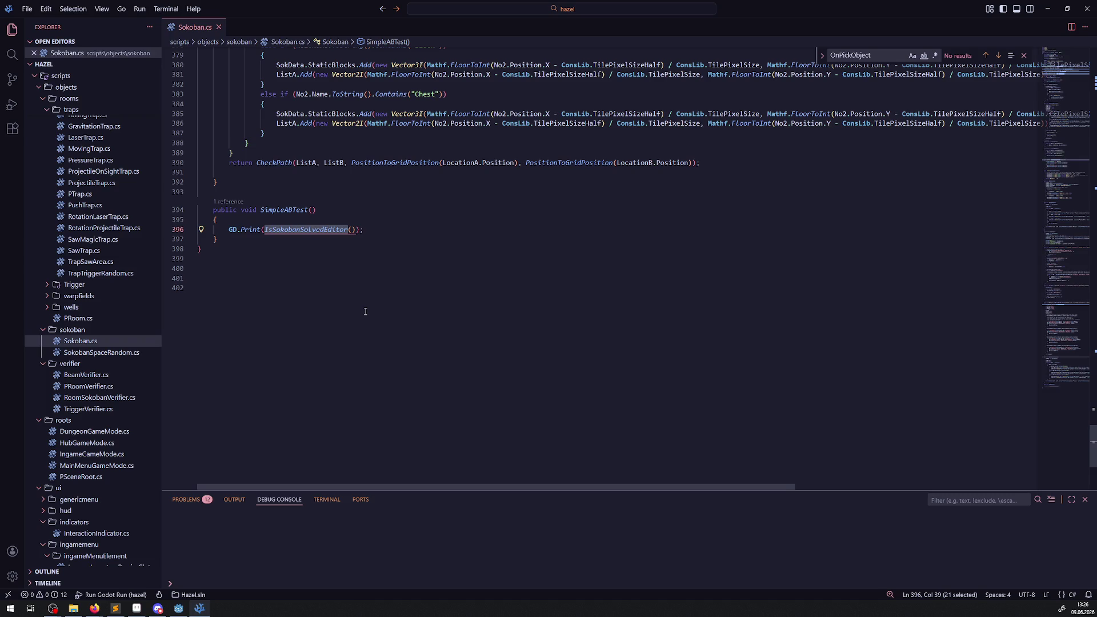
scroll(366, 312, up, 20)
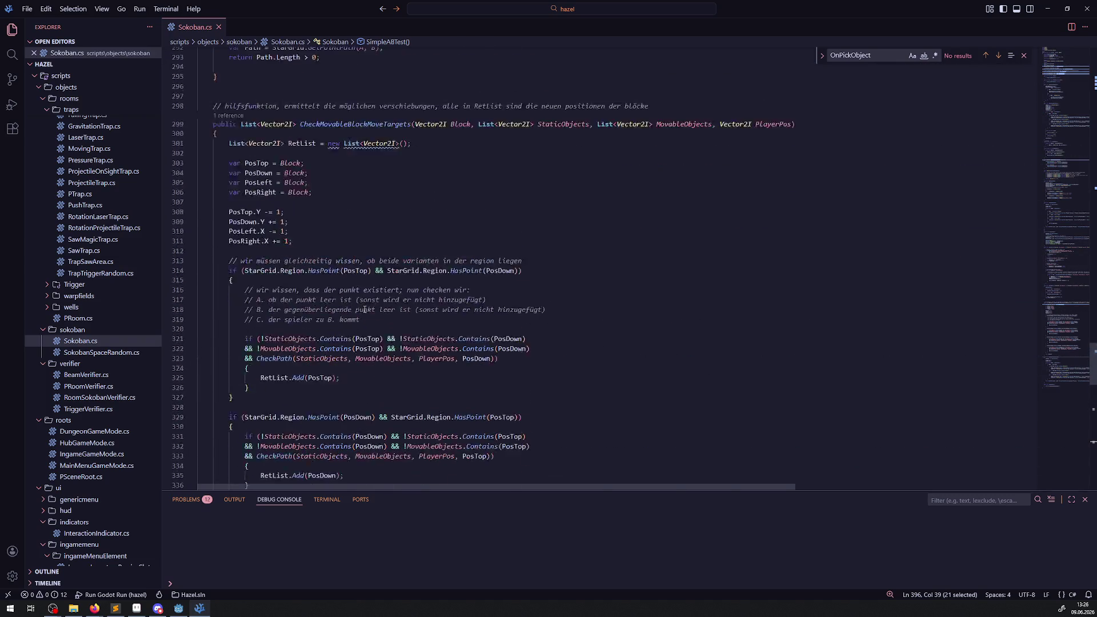
scroll(365, 312, down, 20)
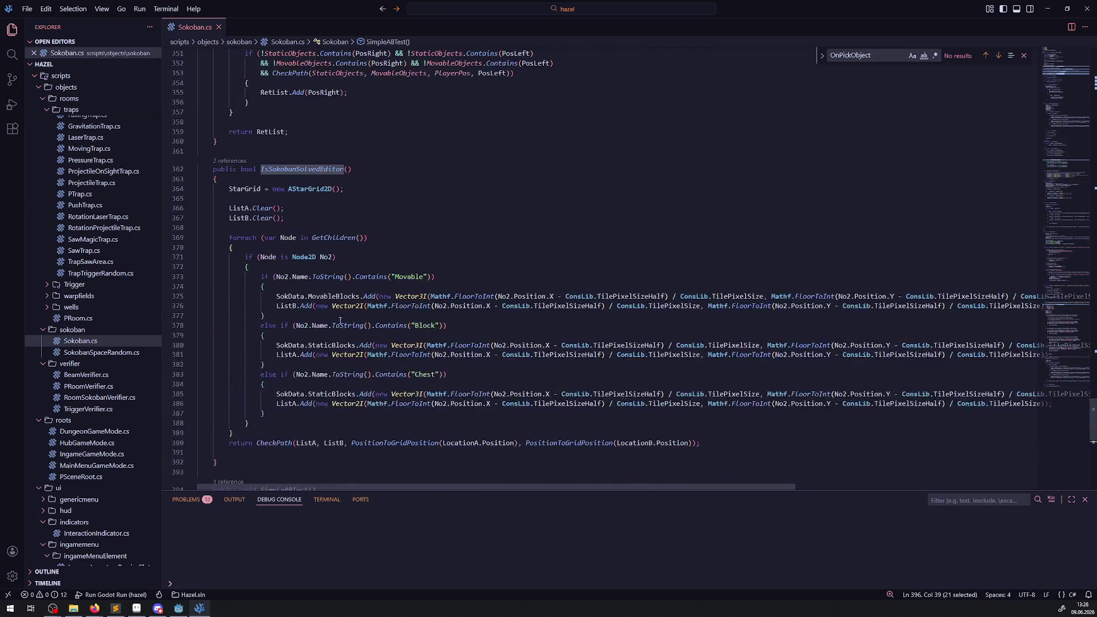
click(476, 269)
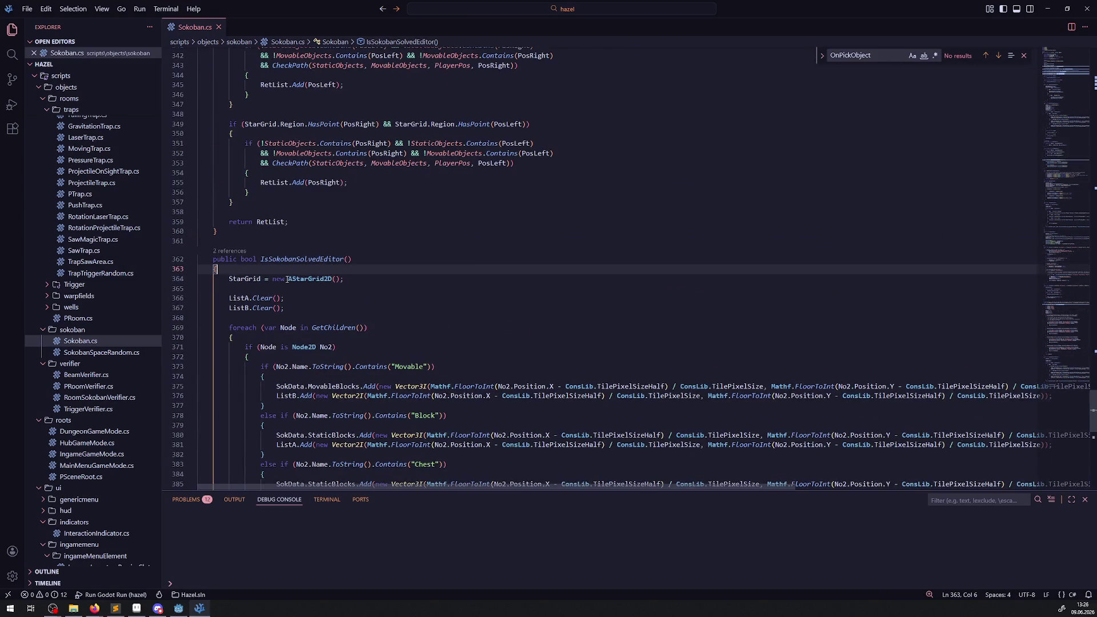
double_click(310, 279)
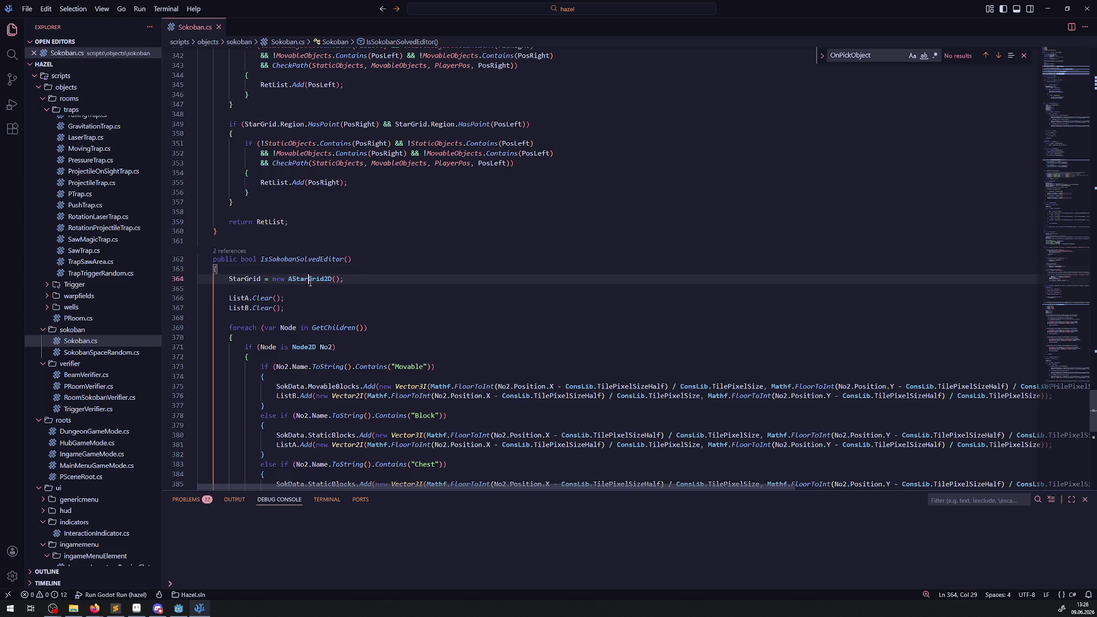
double_click(262, 308)
scroll(446, 263, down, 3)
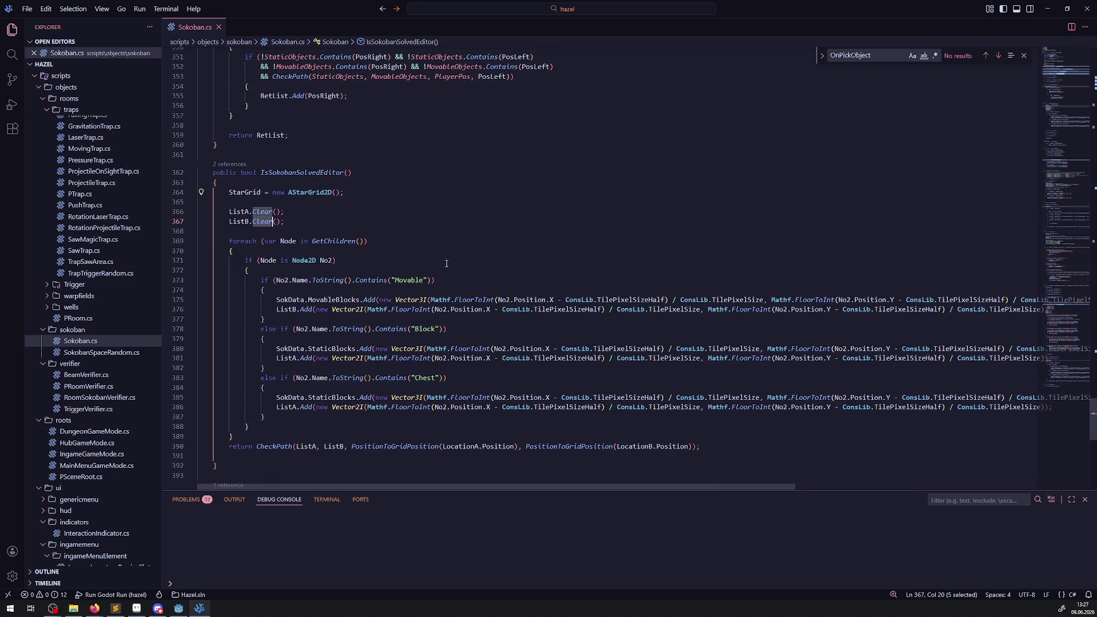
drag(371, 240, 375, 426)
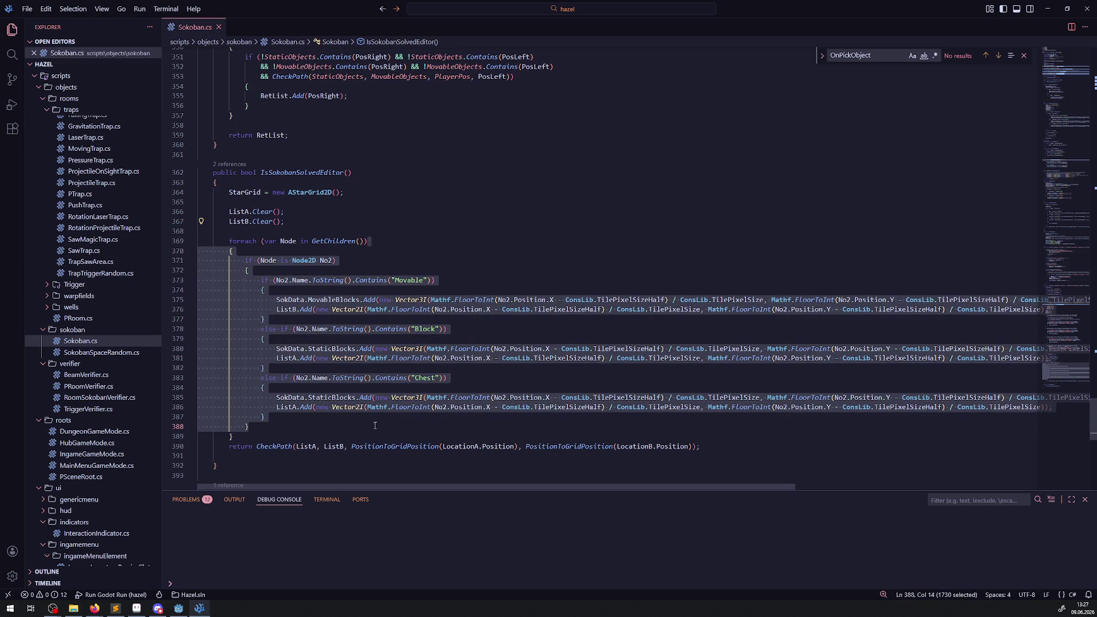
click(342, 424)
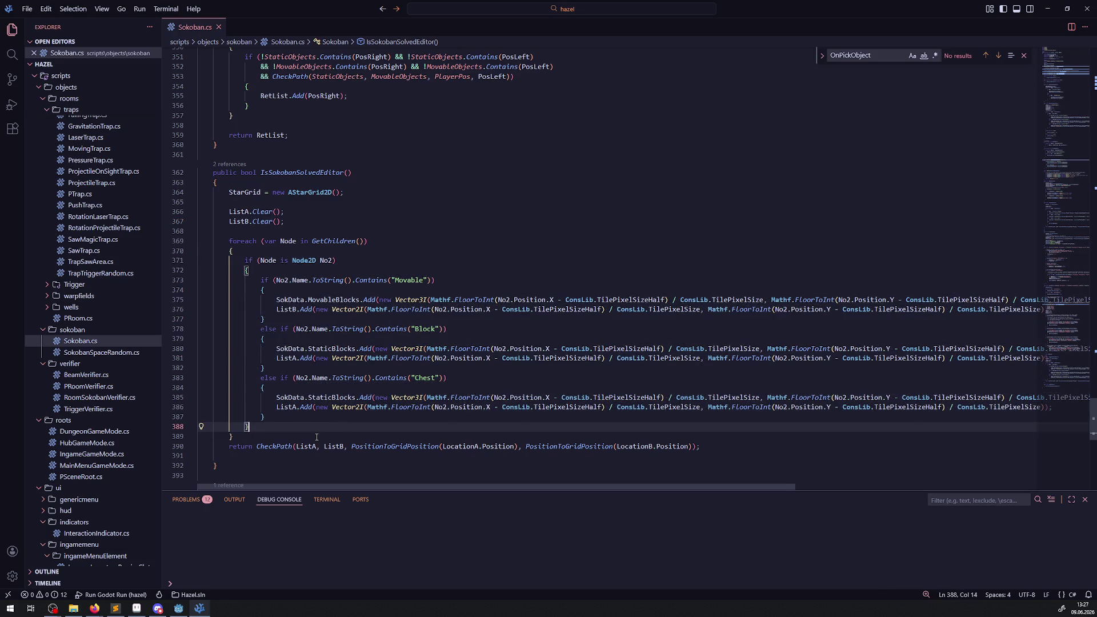
double_click(278, 449)
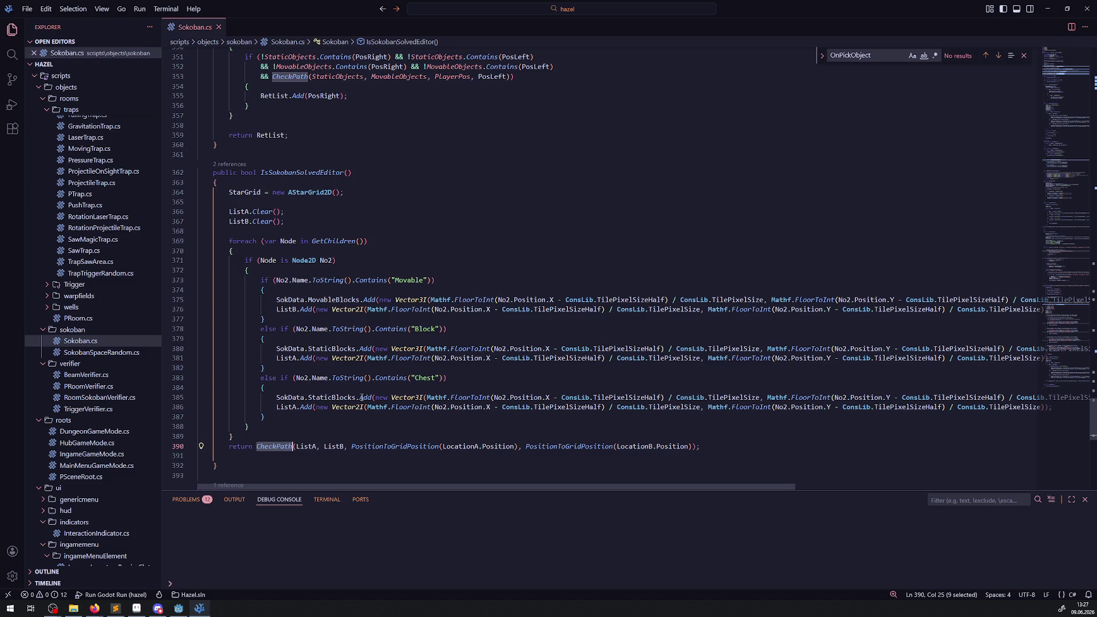
mouse_move(361, 398)
scroll(314, 420, up, 19)
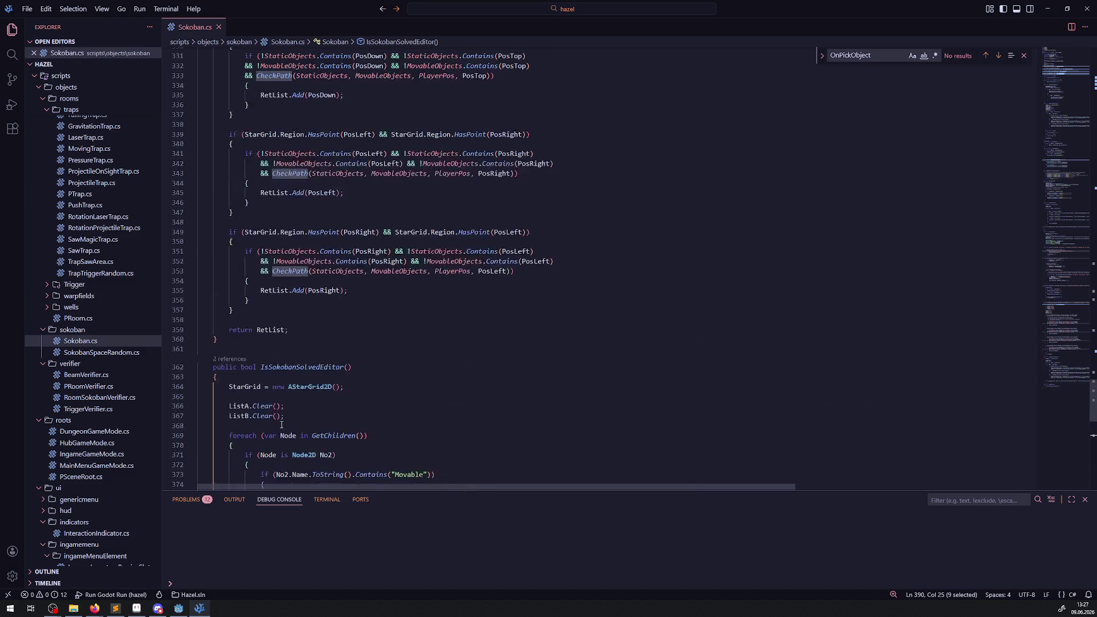
click(181, 608)
click(184, 608)
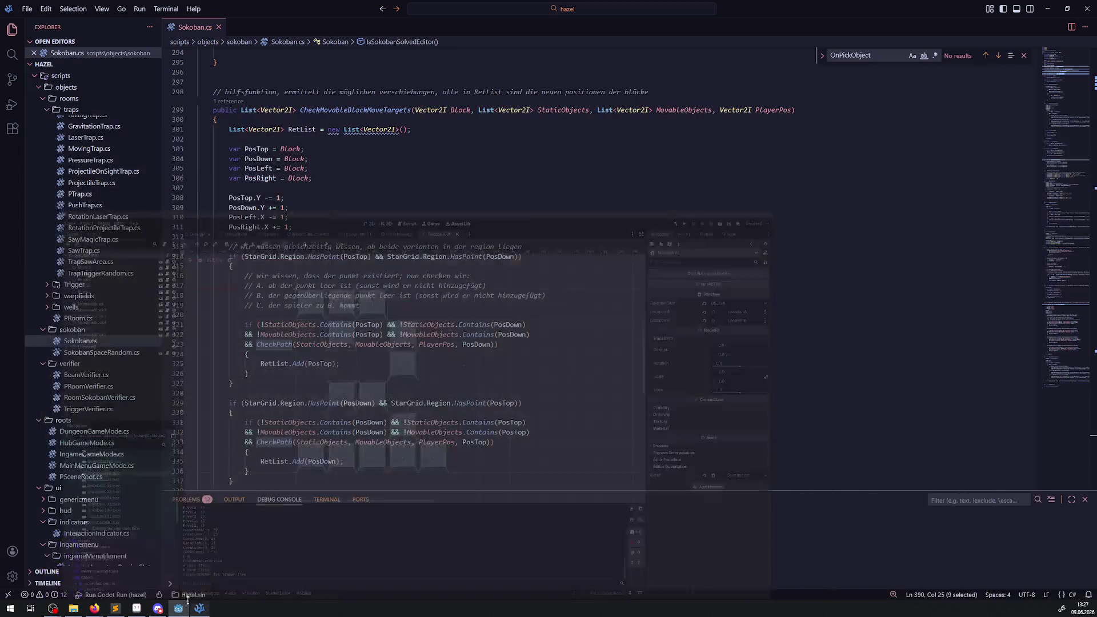
scroll(343, 354, up, 13)
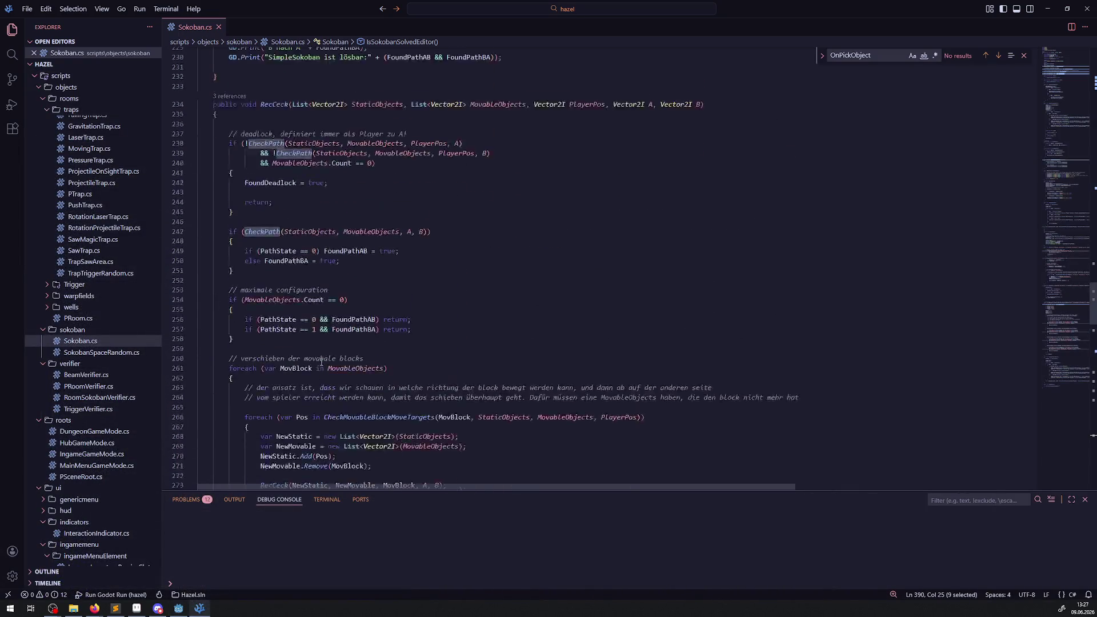
scroll(316, 286, up, 17)
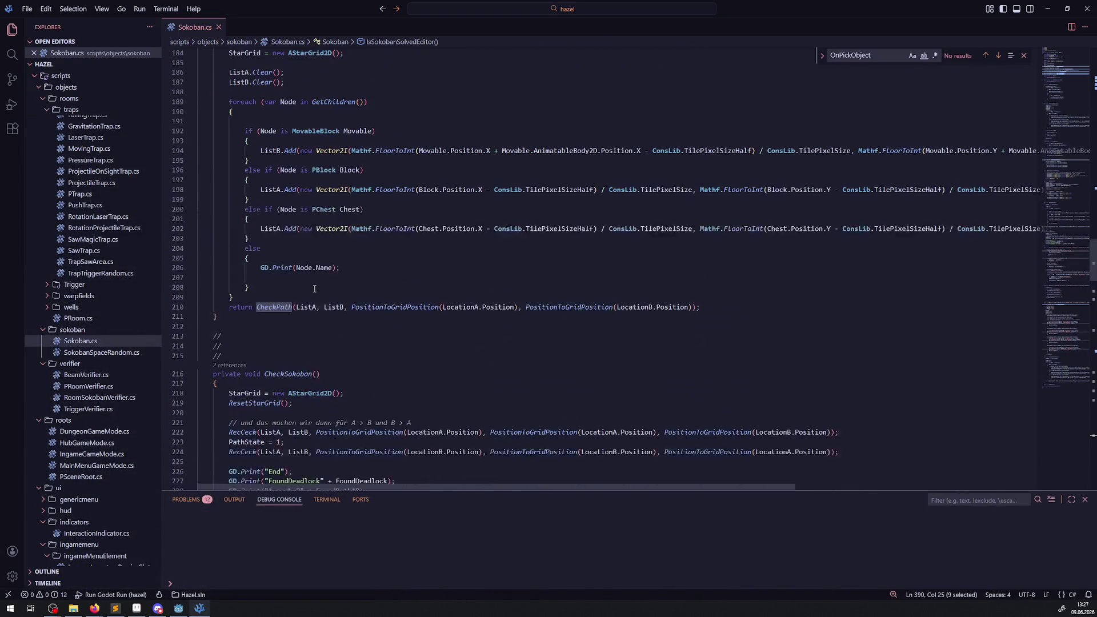
scroll(308, 302, up, 12)
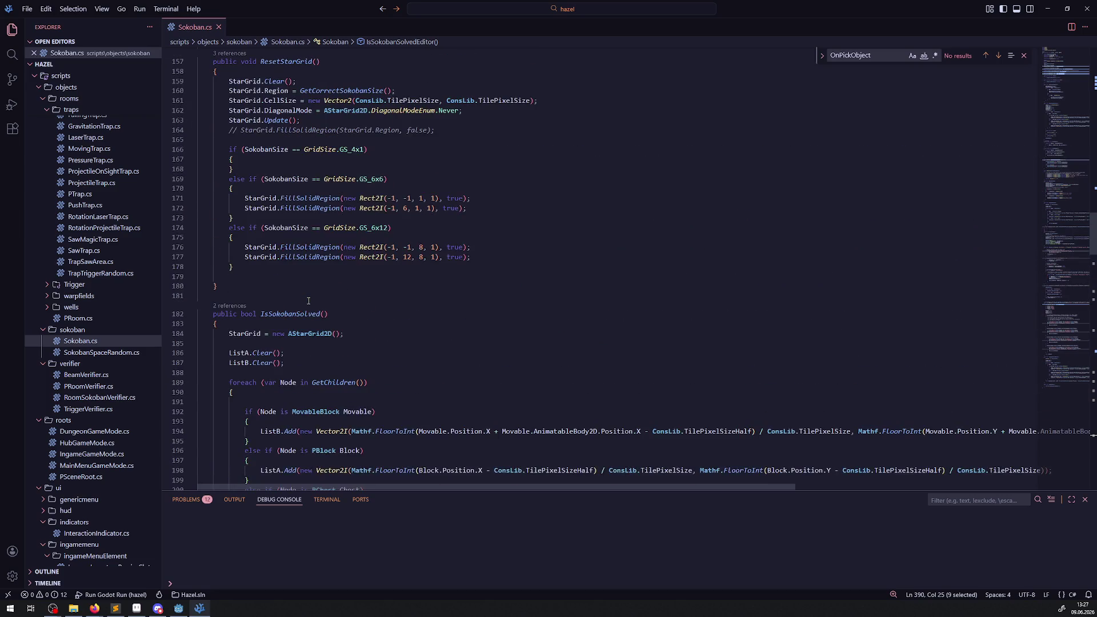
scroll(309, 301, up, 8)
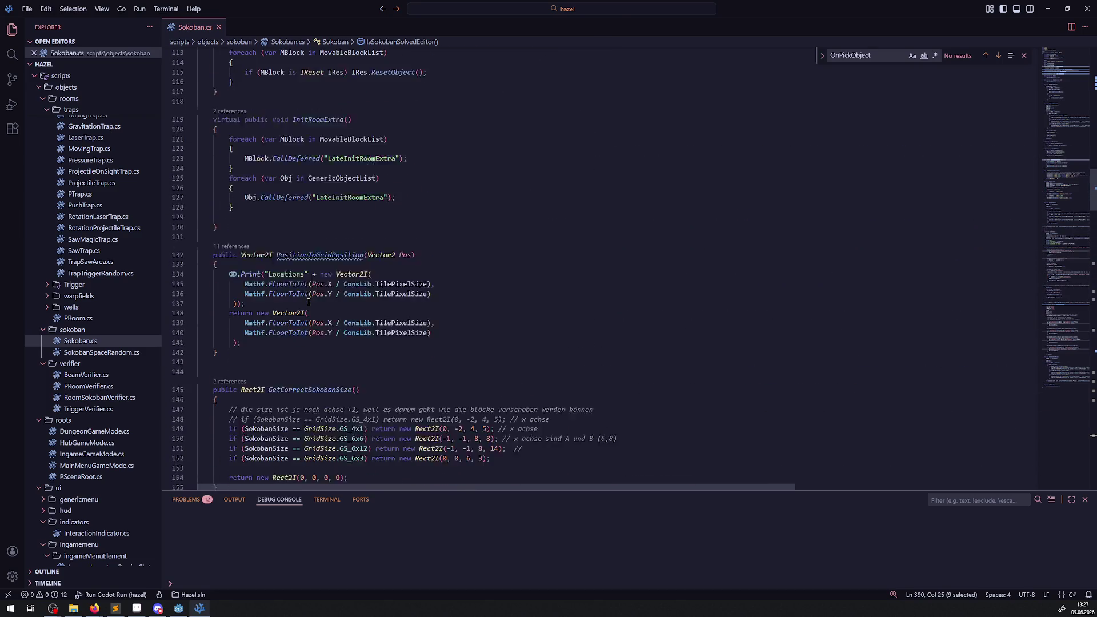
scroll(308, 302, down, 20)
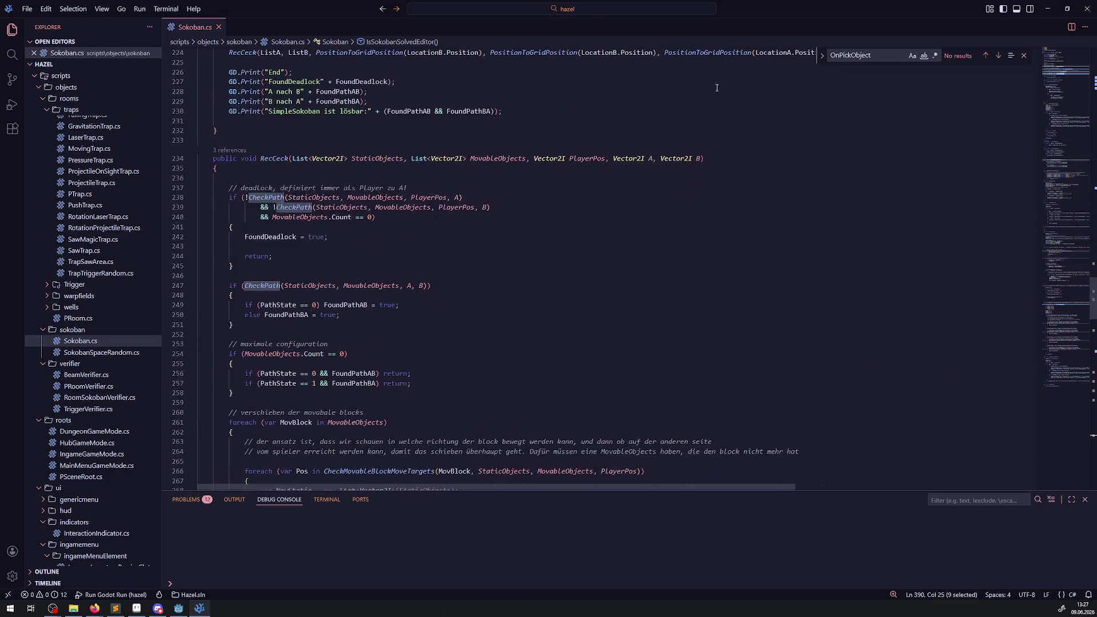
double_click(891, 55)
Step: Search the file for 'GetA' to jump into the GetAllMovableBlocks method
text(Gret)
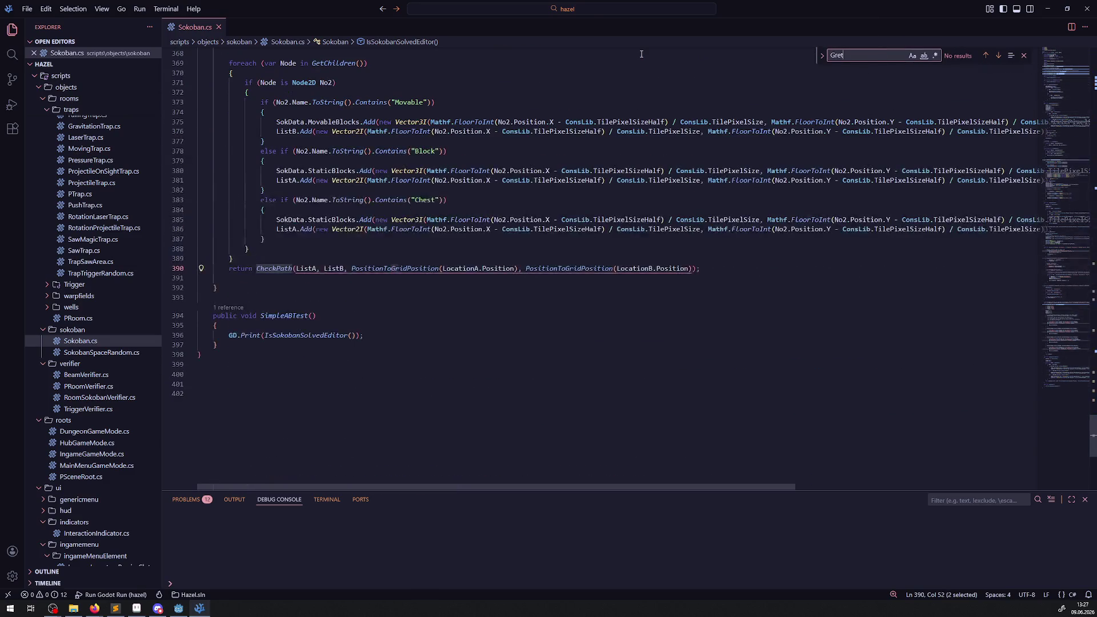
key(BackSpace)
key(BackSpace)
text(etAll)
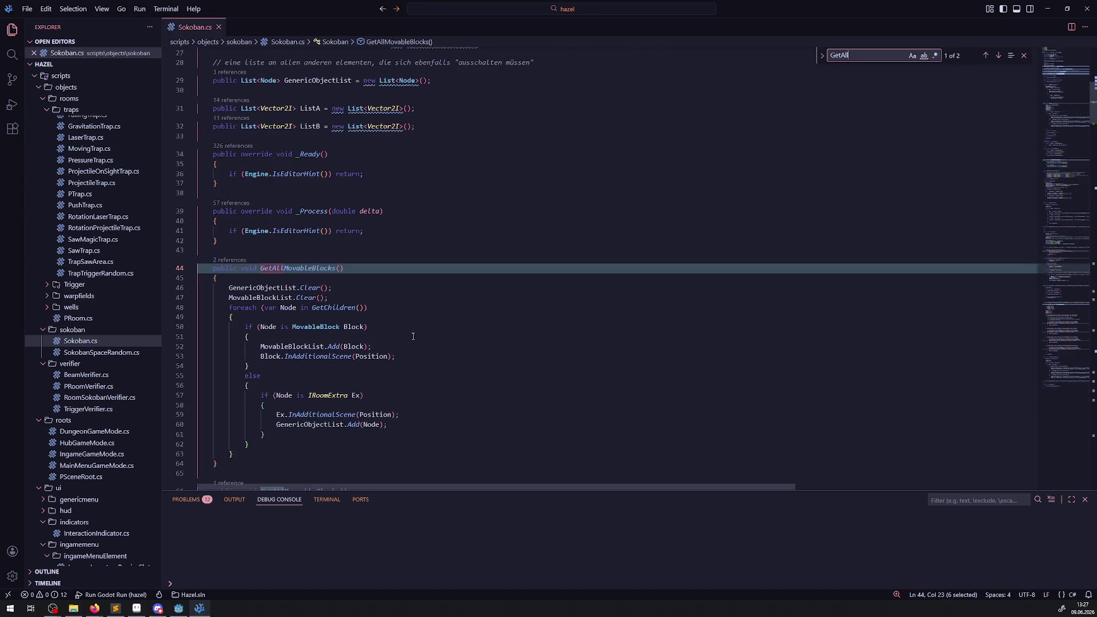
click(377, 307)
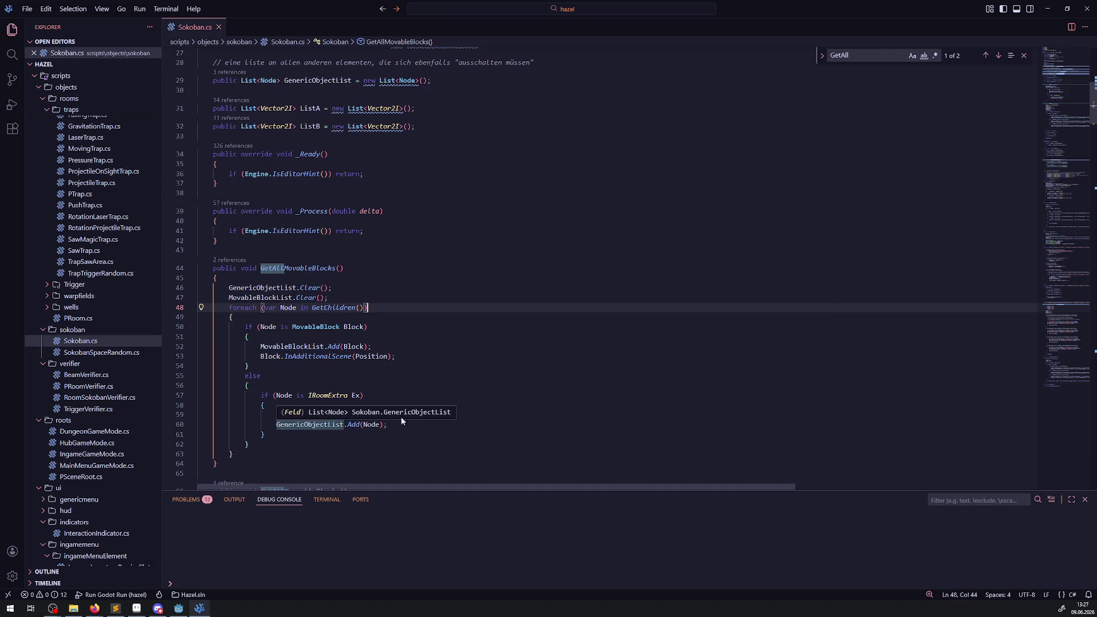
click(434, 369)
Step: Highlight the InAdditionalScene calls on lines 53 and 59 and GenericObjectList, then search InAdditionalScene
scroll(332, 372, down, 2)
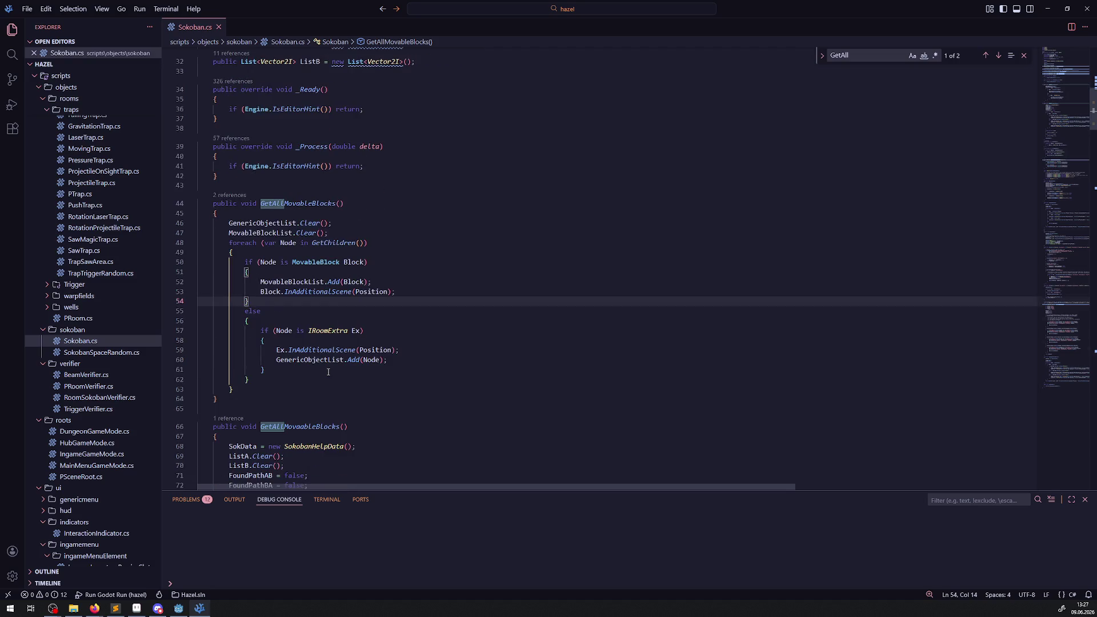
scroll(329, 372, down, 3)
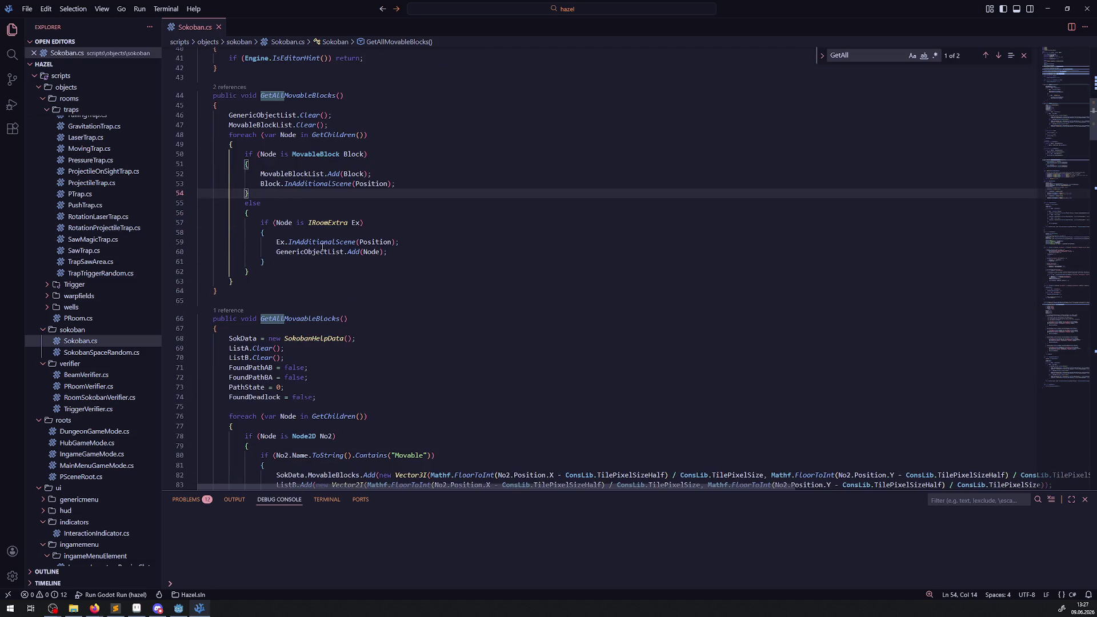
mouse_move(314, 243)
key(Down)
key(Down)
key(Down)
double_click(319, 183)
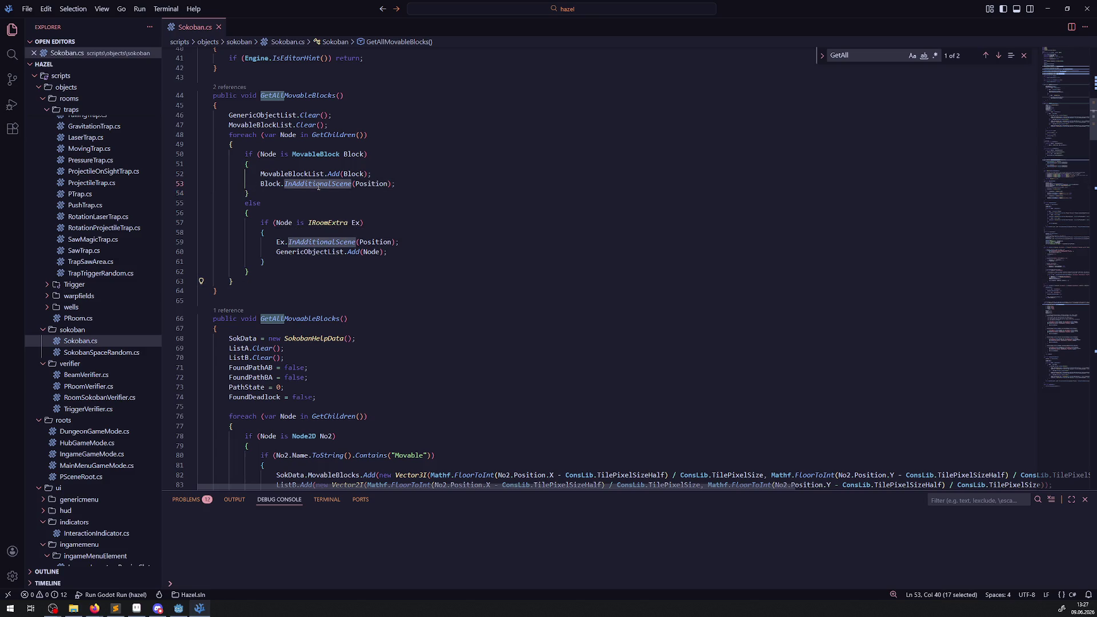
mouse_move(319, 183)
mouse_move(313, 229)
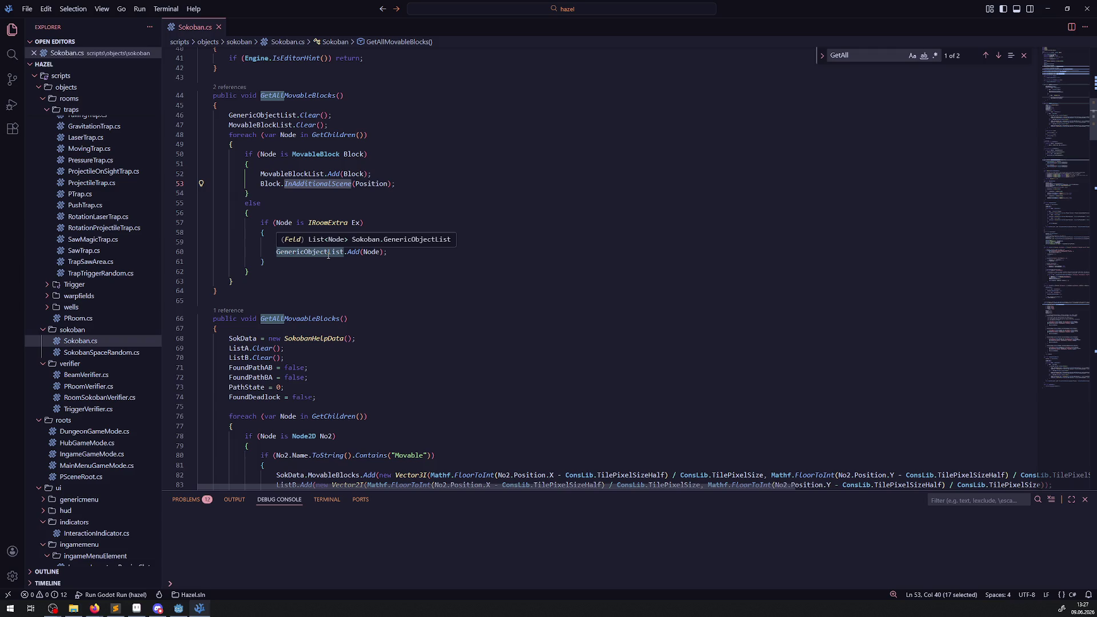
double_click(322, 252)
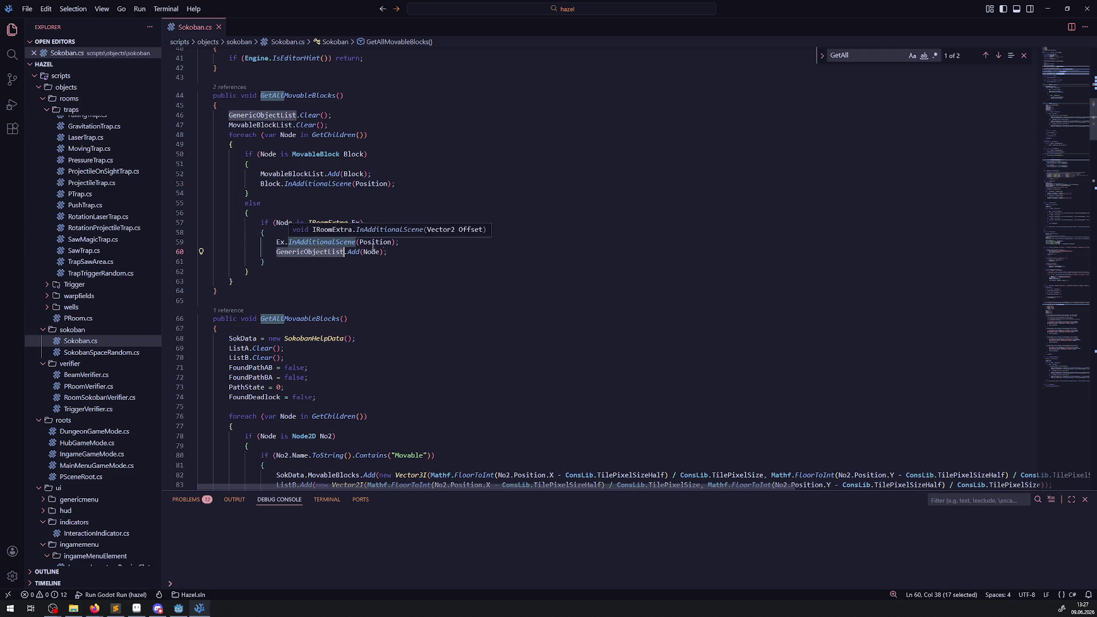
double_click(324, 242)
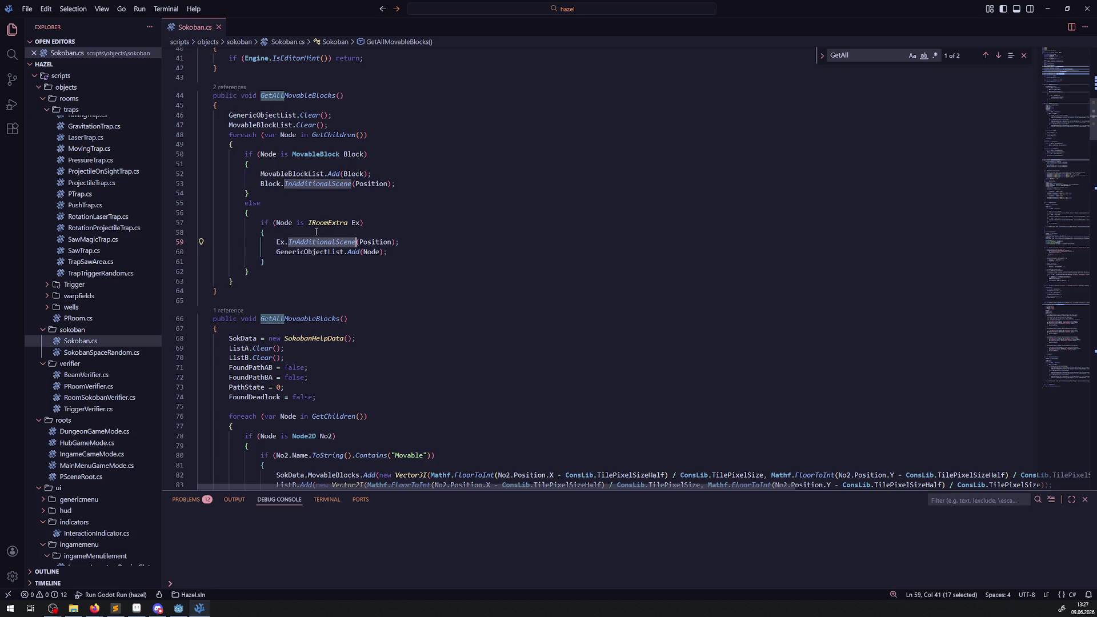
key(ctrl+f)
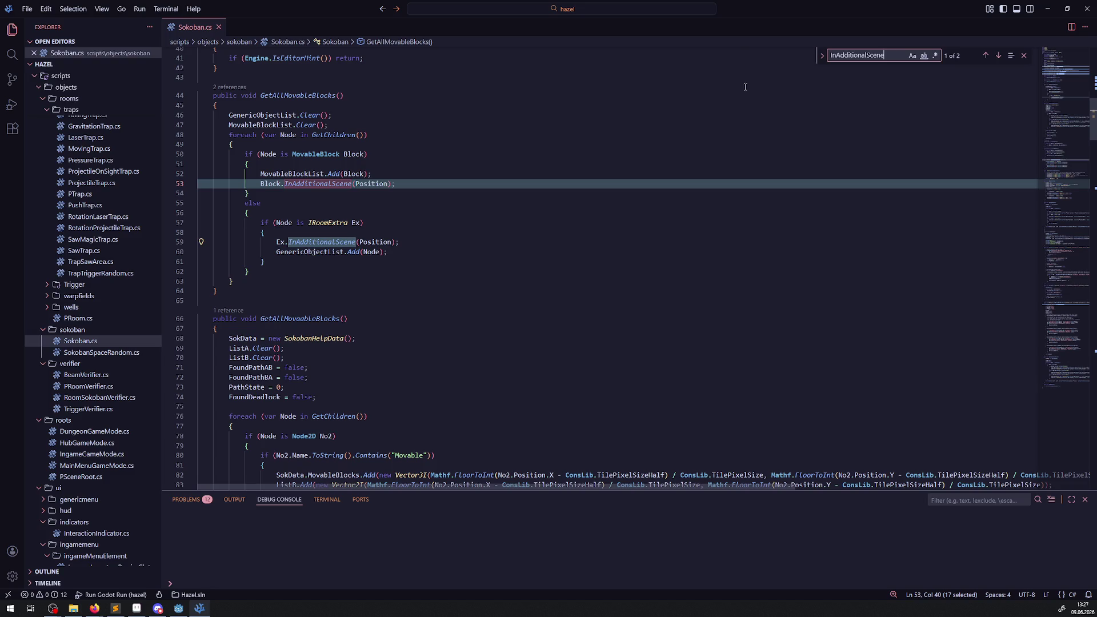
Step: Jump to the next InAdditionalScene match and select the GetAllMovableBlocks method name
key(Return)
key(Return)
key(Return)
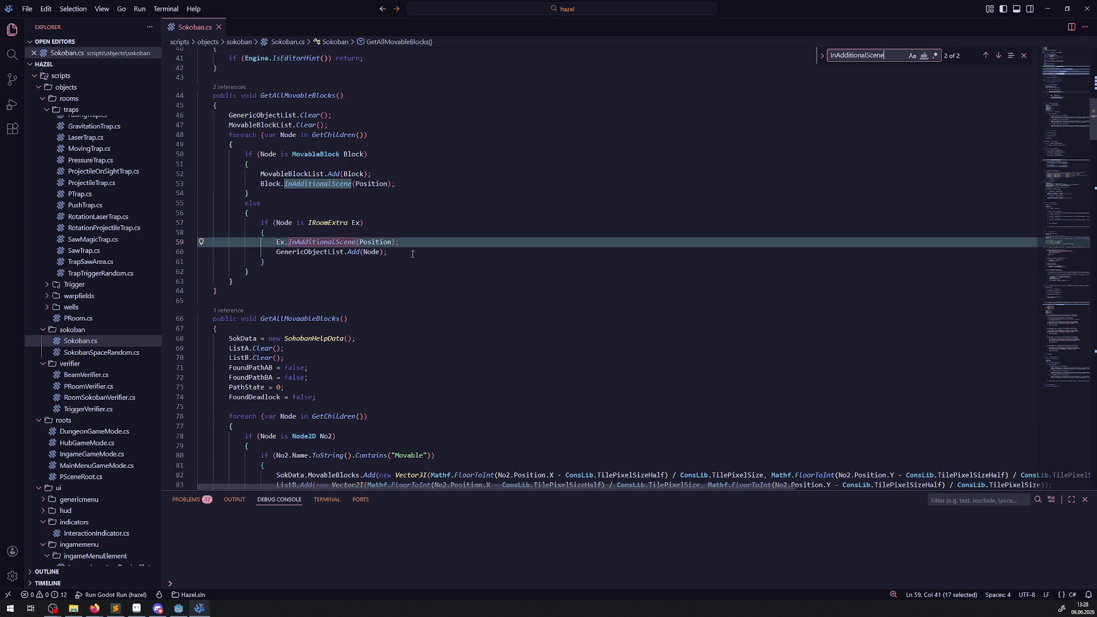
click(413, 254)
scroll(378, 264, up, 2)
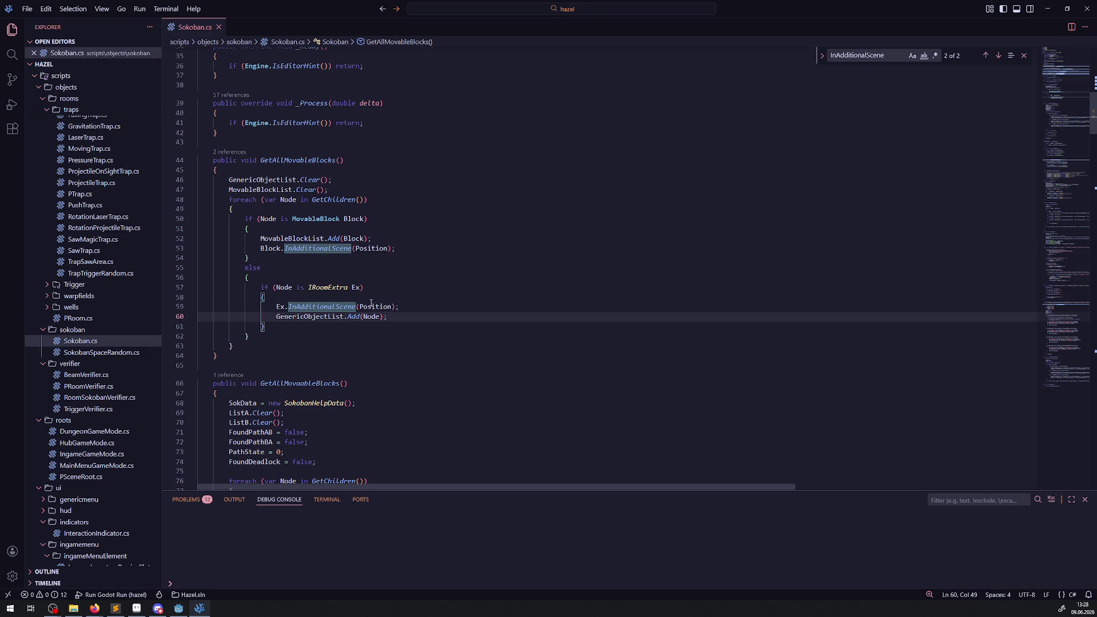
double_click(303, 163)
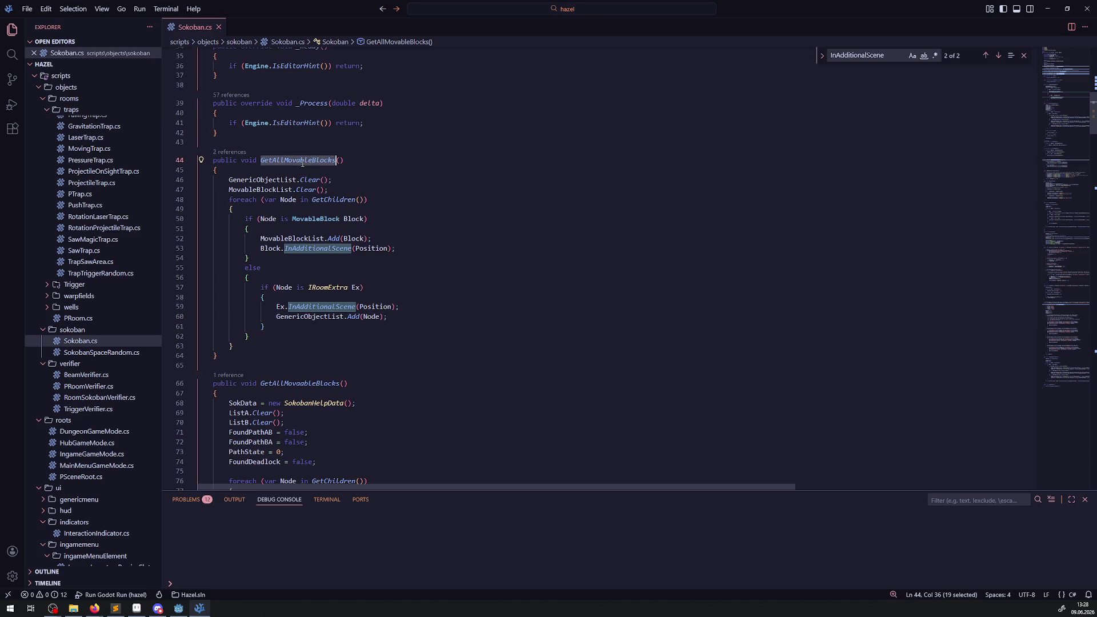
Step: Open SokobanSpaceRandom.cs, return to Sokoban.cs, and bring the Godot editor forward
click(98, 355)
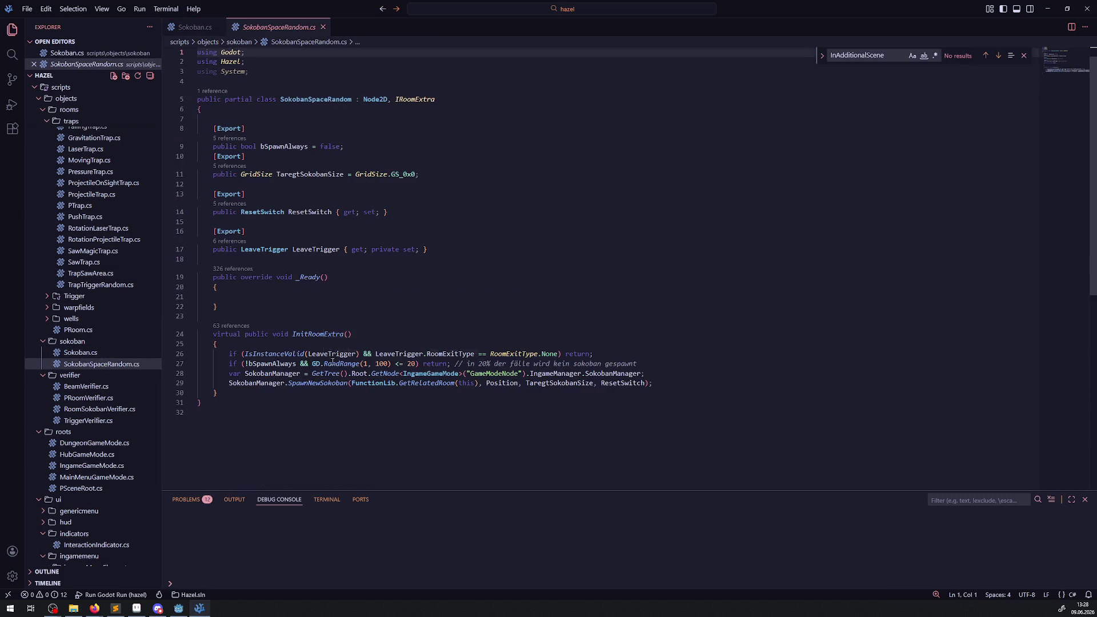
click(103, 354)
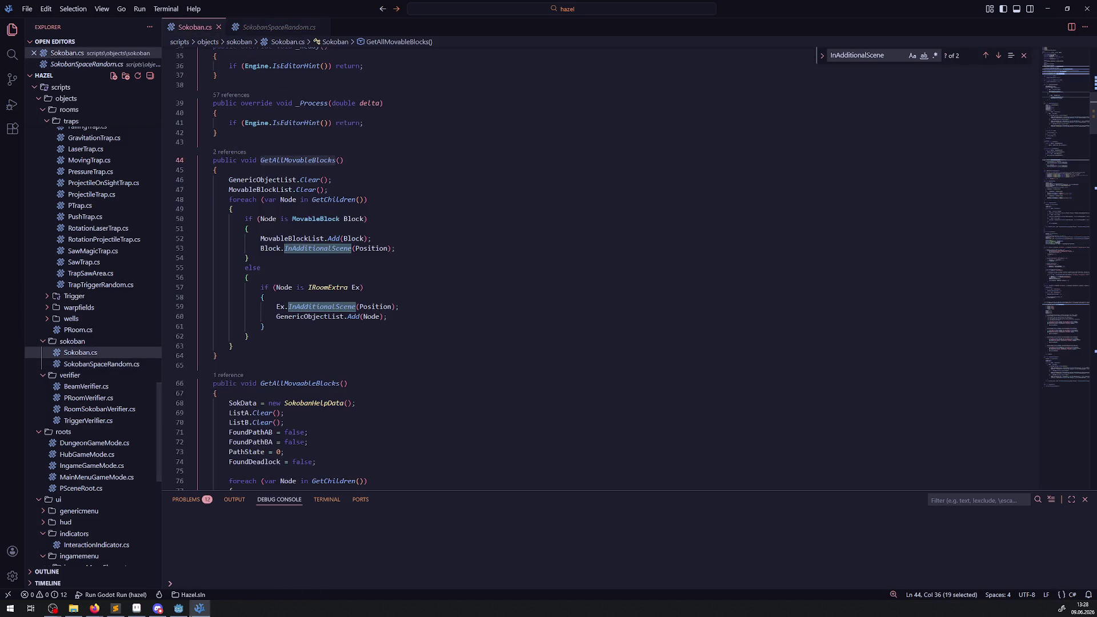
click(175, 610)
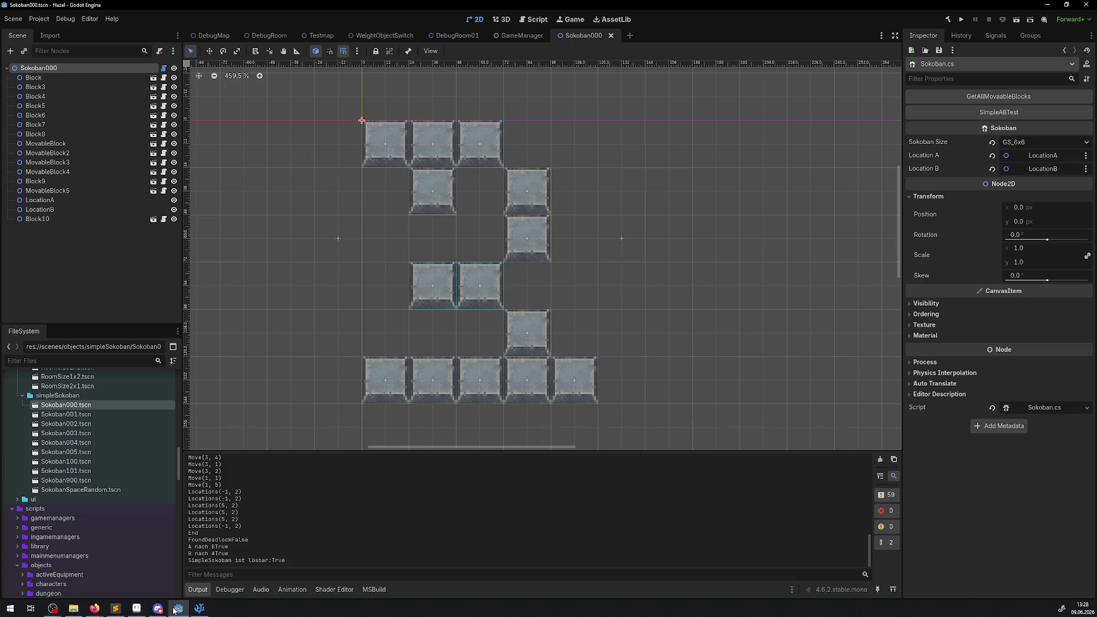
click(176, 609)
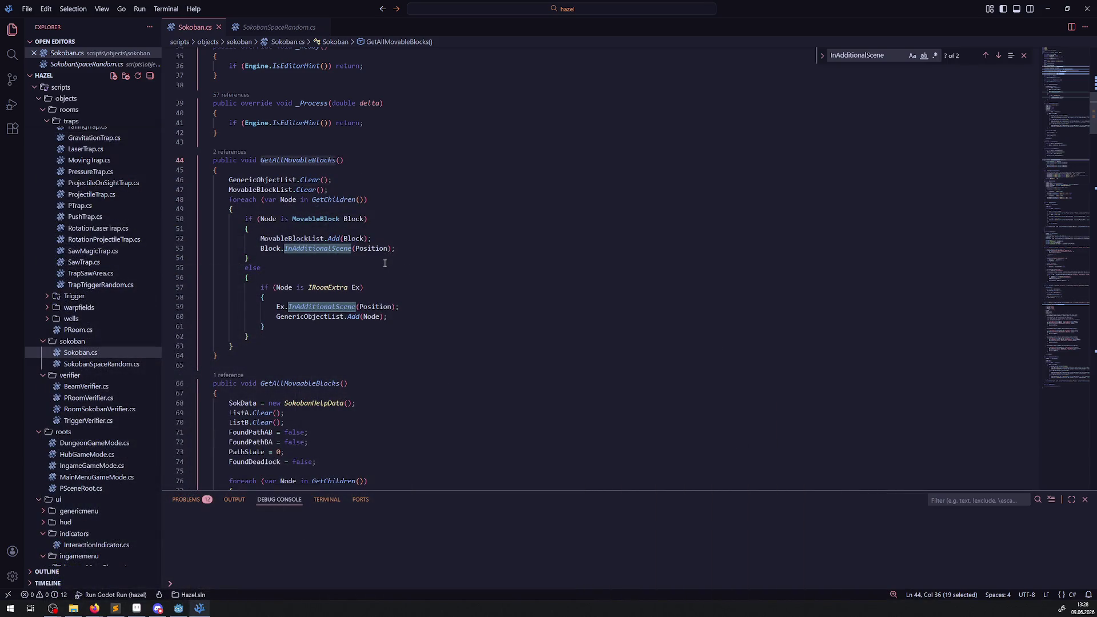
scroll(384, 252, down, 20)
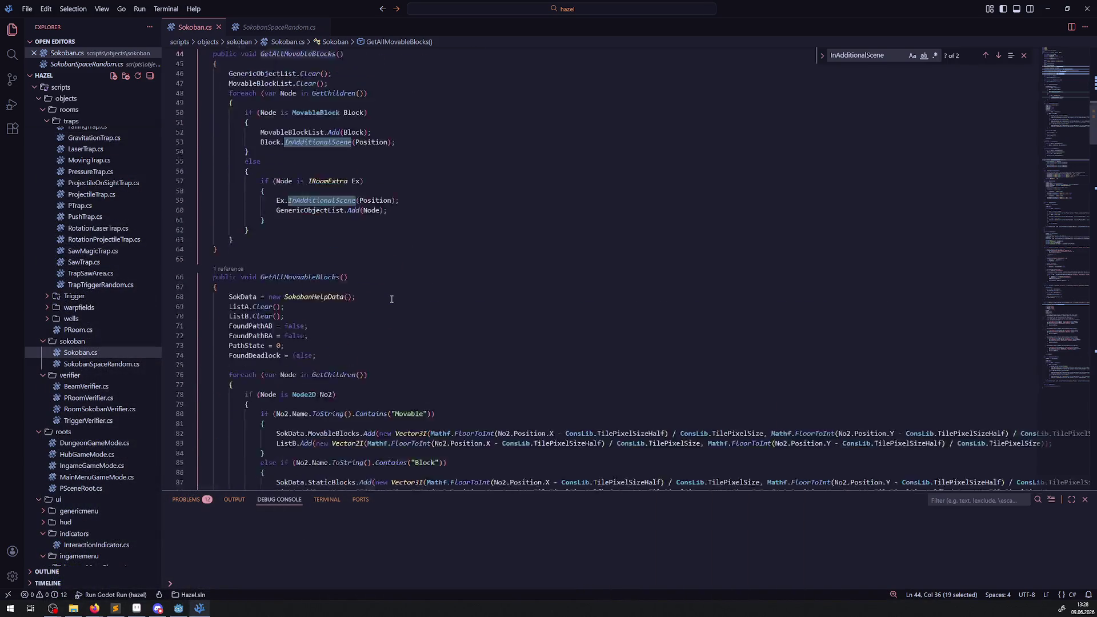
scroll(392, 300, down, 5)
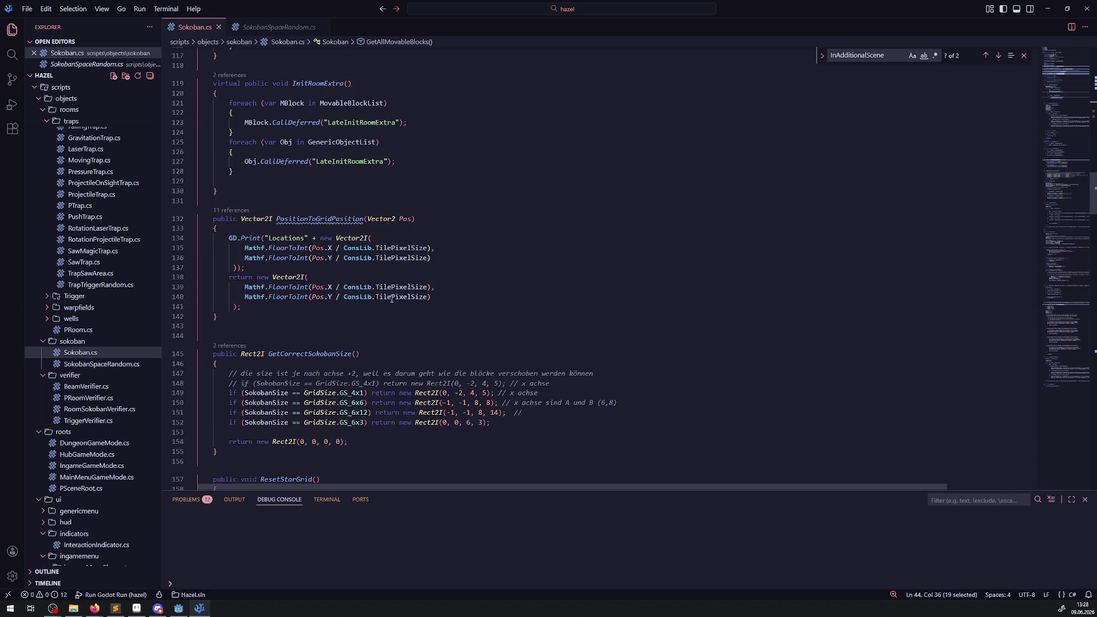
scroll(469, 270, down, 5)
scroll(468, 269, down, 20)
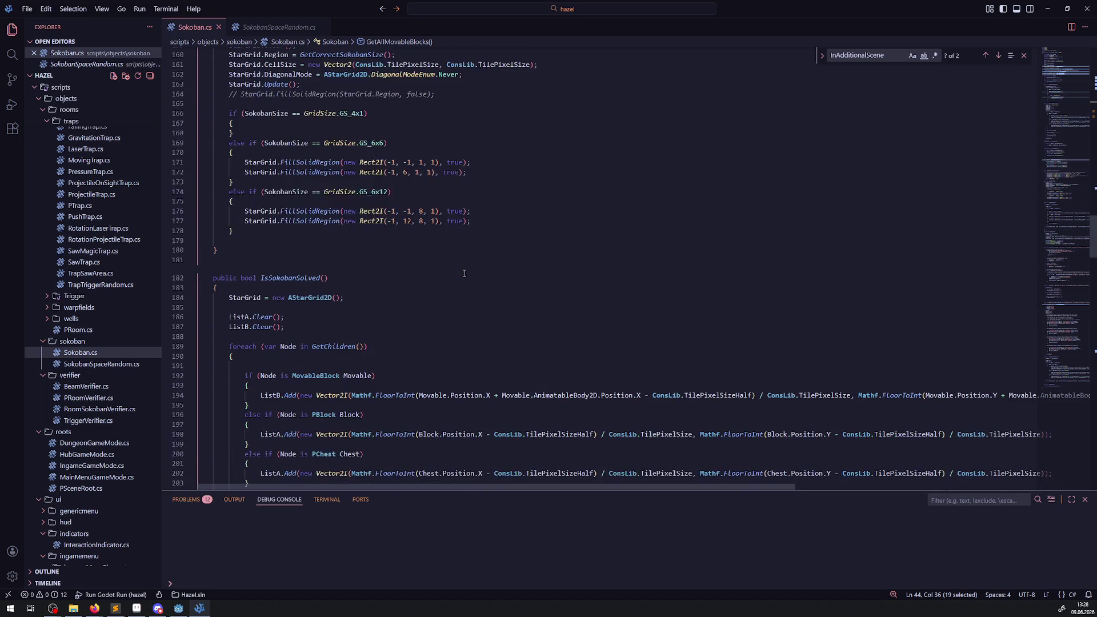
scroll(465, 275, down, 20)
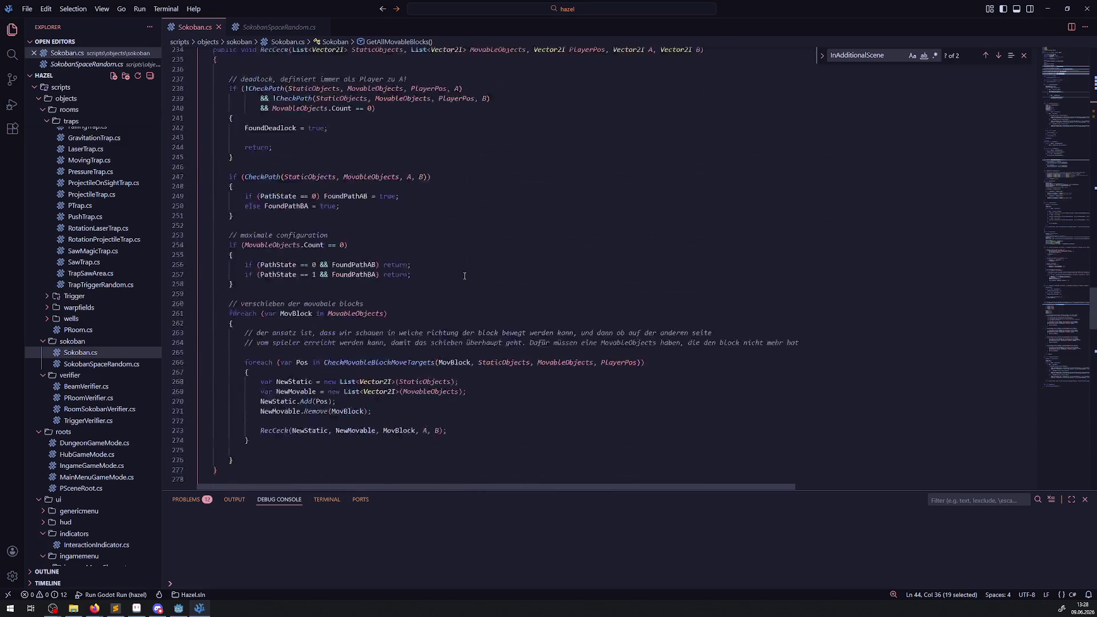
scroll(464, 278, down, 20)
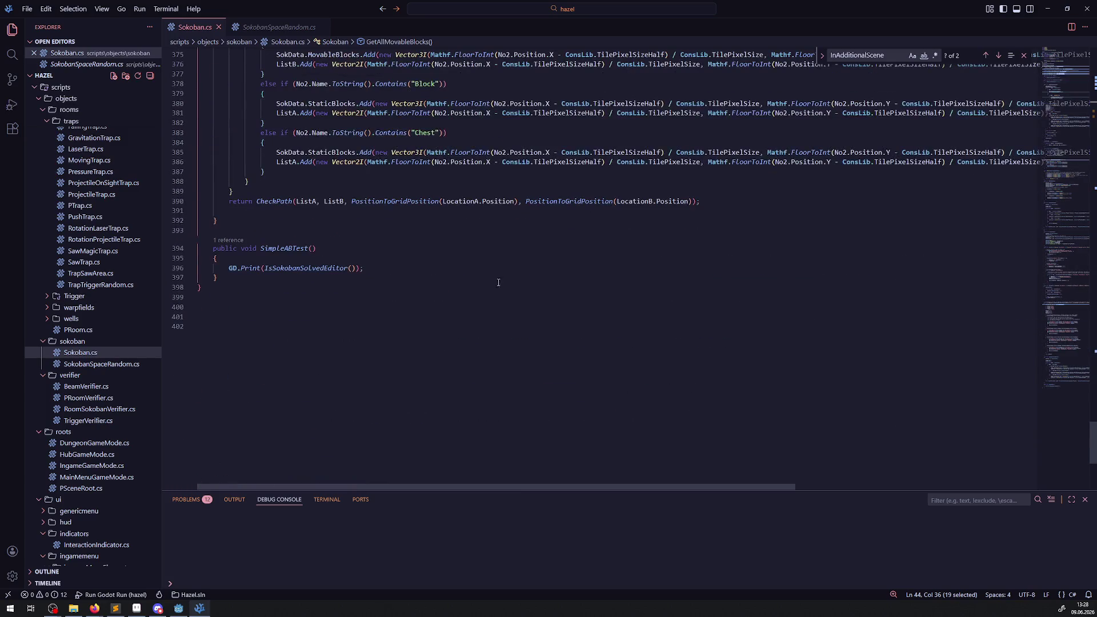
scroll(81, 194, up, 15)
scroll(80, 195, up, 10)
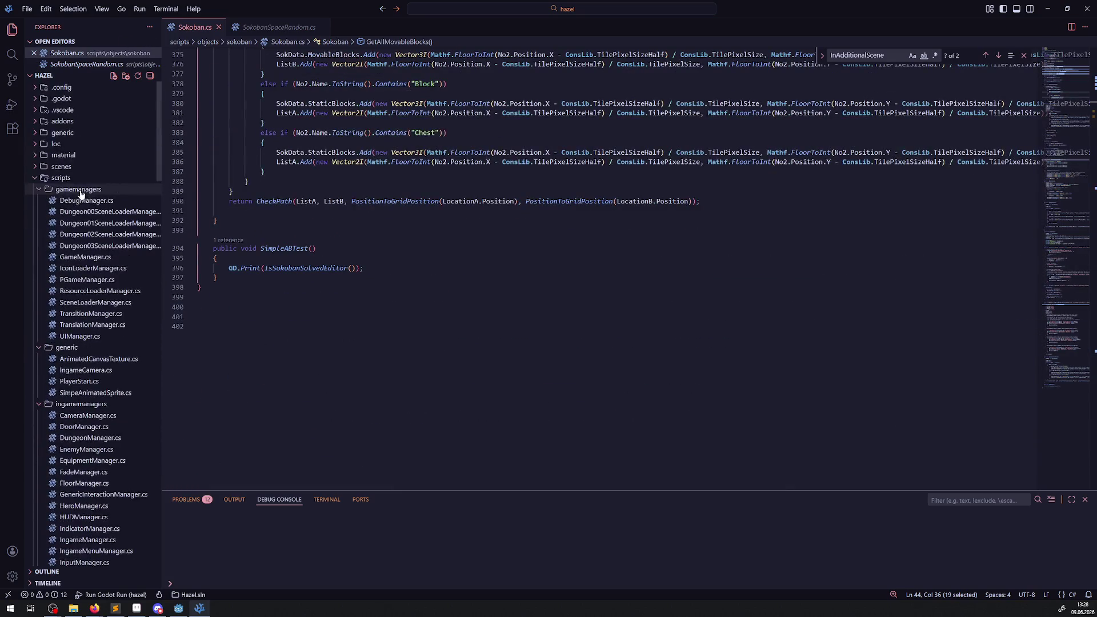
Step: Expand the scenes folder and bring the GetAllMovaableBlocks method into view
click(33, 167)
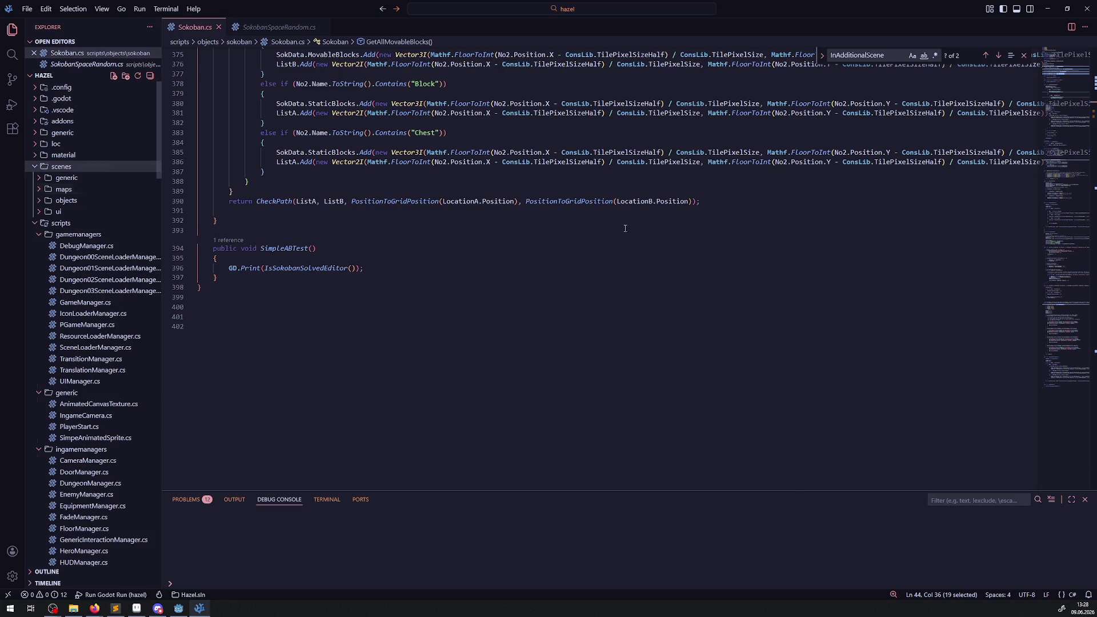
drag(1093, 443, 1095, 4)
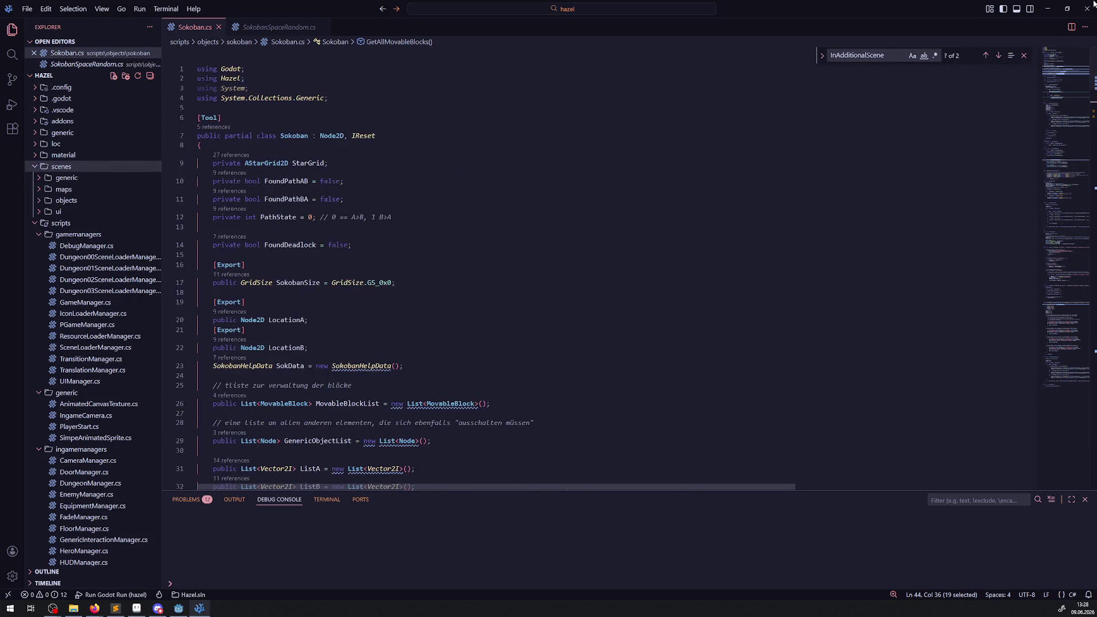
click(1040, 129)
drag(1041, 129, 1049, 92)
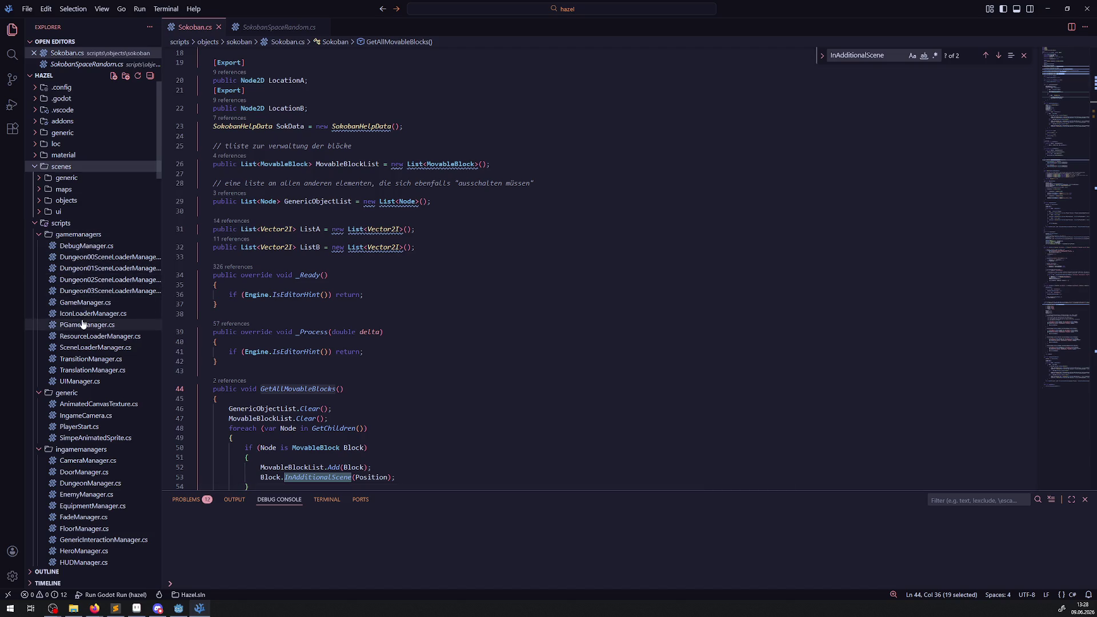
Step: Open addons/editortools/InspectorAddon.cs and look up GetAllMovaableBlocks from line 35
click(39, 169)
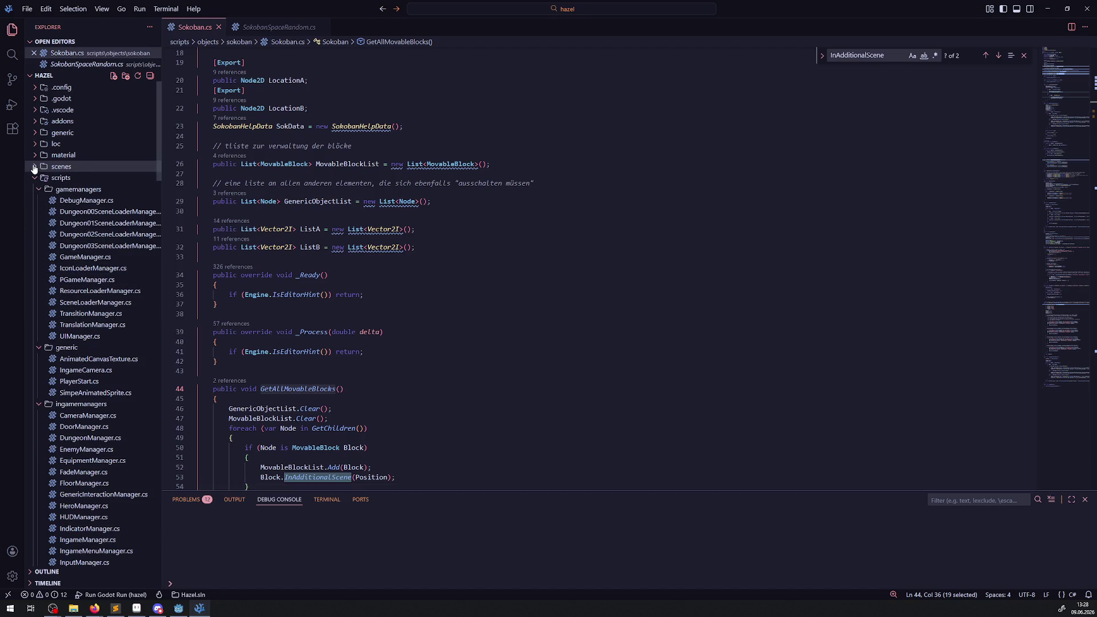
click(34, 121)
click(74, 146)
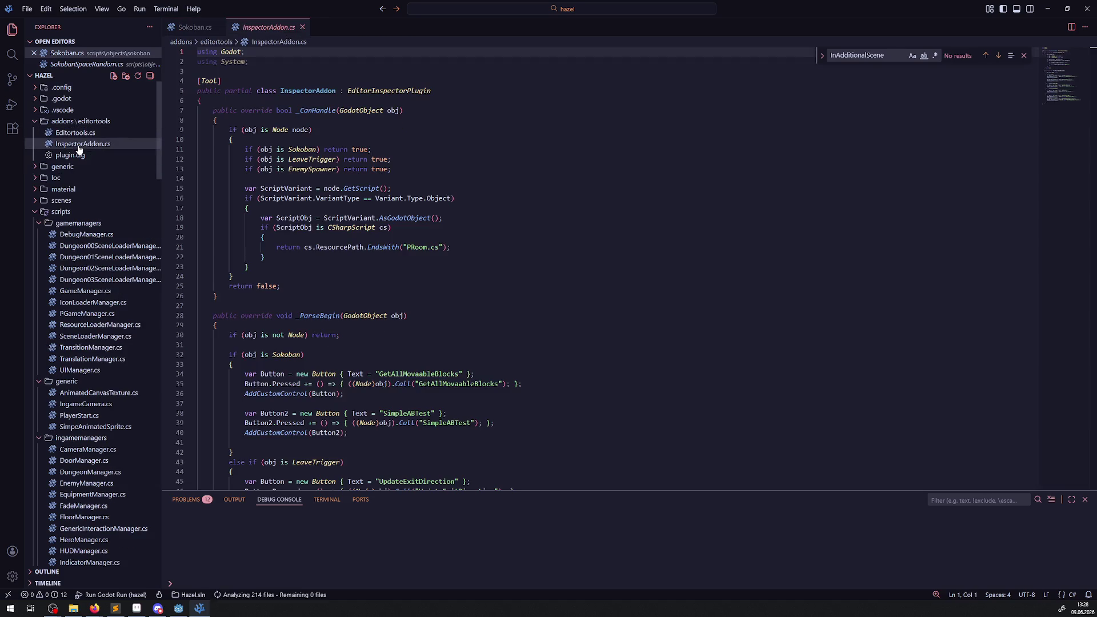
scroll(408, 332, down, 3)
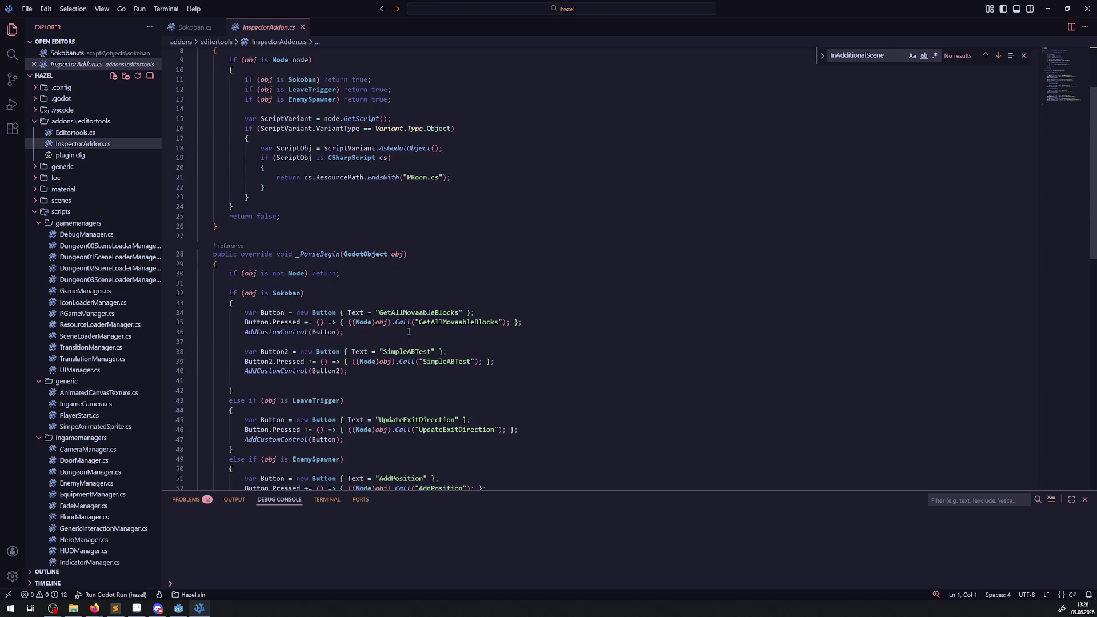
double_click(457, 323)
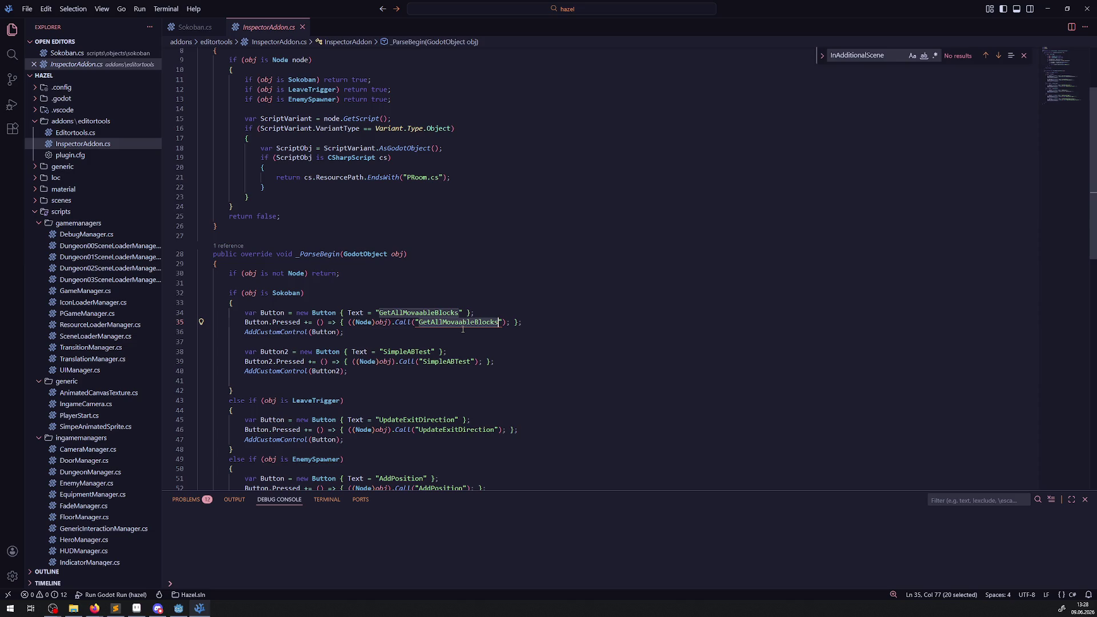
key(F12)
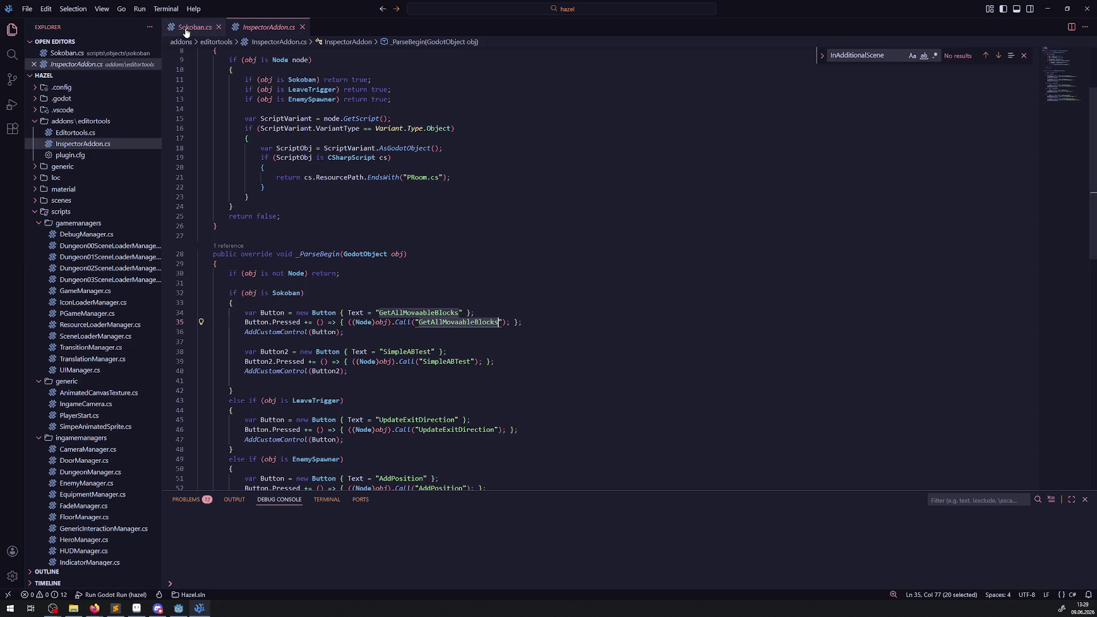
Step: Find GetAllMovaableBlocks in Sokoban.cs, highlight the CheckSokoban call on line 107, and scroll to the end
key(ctrl+f)
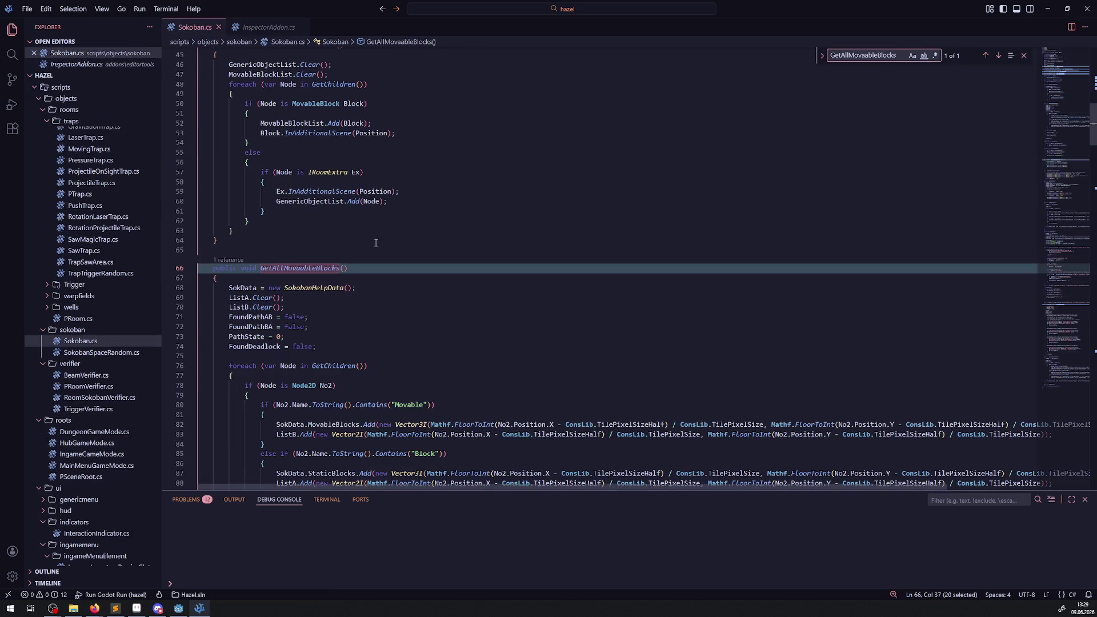
scroll(364, 342, down, 4)
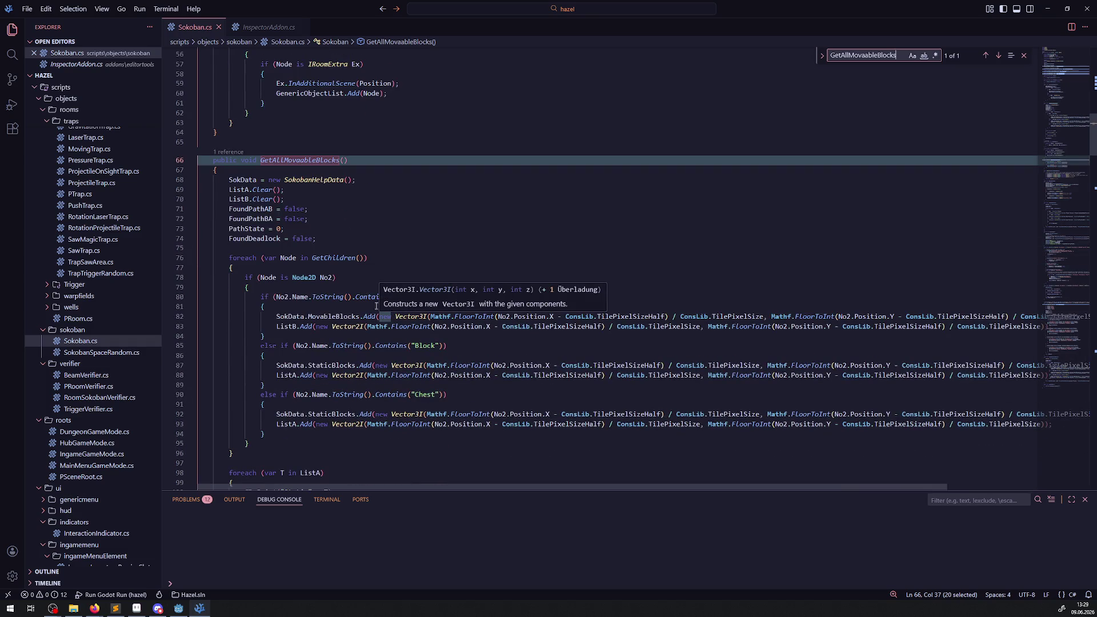
scroll(383, 216, down, 2)
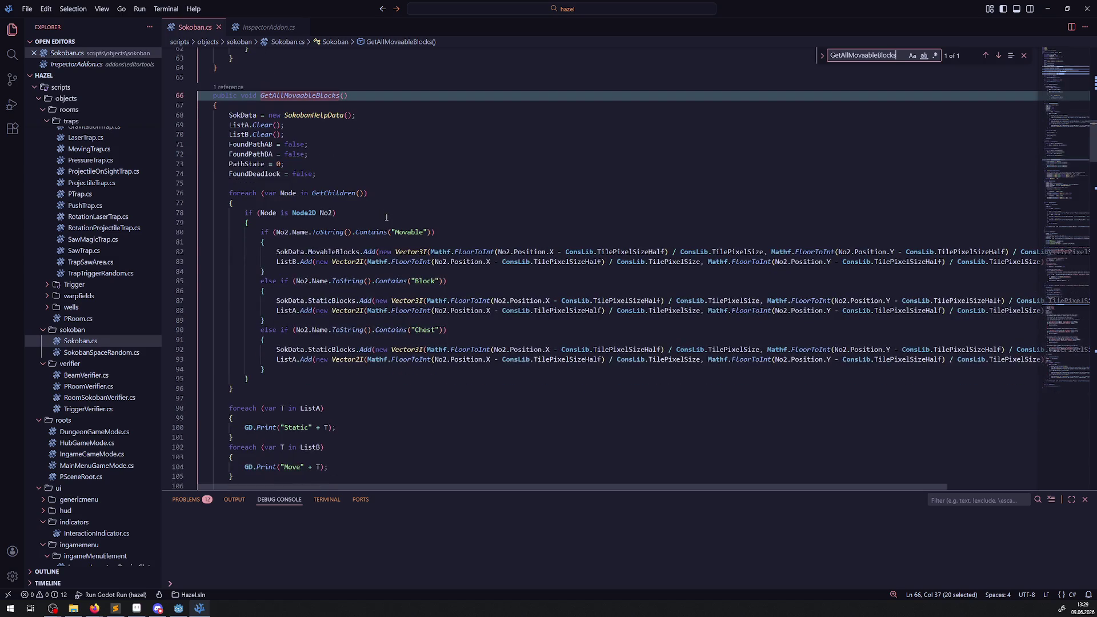
mouse_move(333, 193)
mouse_move(428, 364)
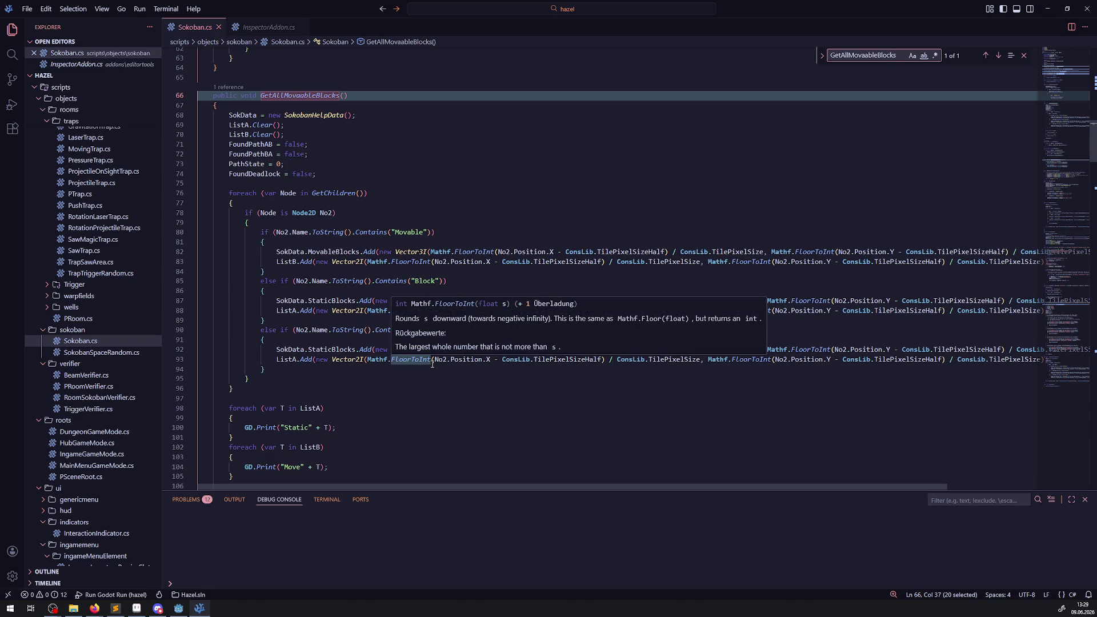
scroll(357, 337, down, 4)
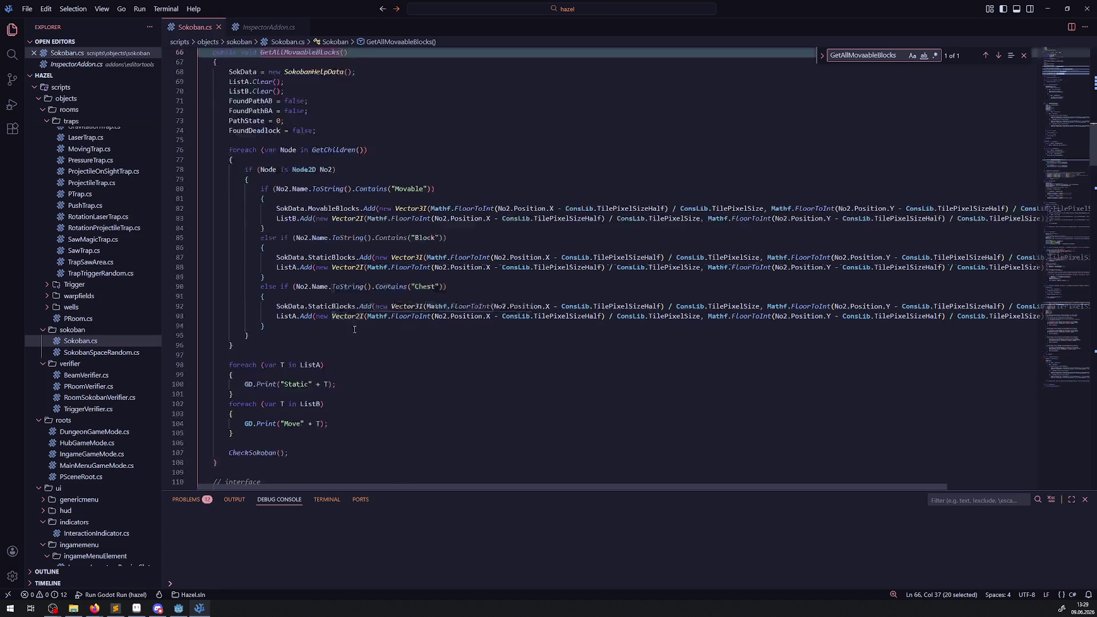
double_click(256, 388)
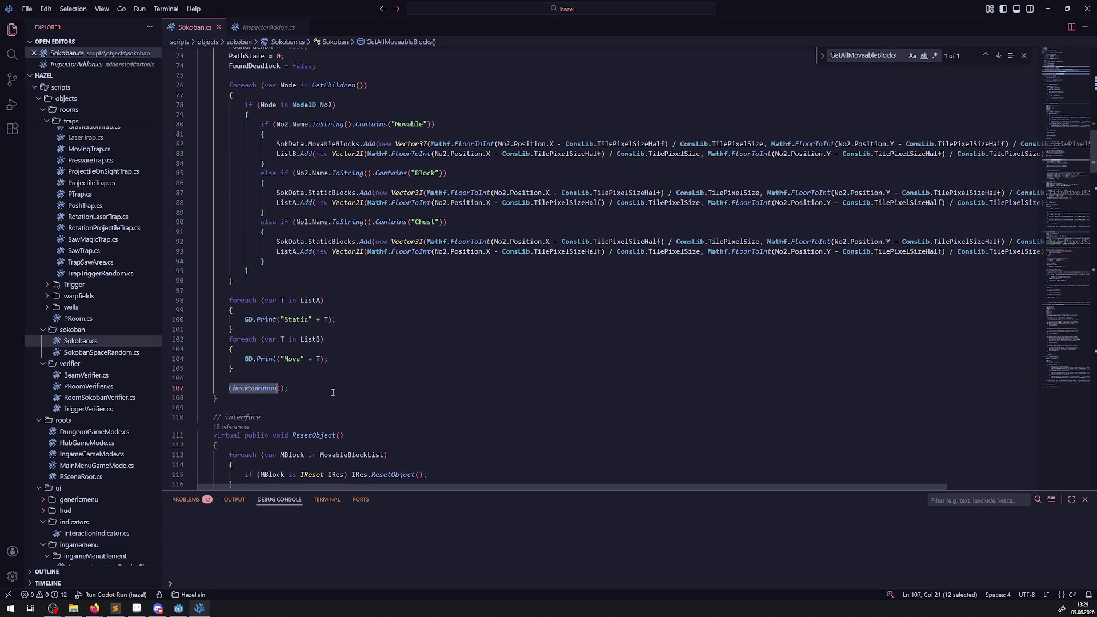
scroll(350, 349, down, 10)
scroll(350, 349, down, 20)
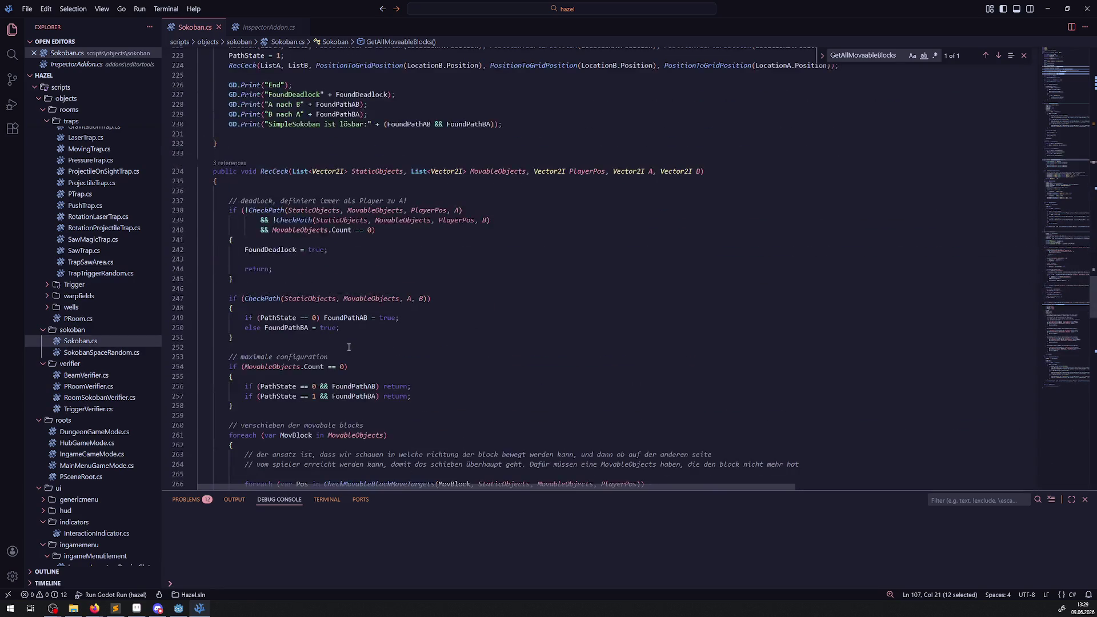
scroll(344, 350, down, 17)
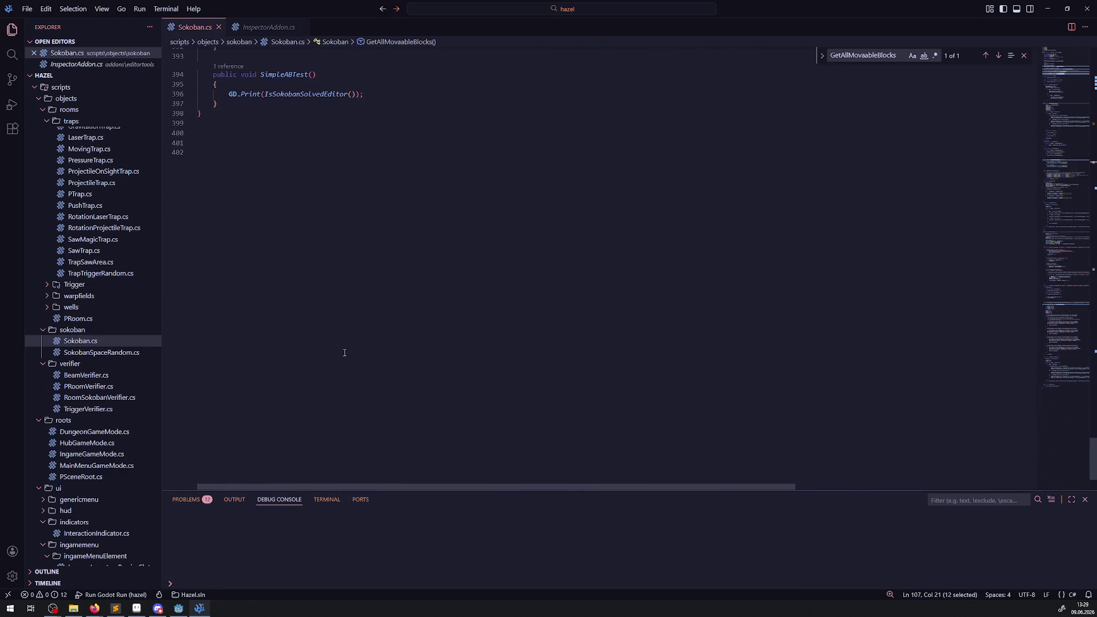
scroll(344, 352, up, 3)
Step: Go to the IsSokobanSolvedEditor definition from line 396 and highlight CheckPath
click(303, 202)
right_click(301, 204)
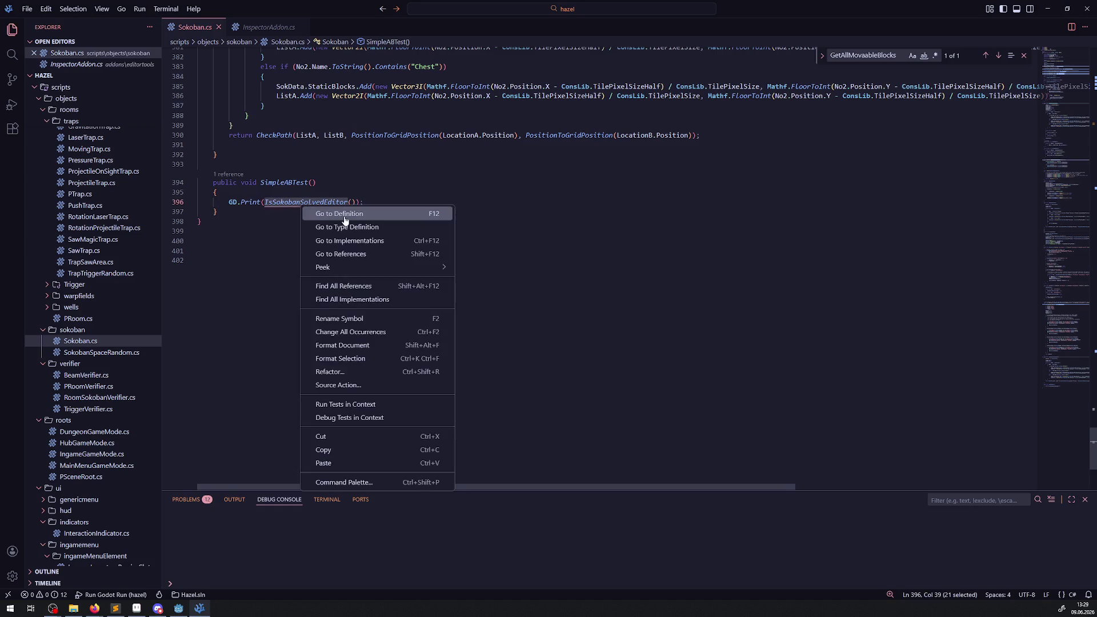
click(323, 213)
double_click(285, 414)
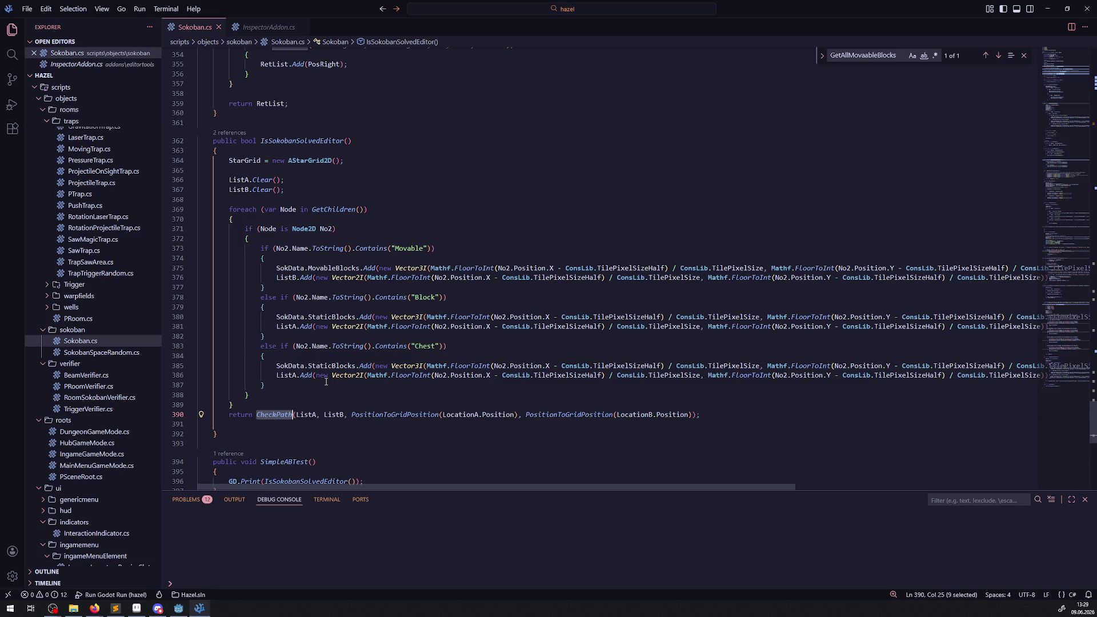
Step: Scroll up to highlight the CheckSokoban method and the RecCeck calls
scroll(326, 381, down, 2)
scroll(343, 374, up, 10)
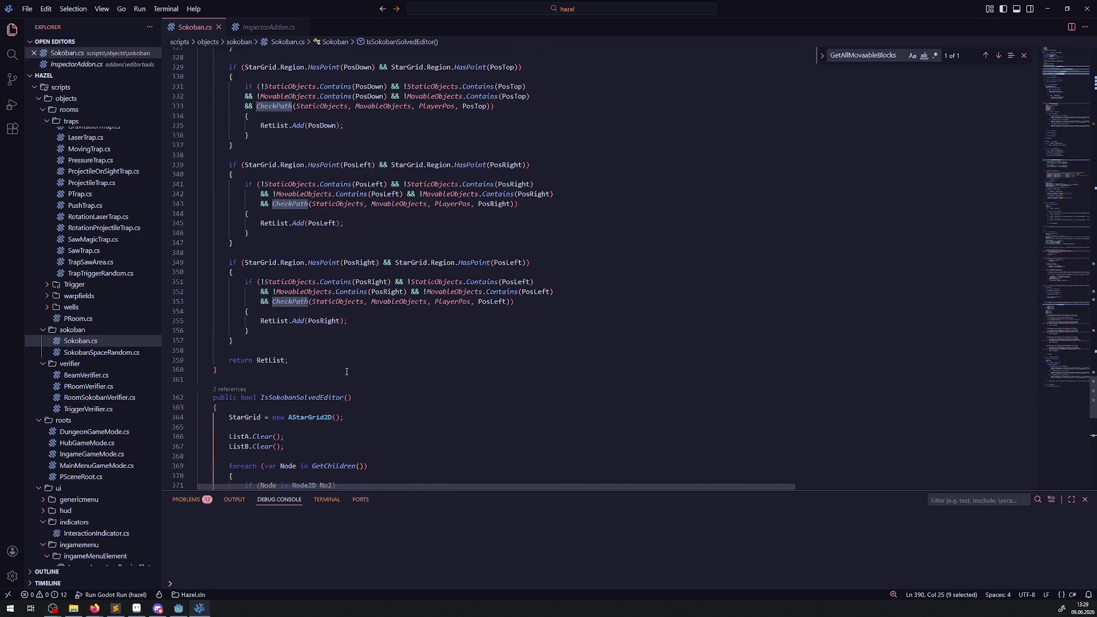
scroll(346, 371, up, 15)
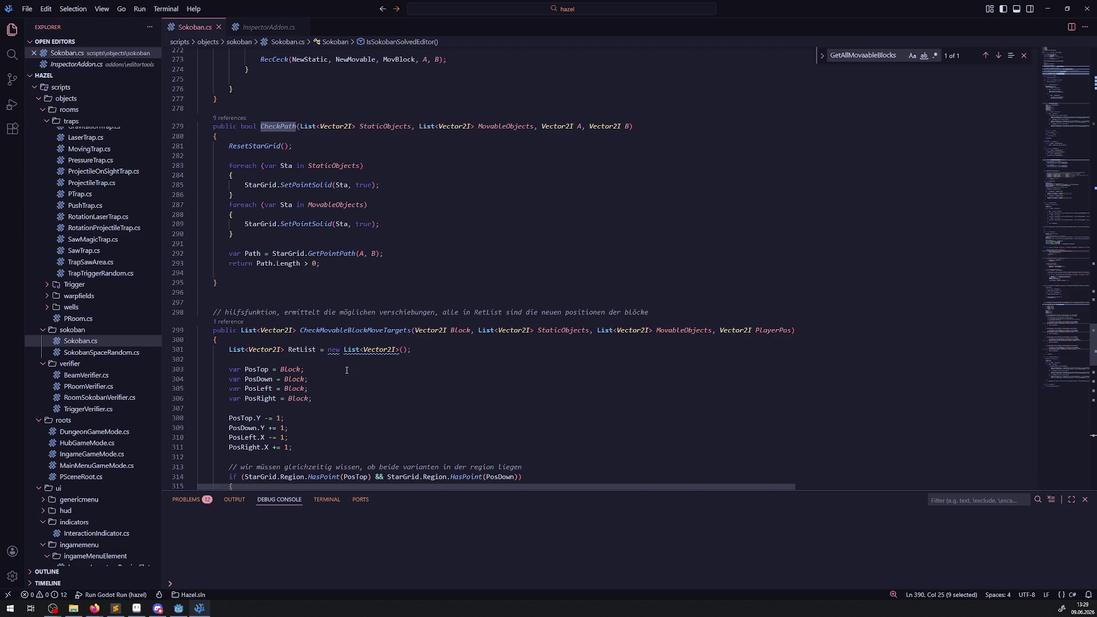
scroll(346, 370, up, 12)
scroll(346, 370, up, 13)
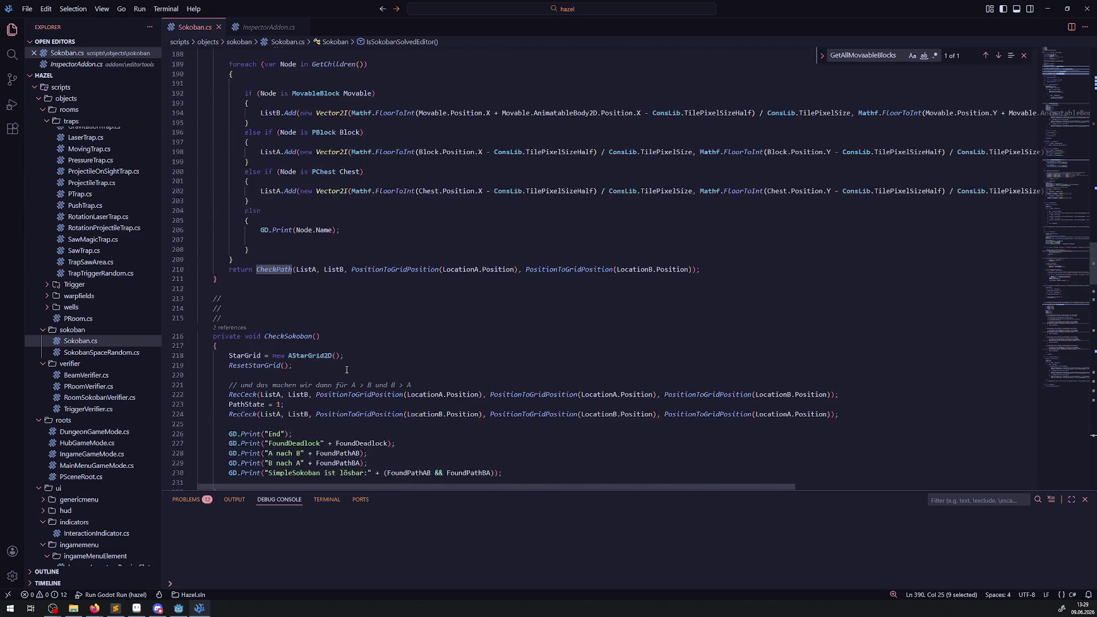
double_click(288, 336)
scroll(409, 359, down, 2)
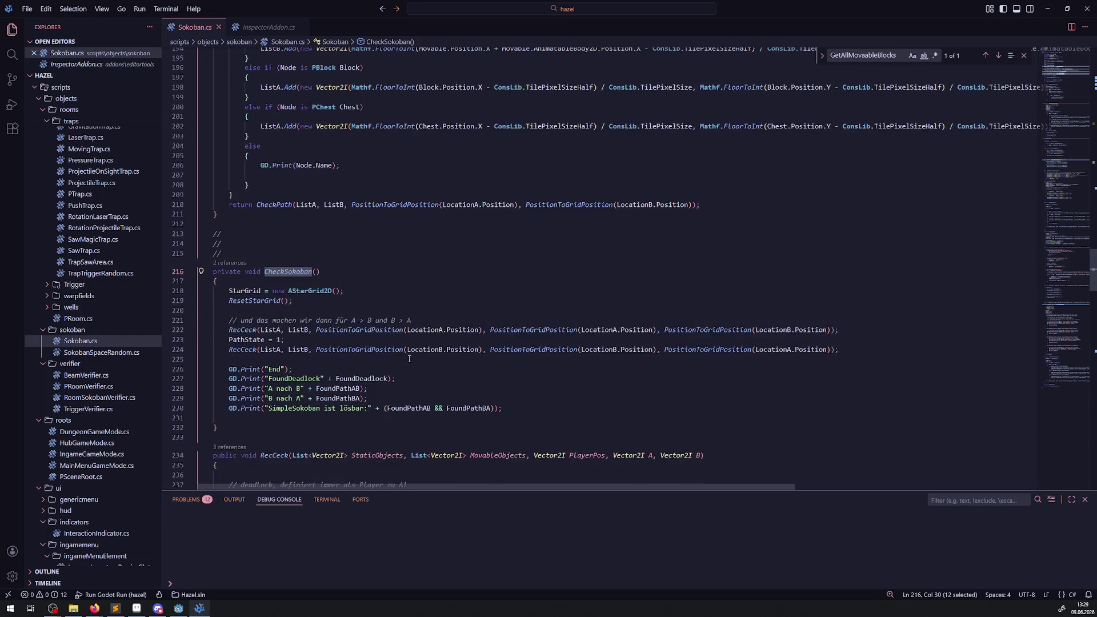
double_click(244, 330)
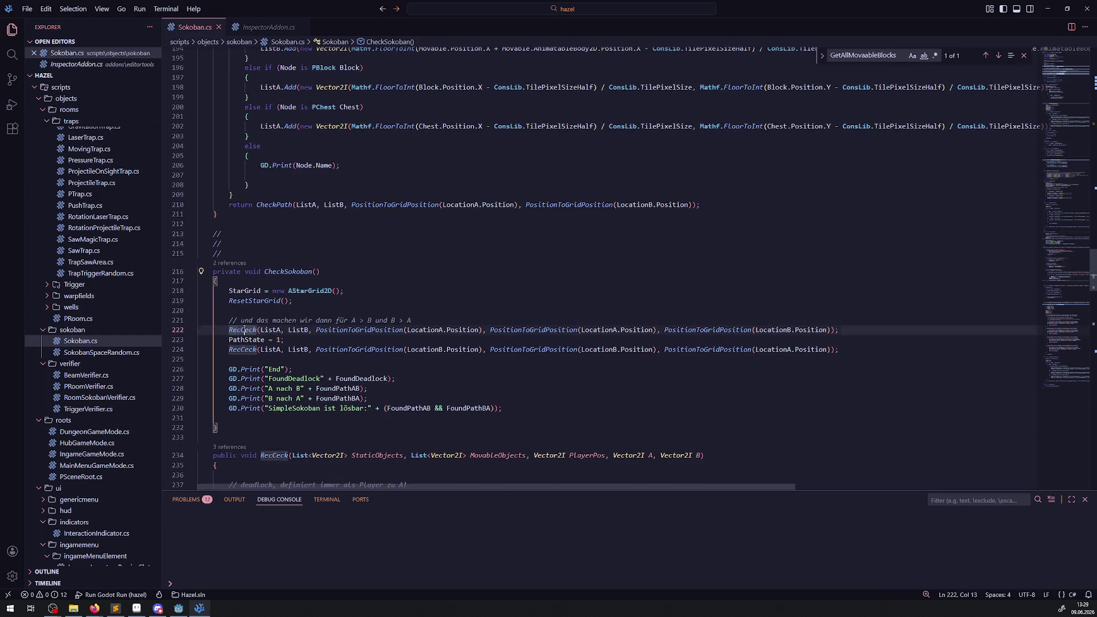
Step: Scroll through the rest of the solver code, then switch to Godot to test it
scroll(323, 363, down, 4)
scroll(378, 374, down, 3)
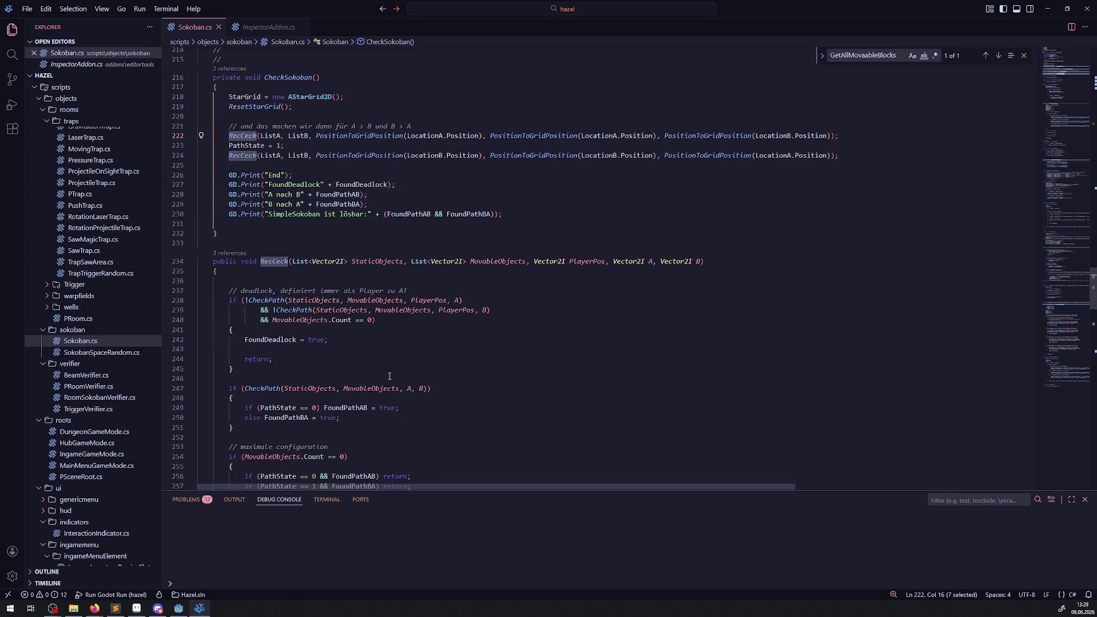
scroll(390, 376, down, 2)
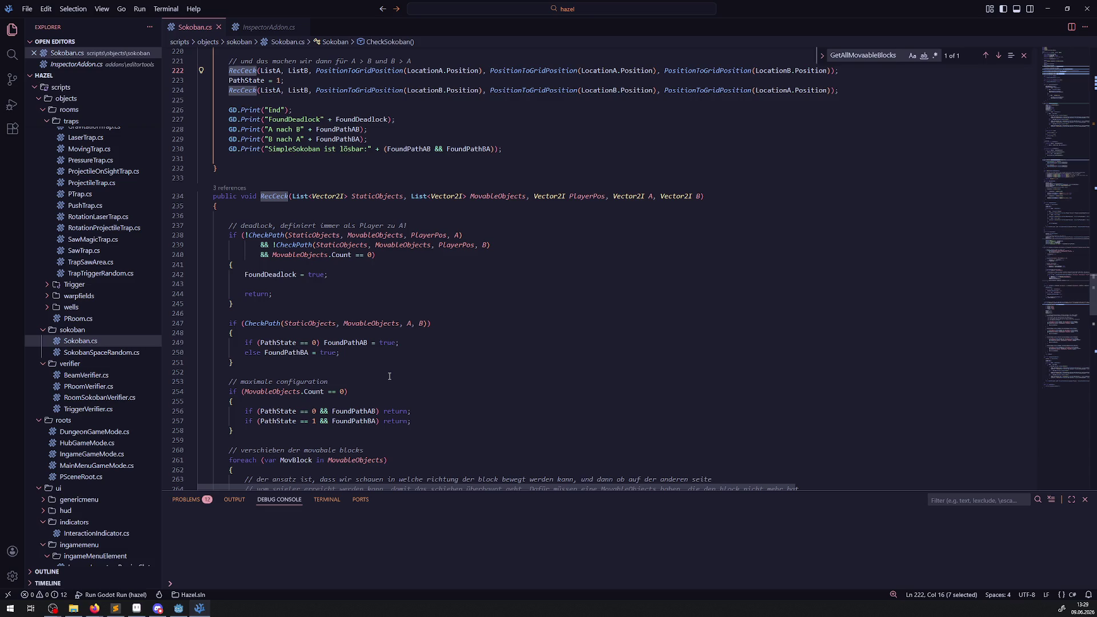
scroll(389, 376, down, 6)
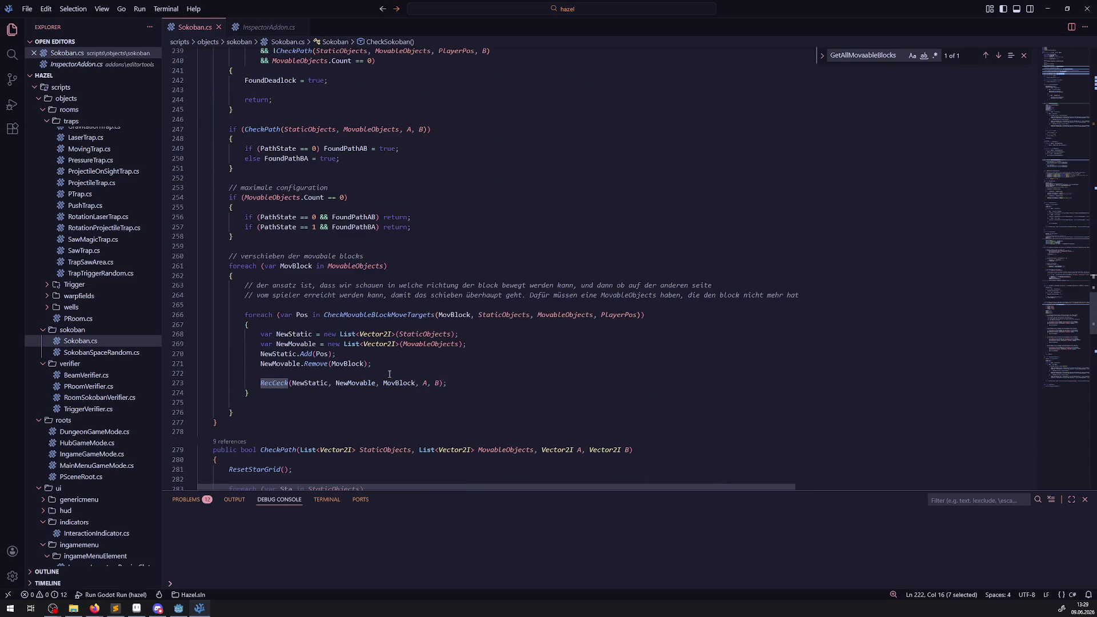
scroll(389, 374, down, 7)
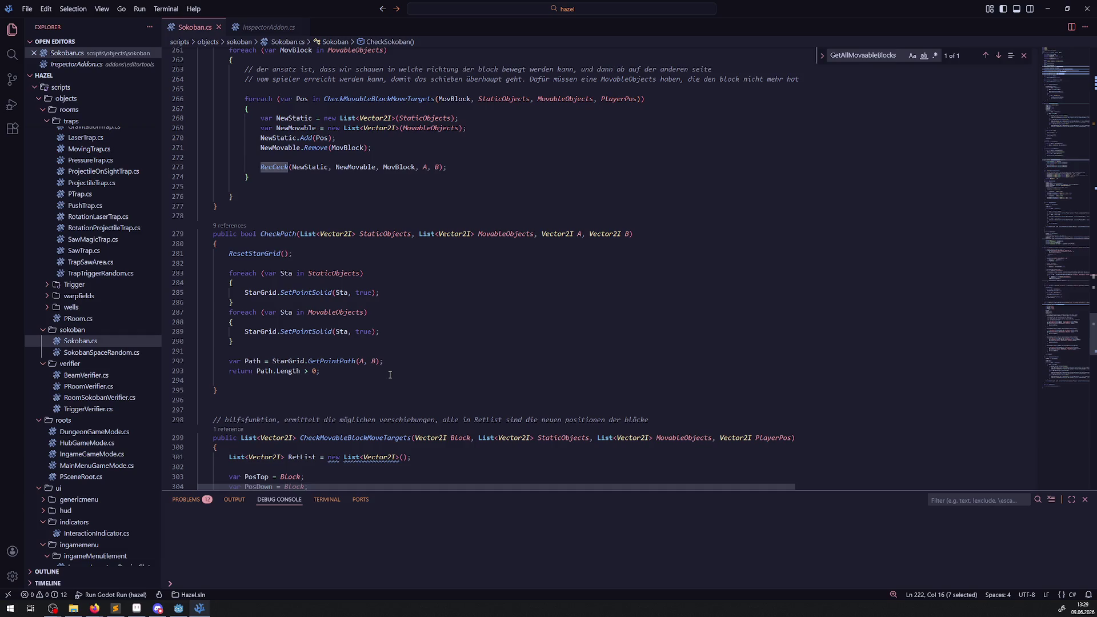
click(178, 609)
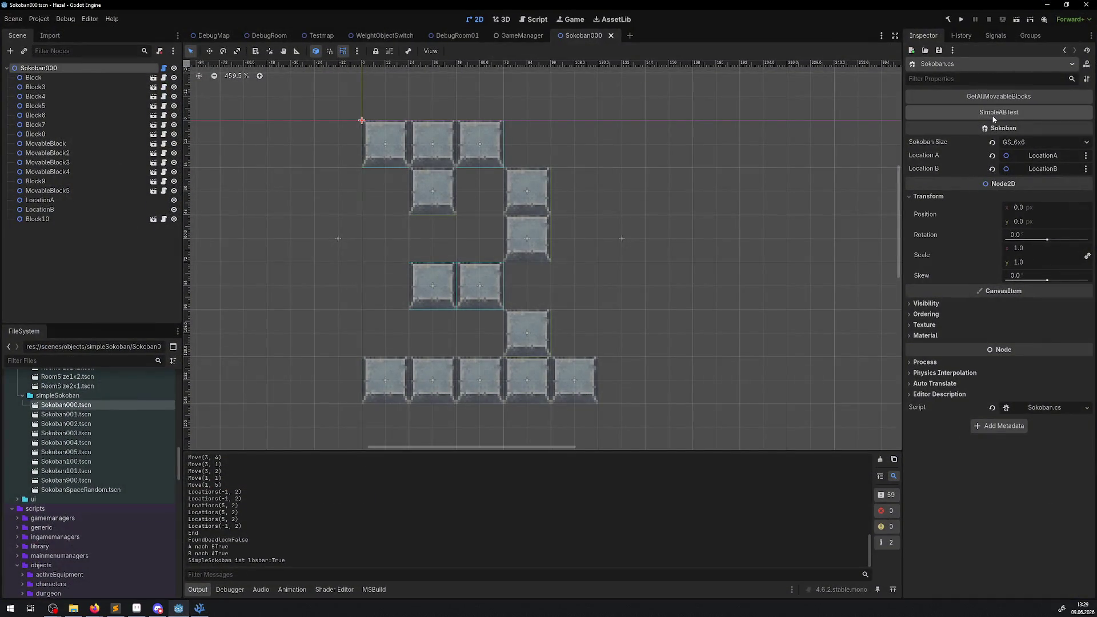
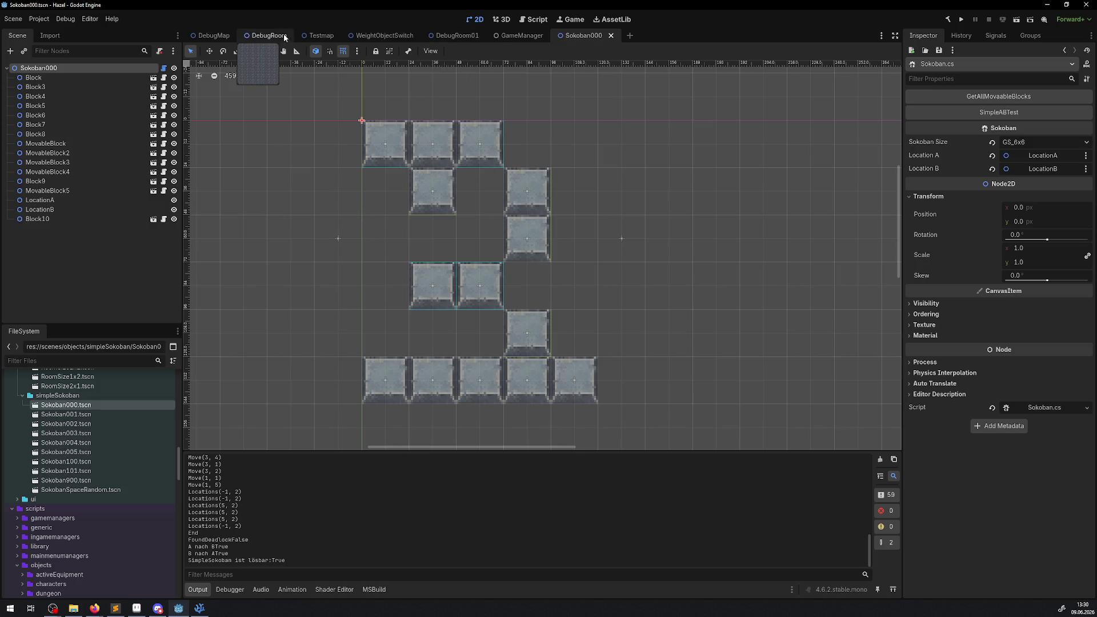
Step: Open the Sokoban001 puzzle scene and select Block3
click(456, 36)
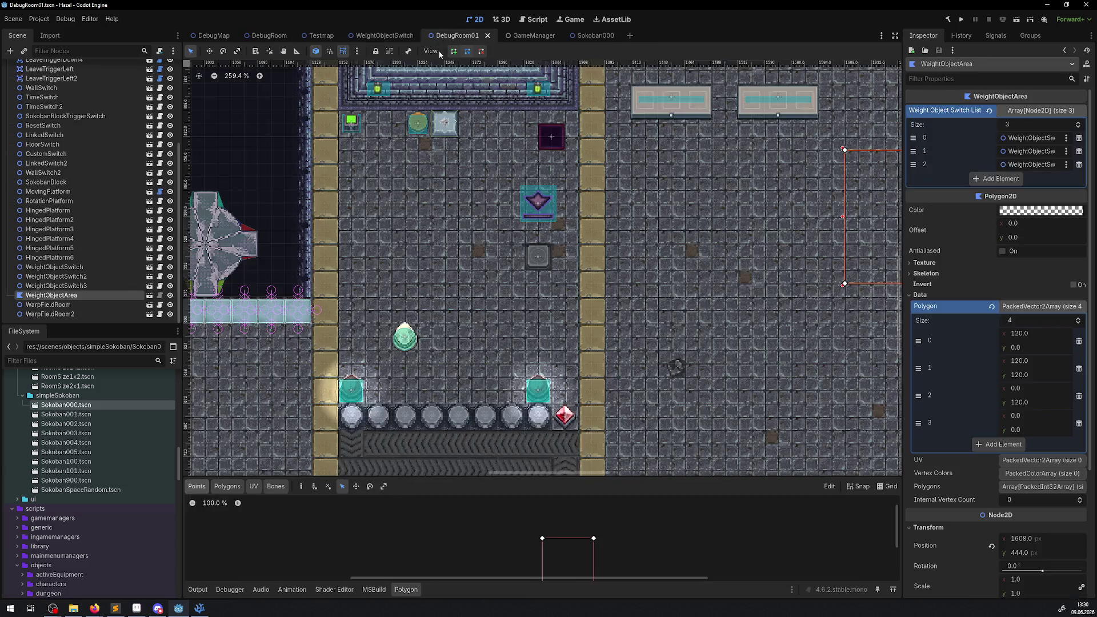
scroll(581, 329, right, 10)
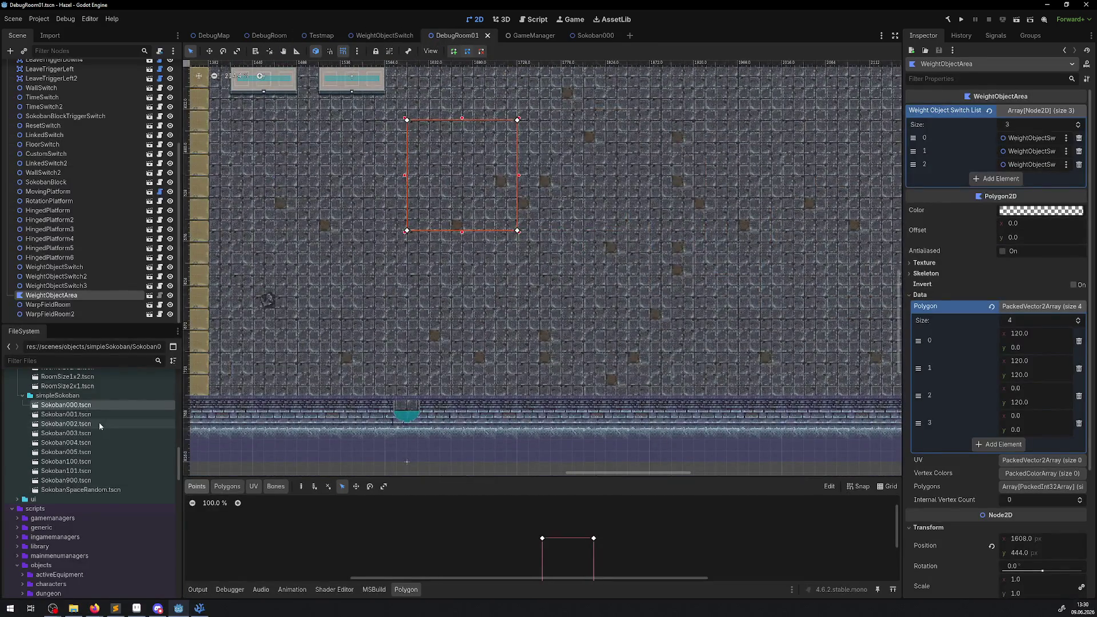
double_click(66, 414)
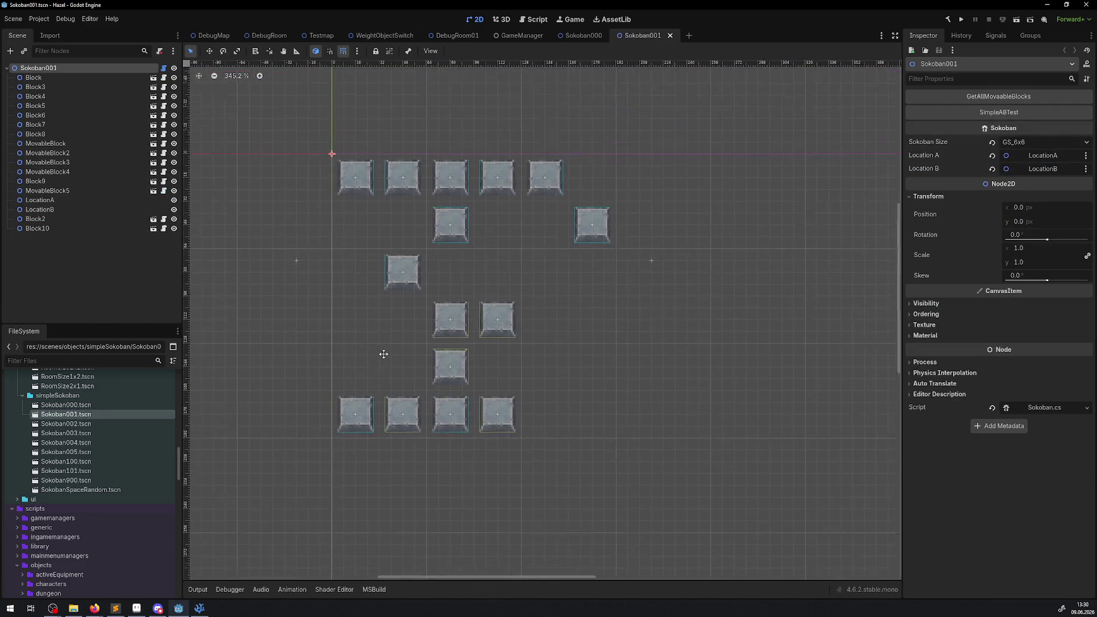
scroll(366, 198, up, 4)
click(365, 200)
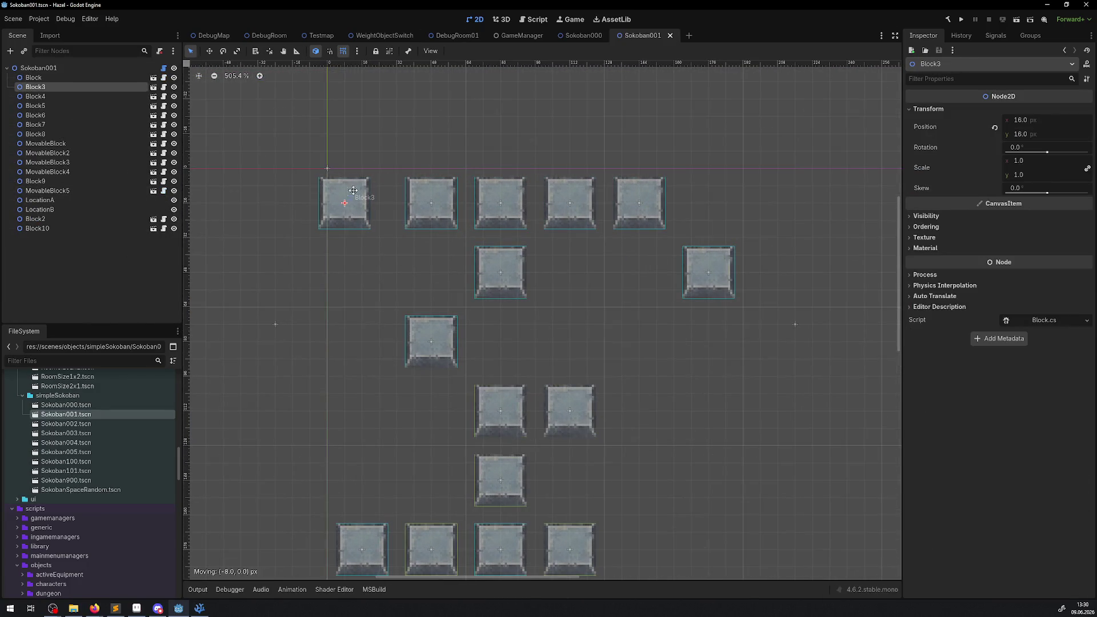
Step: Set the snap grid to a 12×12 px step with a primary line every 2×2 steps
click(357, 51)
click(380, 119)
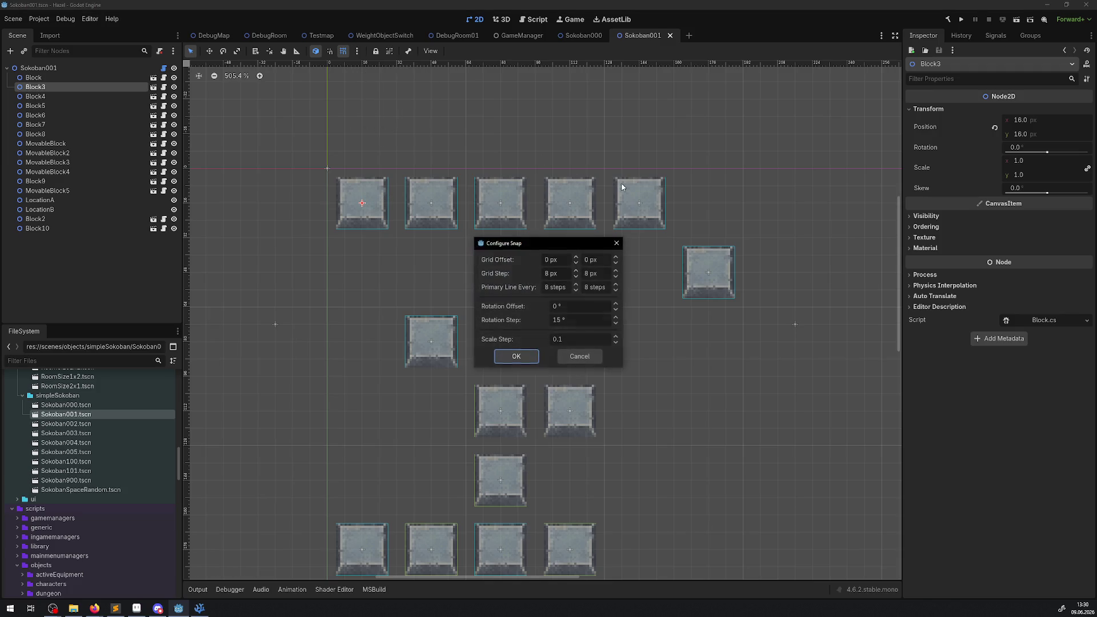
click(557, 274)
text(12)
key(Tab)
text(12)
key(Tab)
text(2)
key(Tab)
text(2)
click(511, 352)
Step: Snap Block3 to 12, 12 and regroup the top-row blocks, Block8, Block7 and Block10 around it
drag(355, 192, 347, 196)
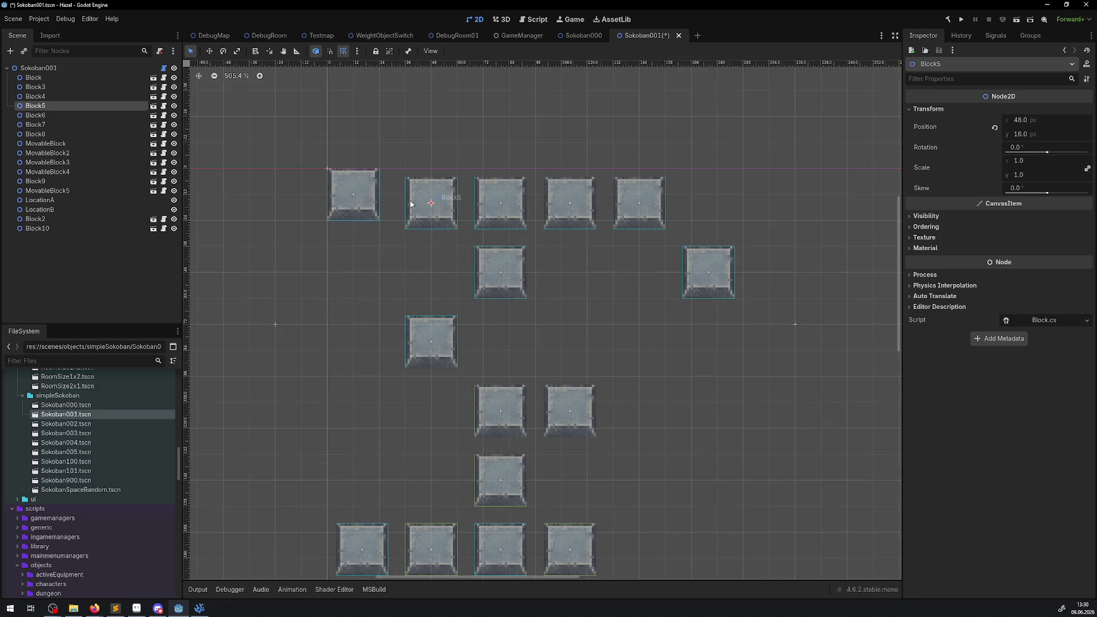
drag(436, 200, 410, 192)
drag(508, 202, 465, 196)
drag(479, 255, 436, 229)
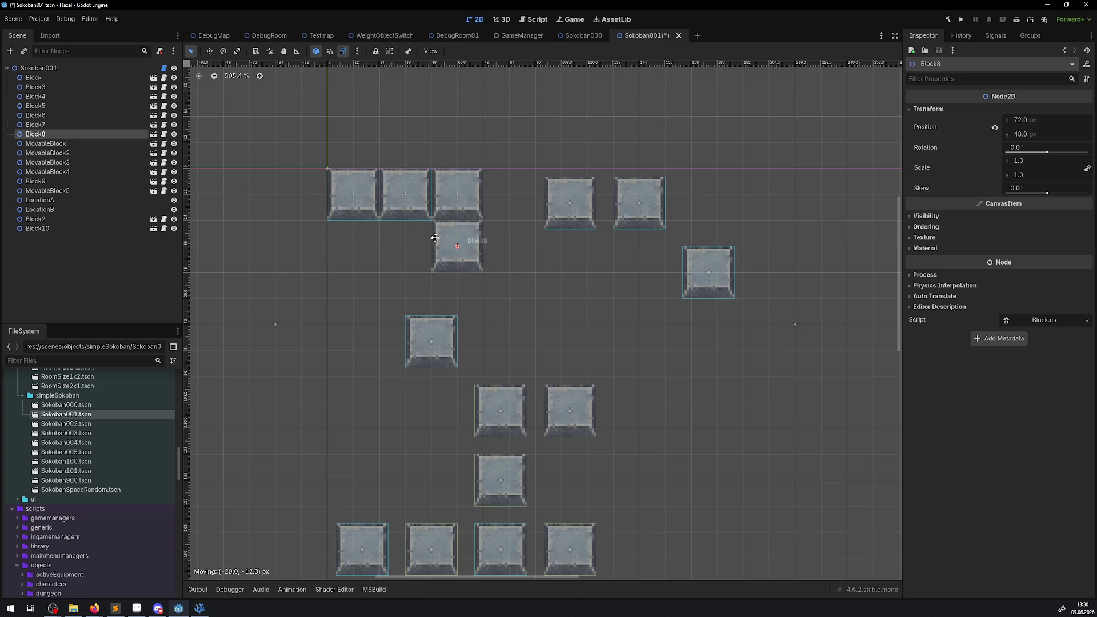
mouse_move(426, 335)
mouse_down()
mouse_move(401, 311)
mouse_move(399, 290)
mouse_up()
mouse_move(565, 228)
mouse_down()
mouse_move(529, 214)
mouse_move(504, 220)
mouse_up()
drag(632, 197, 557, 189)
drag(686, 264, 590, 238)
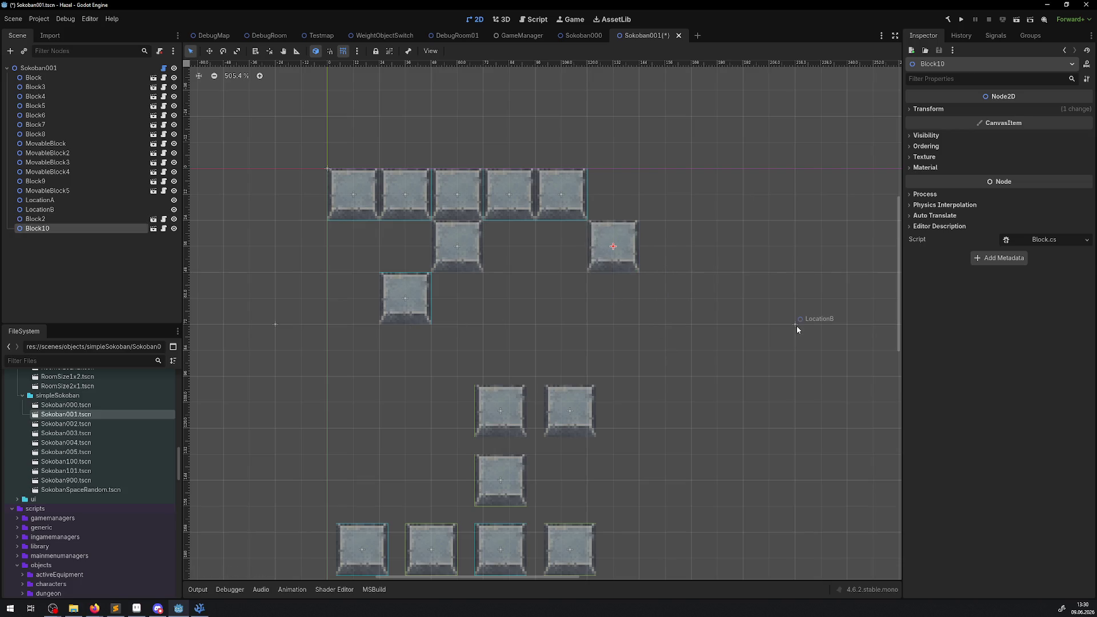
Step: Move LocationB to 156, 72, MovableBlock4 to 60, 84, and MovableBlock3 and MovableBlock inward
drag(795, 325, 667, 325)
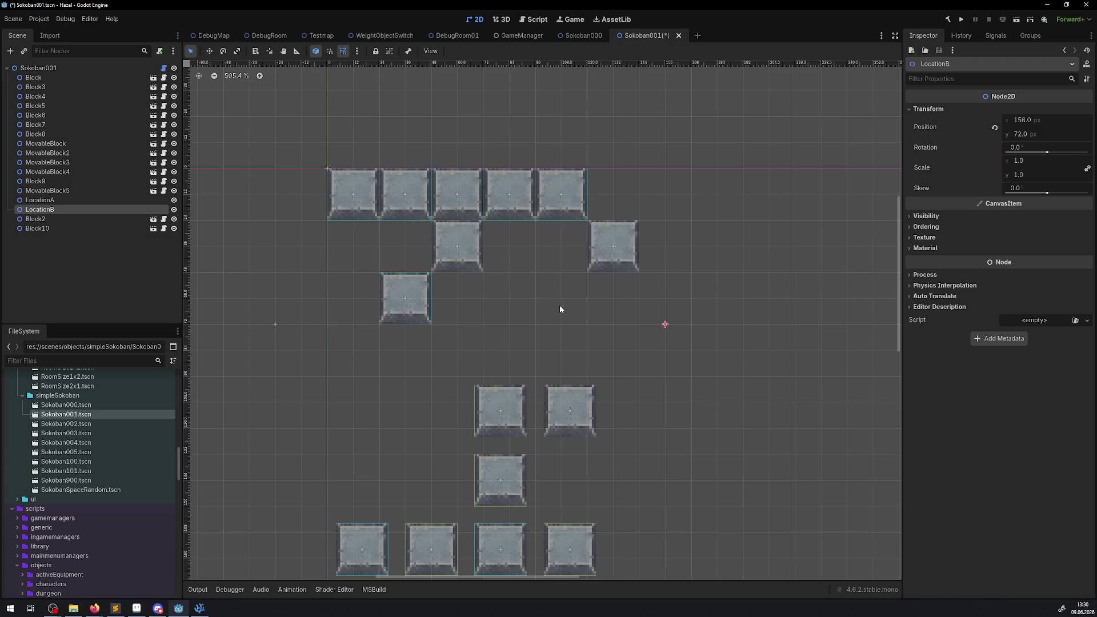
scroll(534, 335, down, 2)
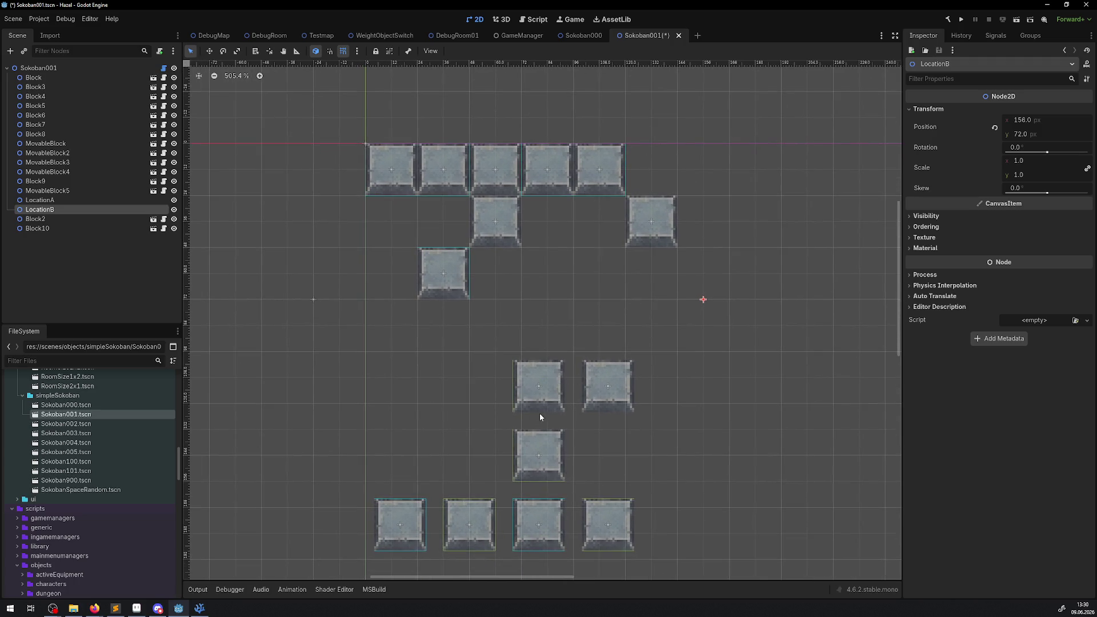
mouse_move(539, 414)
mouse_down()
mouse_move(469, 346)
mouse_move(496, 354)
mouse_up()
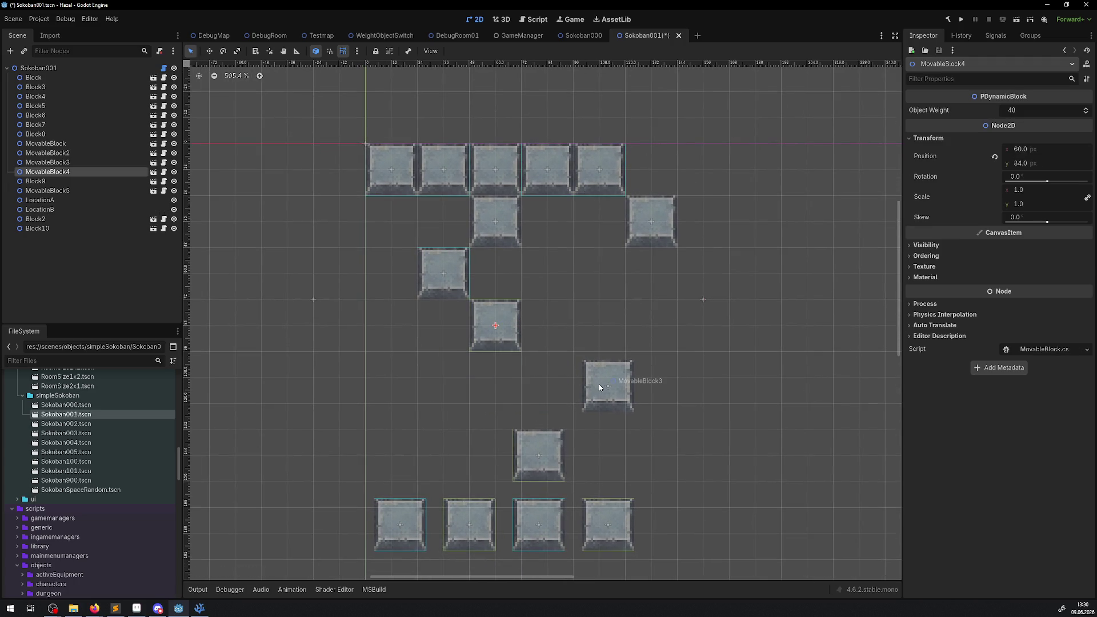
drag(599, 387, 538, 379)
drag(540, 449, 497, 422)
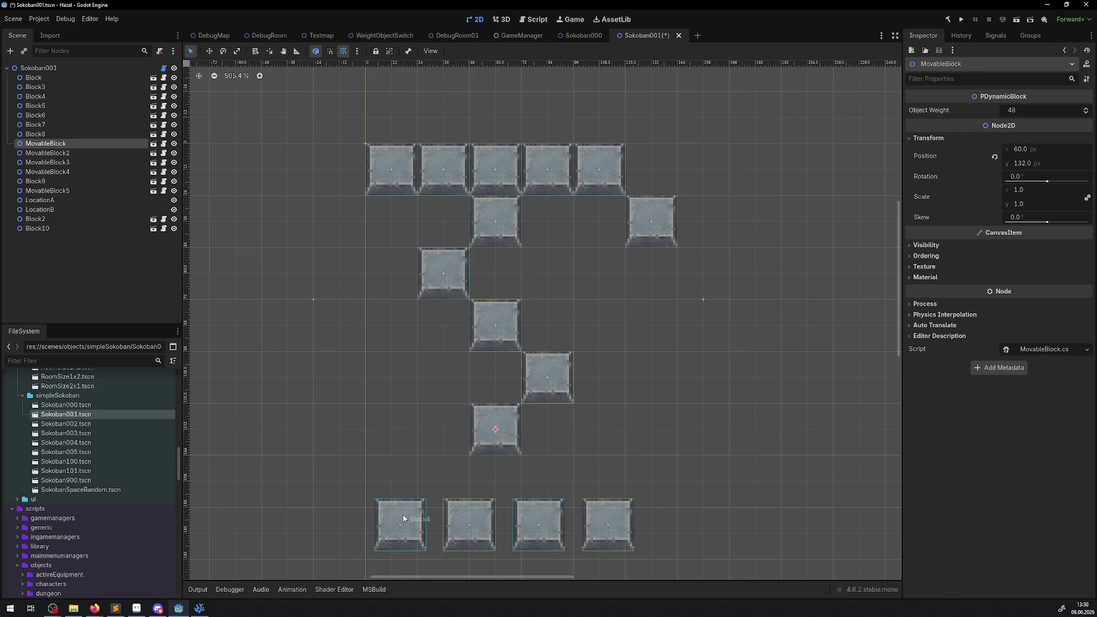
Step: Pull Block6, MovableBlock2 and two other blocks up into the bottom row, then save
drag(403, 518, 394, 475)
drag(466, 521, 440, 480)
mouse_move(521, 525)
mouse_down()
mouse_move(505, 481)
mouse_move(479, 482)
mouse_up()
drag(608, 525, 547, 481)
scroll(598, 362, down, 2)
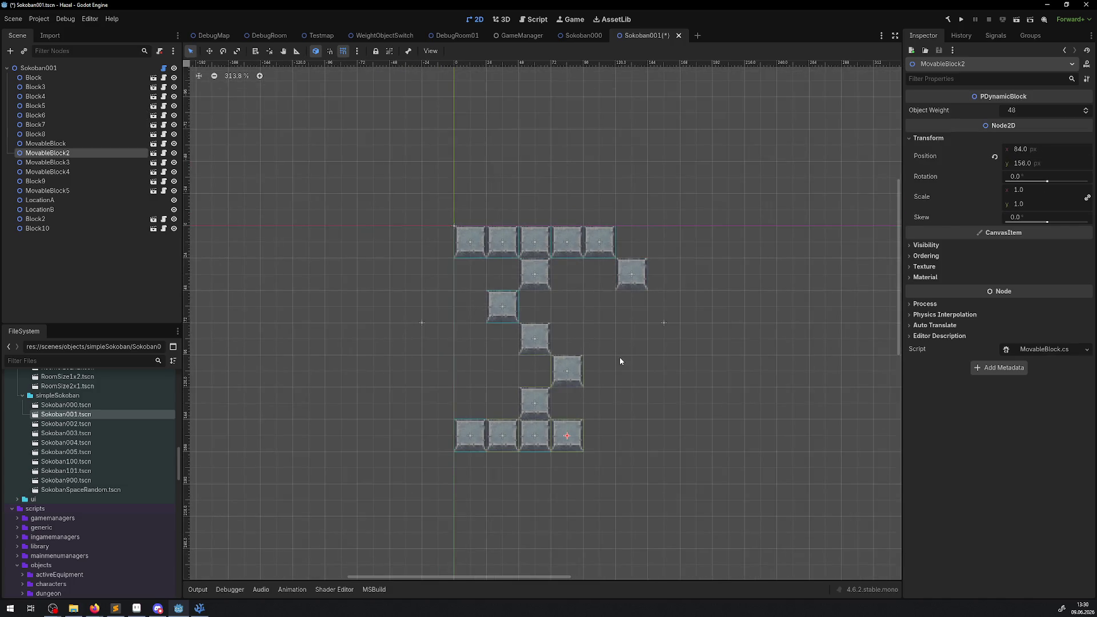
key(ctrl+s)
Step: Move the top-row Block to 84, 60, opening a gap in the top wall
scroll(576, 360, up, 2)
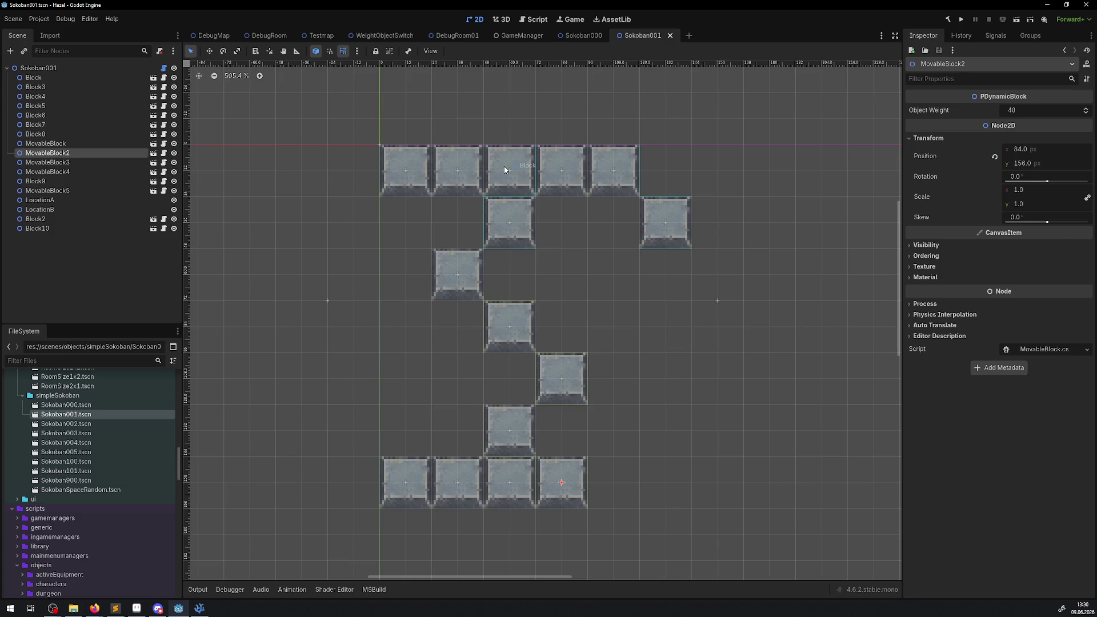
mouse_move(505, 170)
mouse_down()
mouse_move(551, 219)
mouse_move(423, 220)
mouse_move(563, 280)
mouse_move(554, 276)
mouse_up()
click(38, 68)
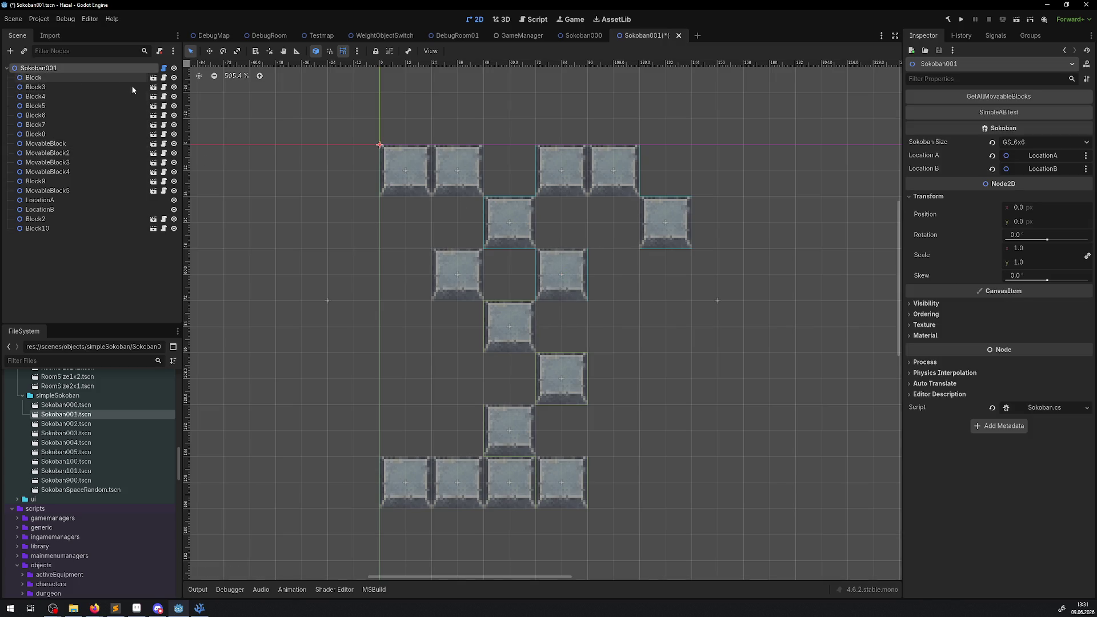
Step: Save Sokoban001 and run SimpleABTest and GetAllMovableBlocks, getting 'SimpleSokoban ist lösbar:True'
key(ctrl+s)
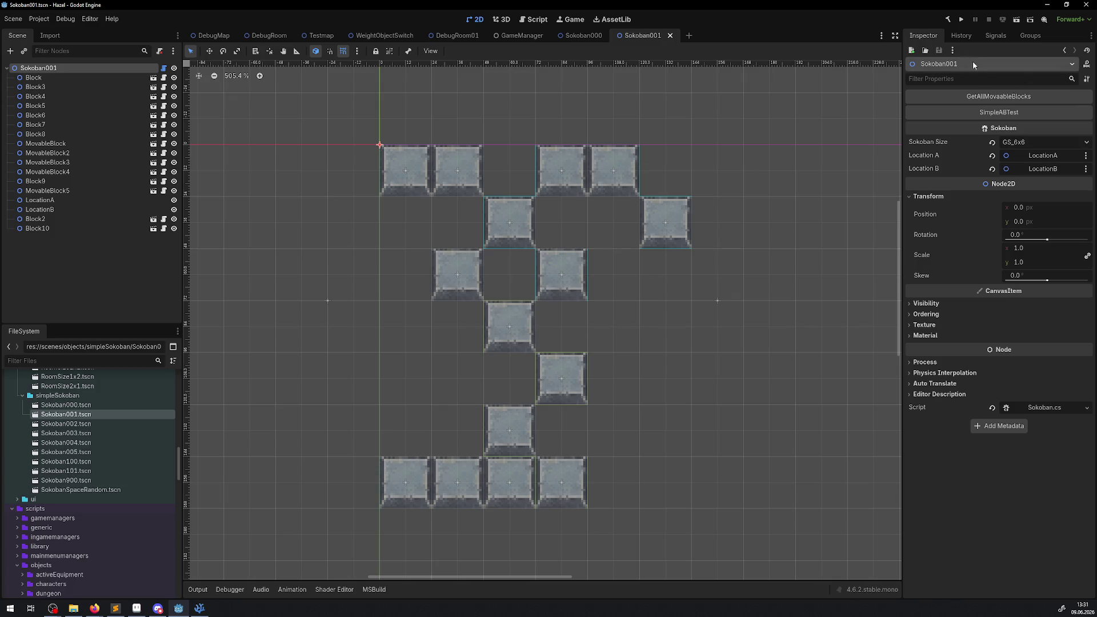
click(991, 112)
click(197, 590)
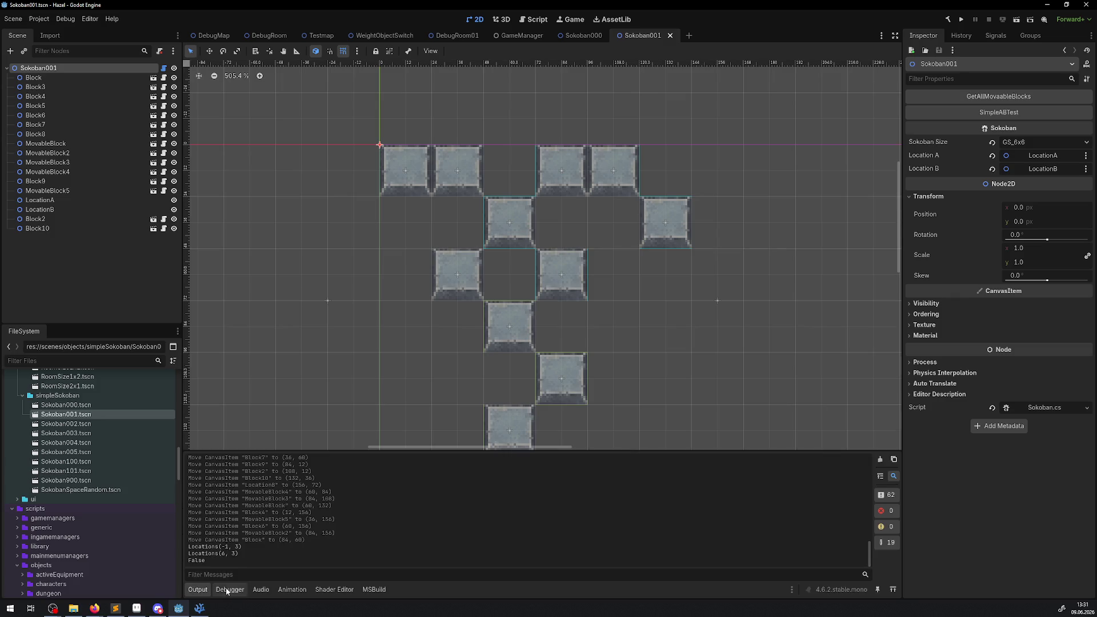
scroll(643, 323, down, 5)
scroll(595, 255, up, 4)
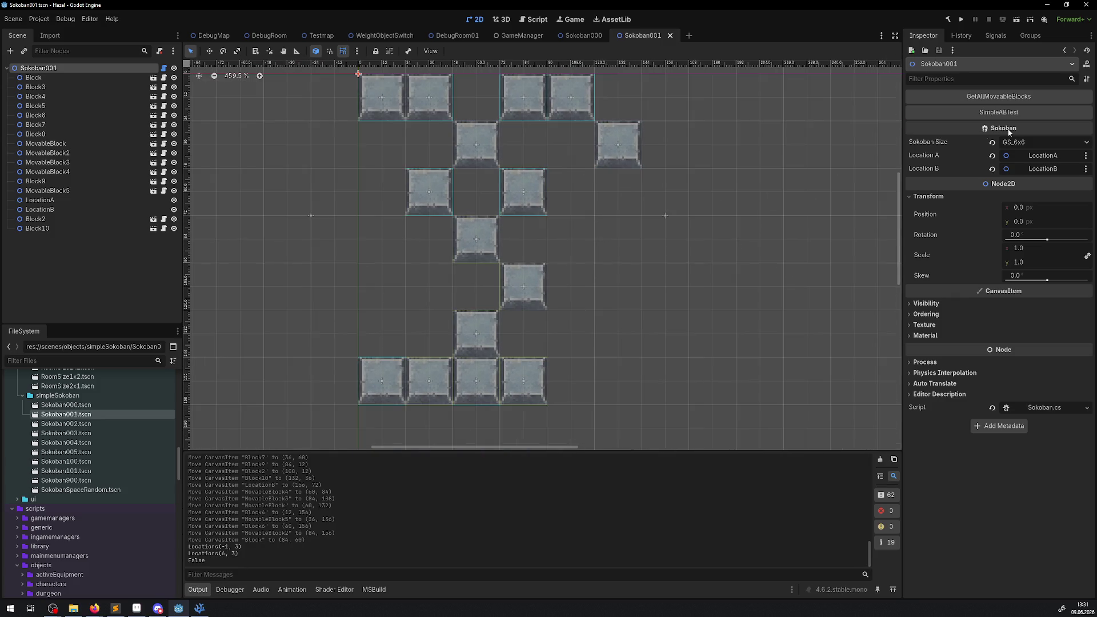
click(1009, 98)
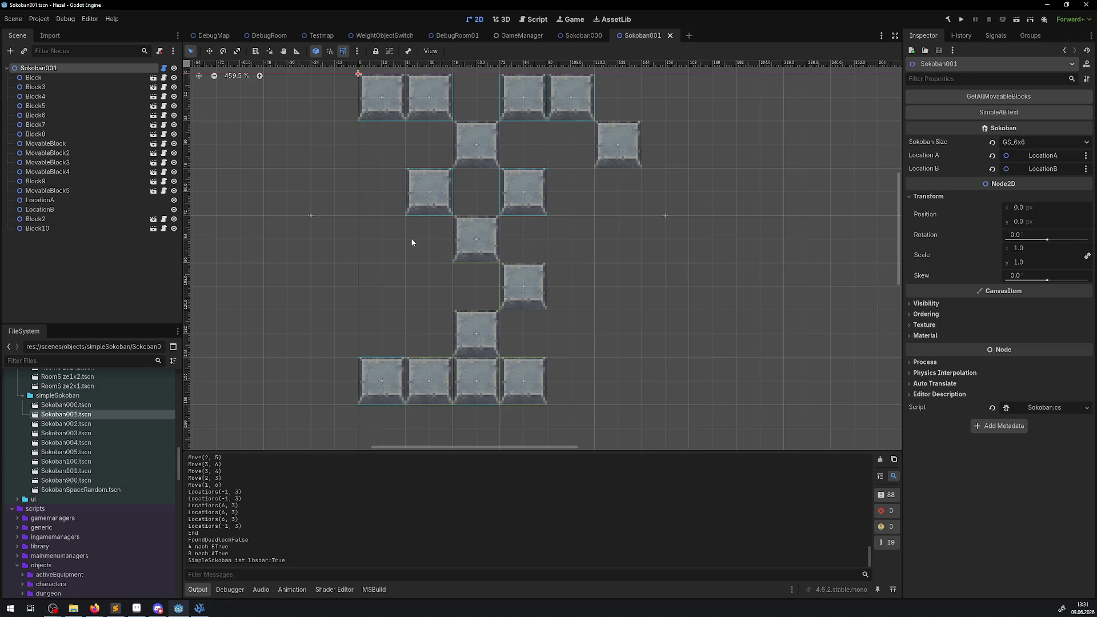
scroll(474, 206, down, 5)
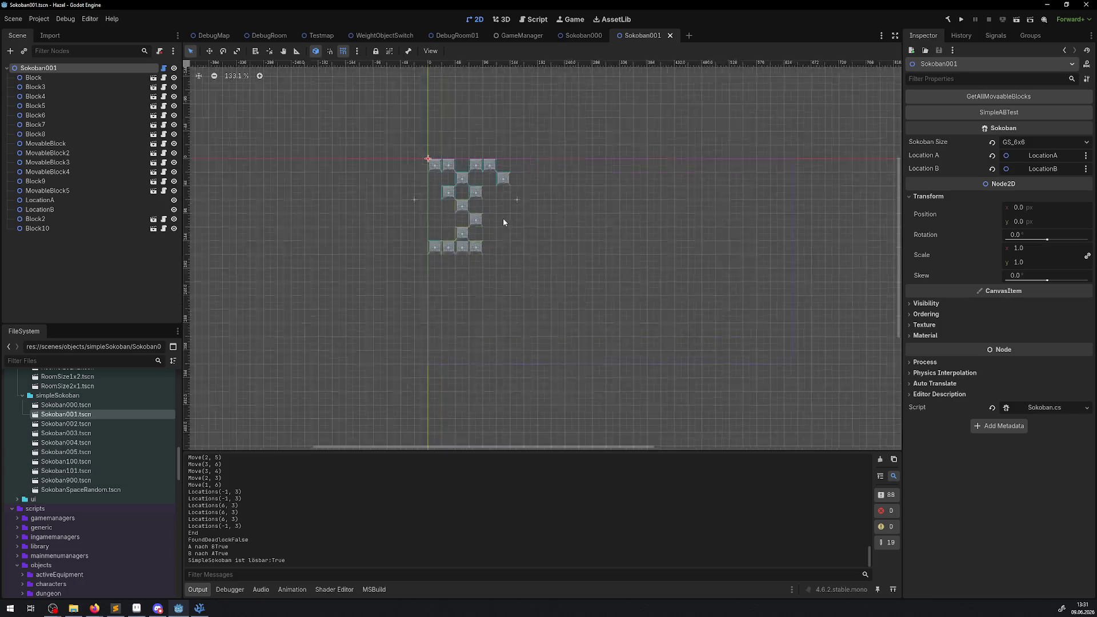
scroll(503, 218, up, 3)
scroll(469, 220, down, 3)
Step: Recenter the view and switch to the Sokoban000 scene
drag(469, 219, 511, 250)
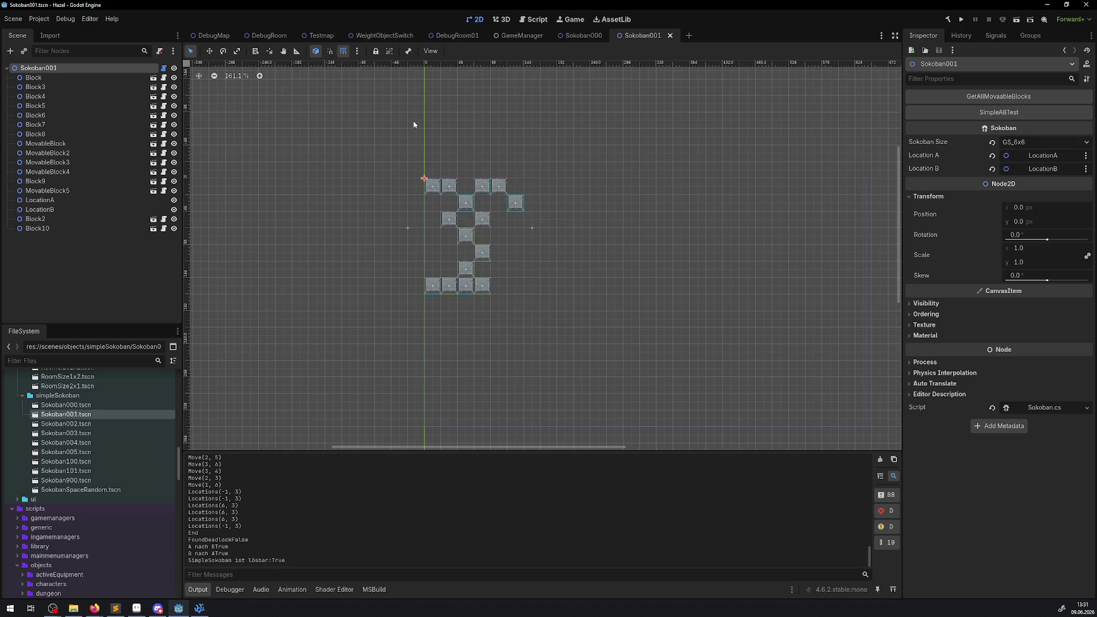
mouse_move(563, 41)
click(581, 38)
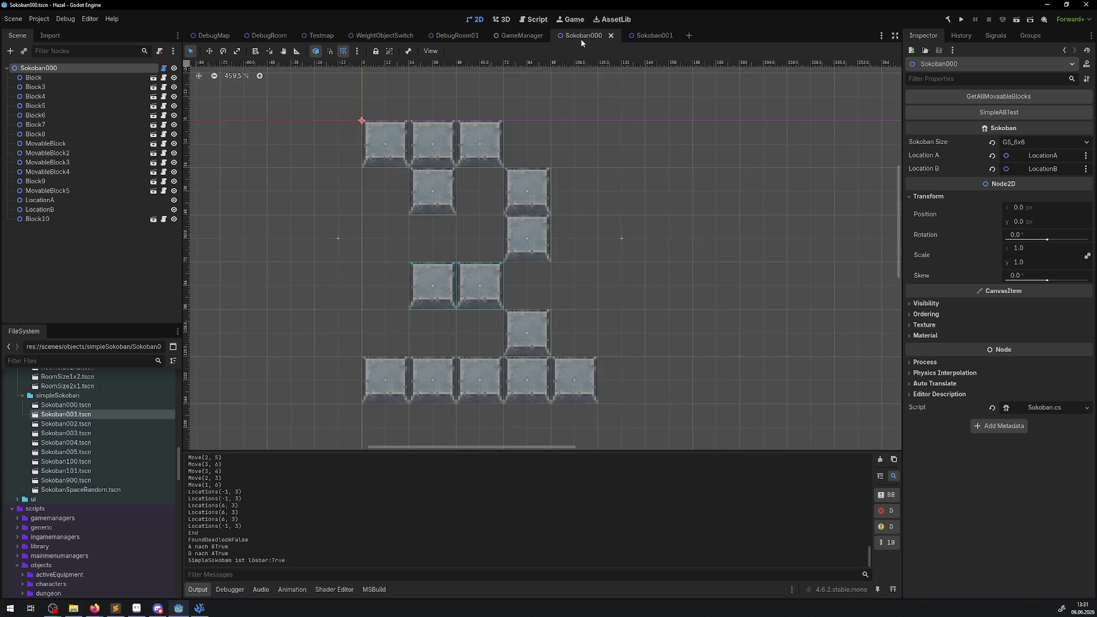
Step: In the DebugRoom level, move SokobanSpaceRandom to 984, 540, check its Transform, and save
click(525, 36)
click(458, 36)
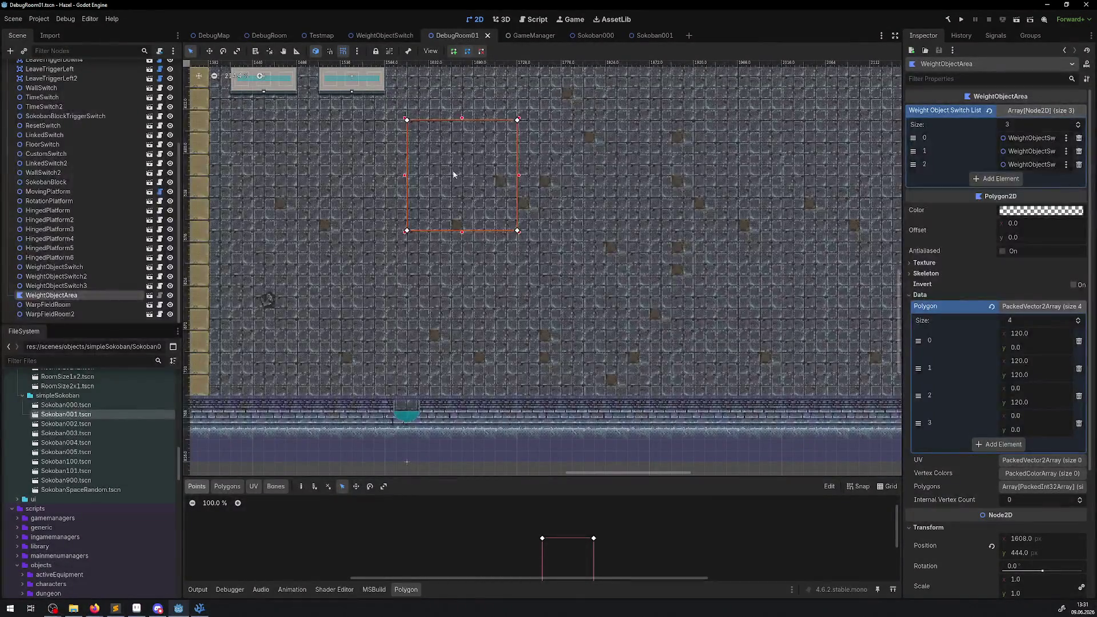
click(270, 36)
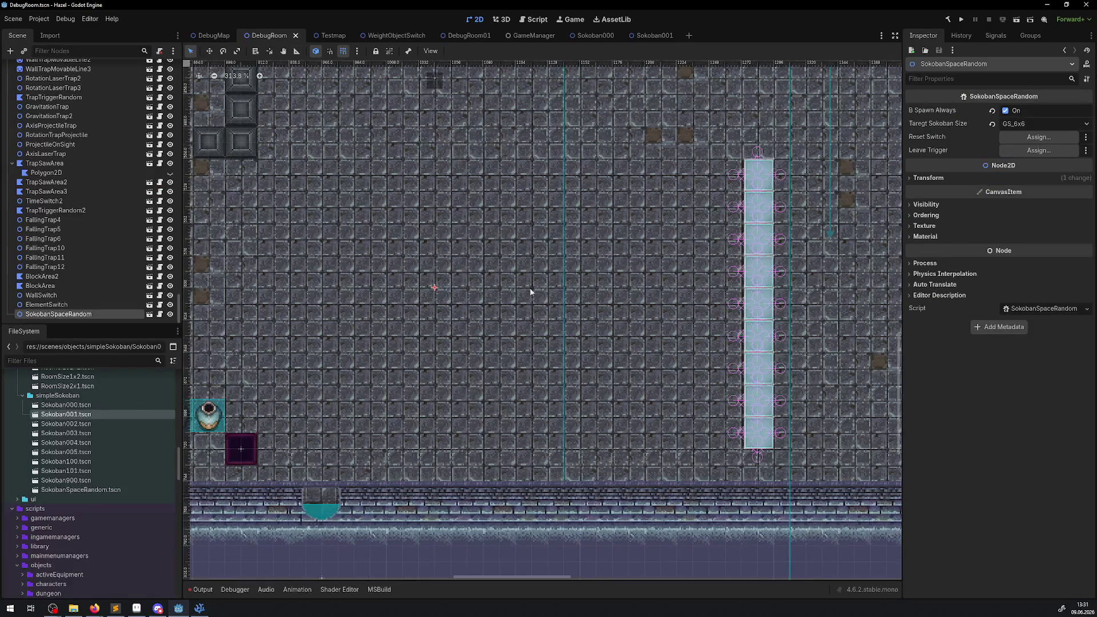
drag(409, 233, 455, 333)
scroll(438, 282, up, 3)
mouse_move(437, 287)
mouse_down()
mouse_move(408, 262)
mouse_move(484, 324)
mouse_move(316, 197)
mouse_move(307, 166)
mouse_move(327, 193)
mouse_move(297, 165)
mouse_up()
click(929, 178)
scroll(548, 331, down, 5)
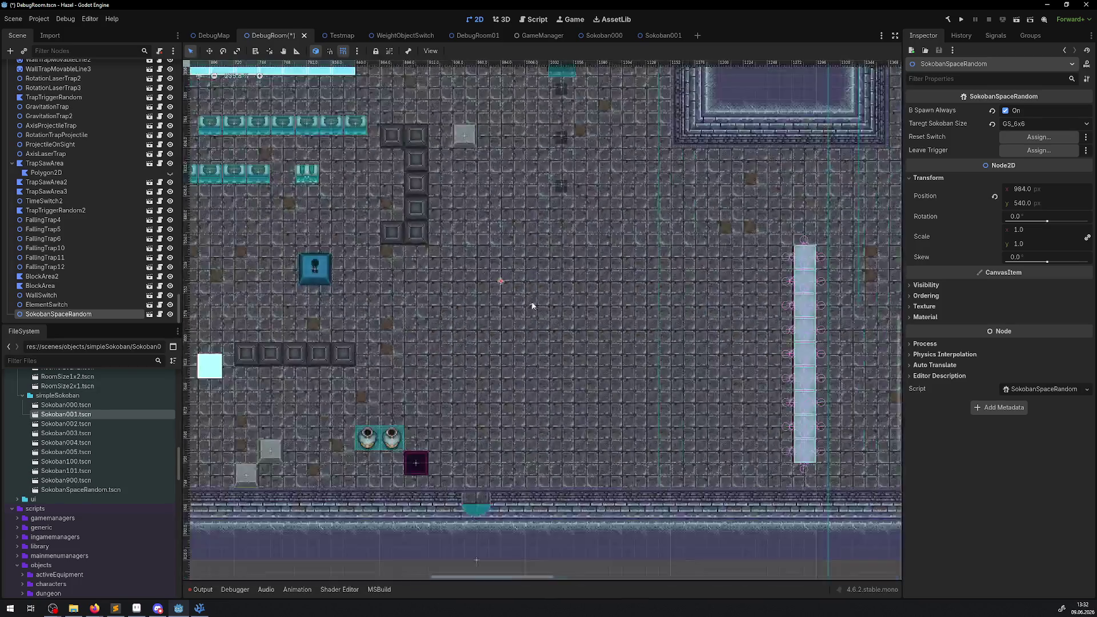
drag(532, 306, 436, 250)
key(ctrl+s)
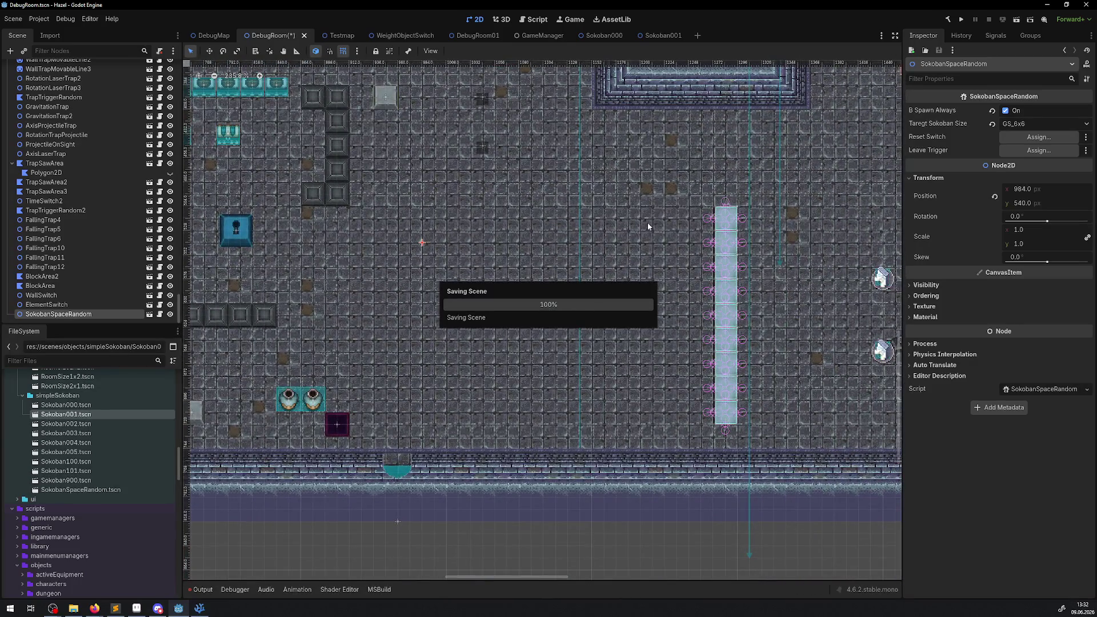
Step: Run the game, walk the character down and right, push a block down, then stop the playtest
click(963, 20)
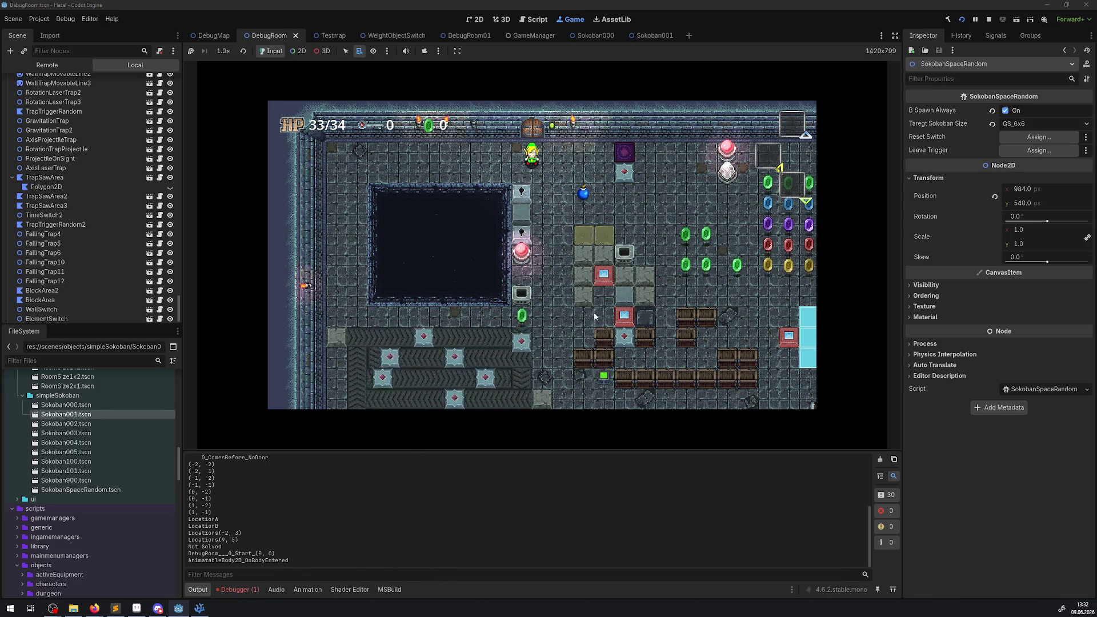
click(239, 591)
key(Down)
key(Right)
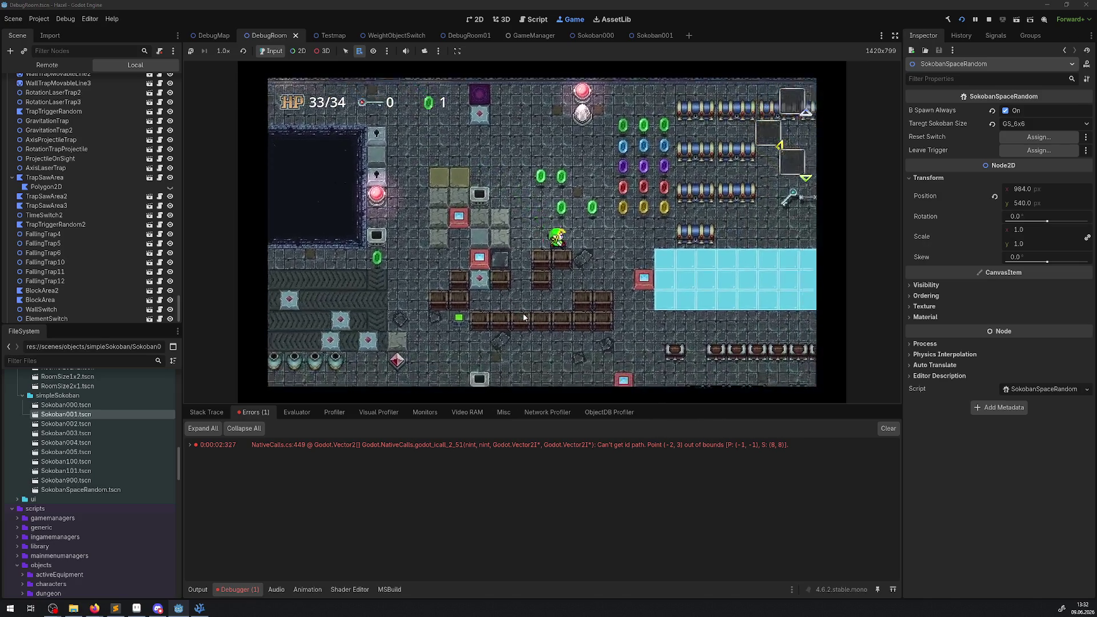
key(Down)
key(Right)
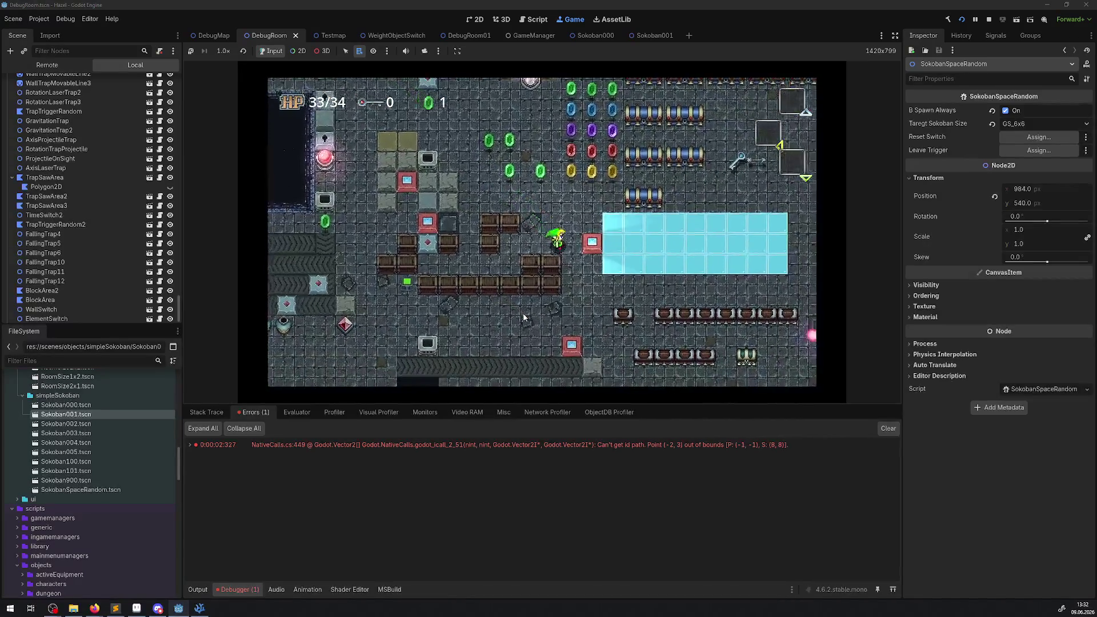
key(Down)
key(Right)
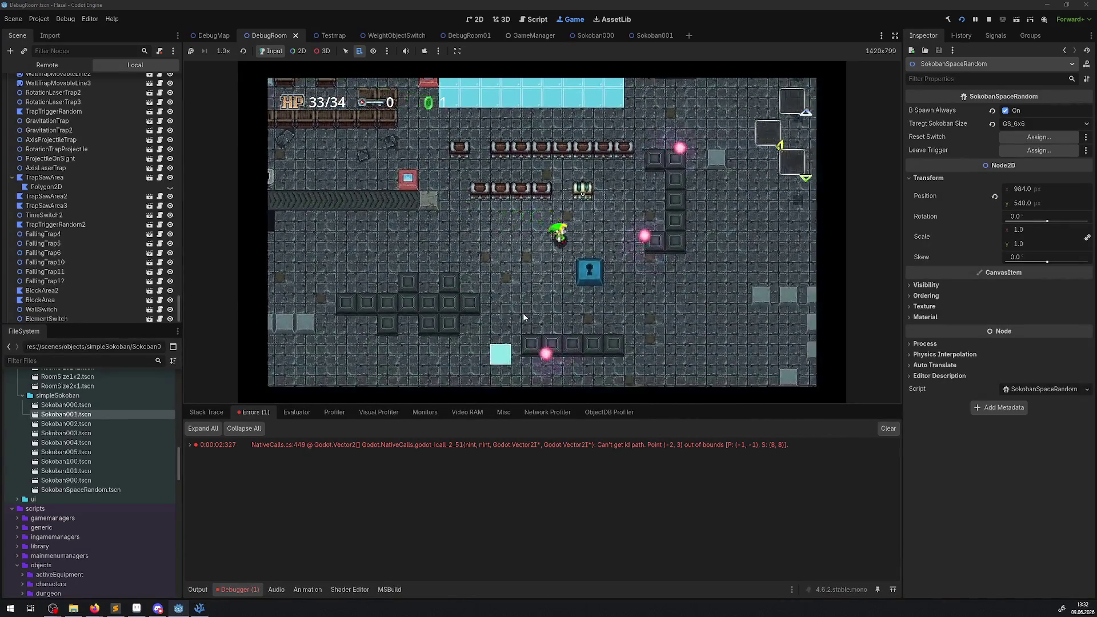
key(Right)
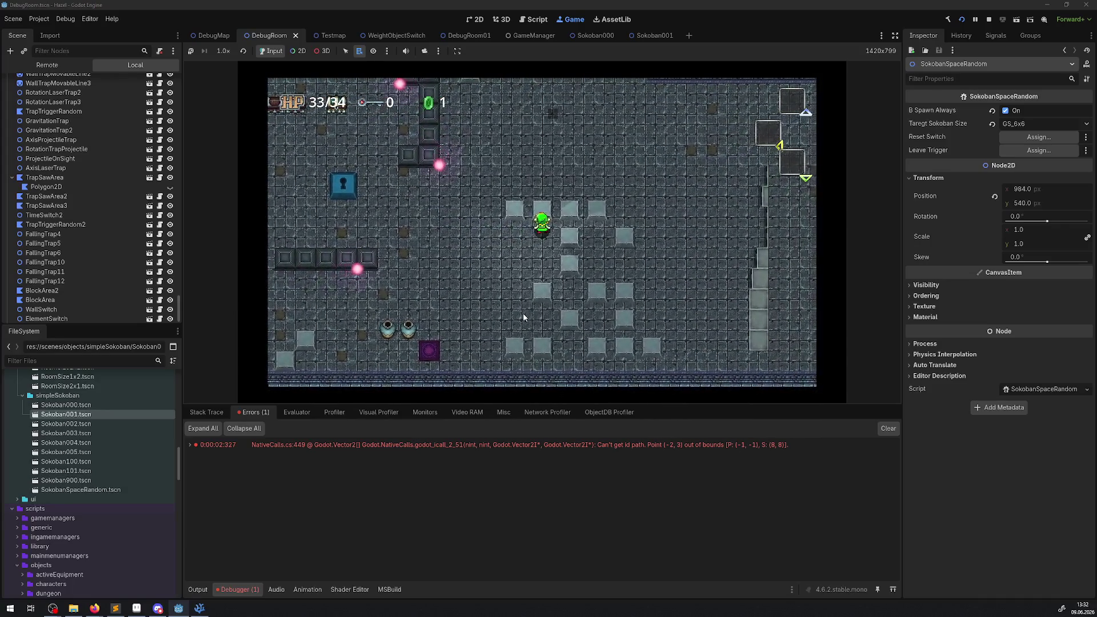
key(Down)
key(Right)
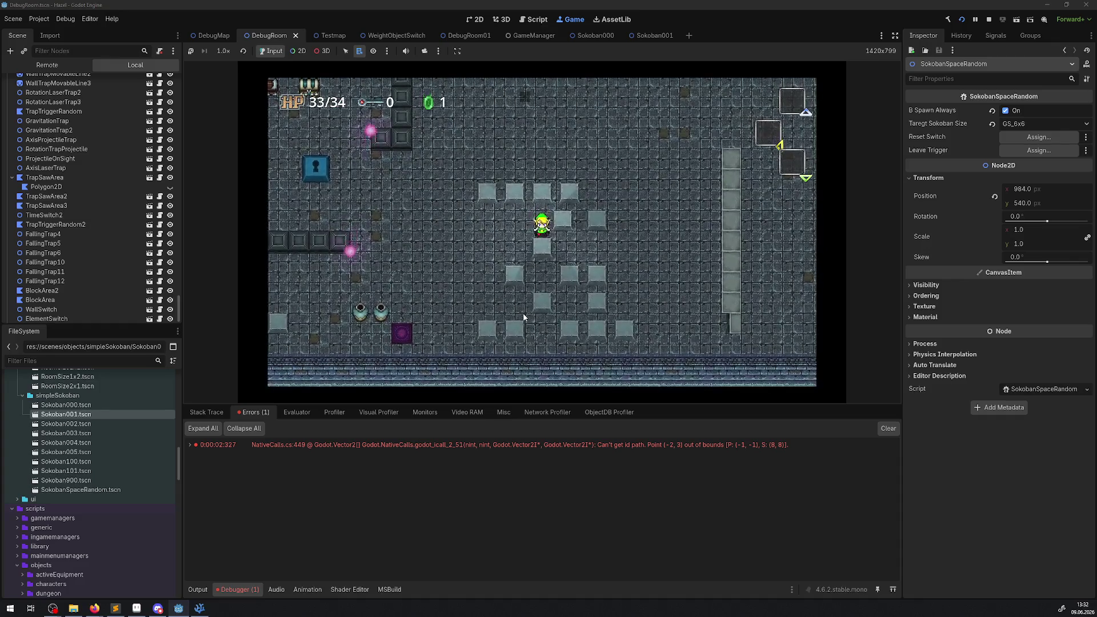
key(Down)
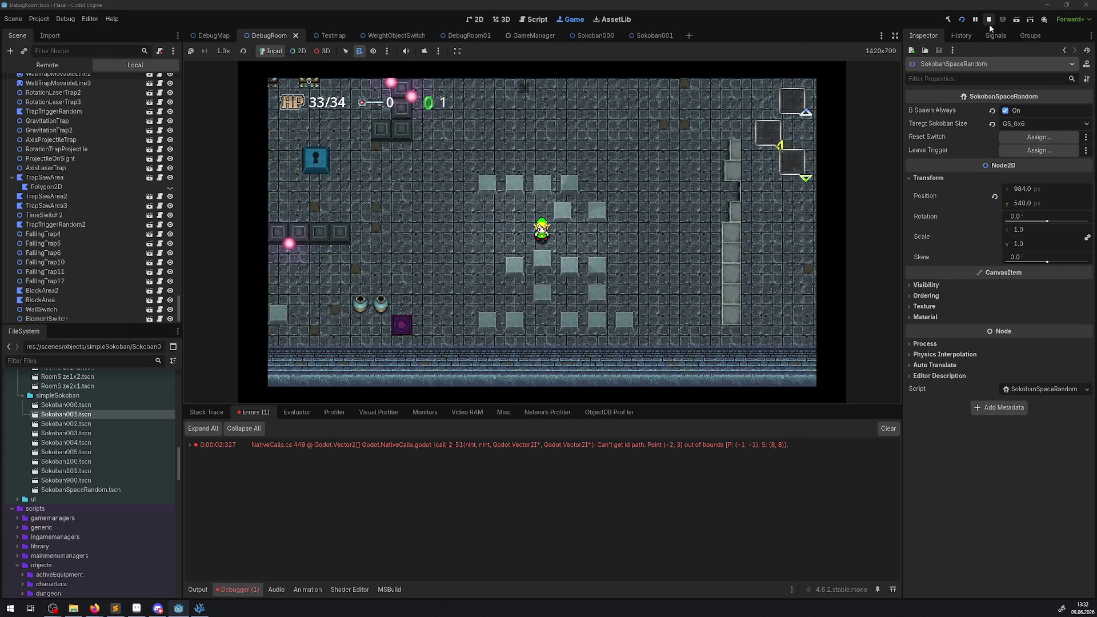
click(990, 24)
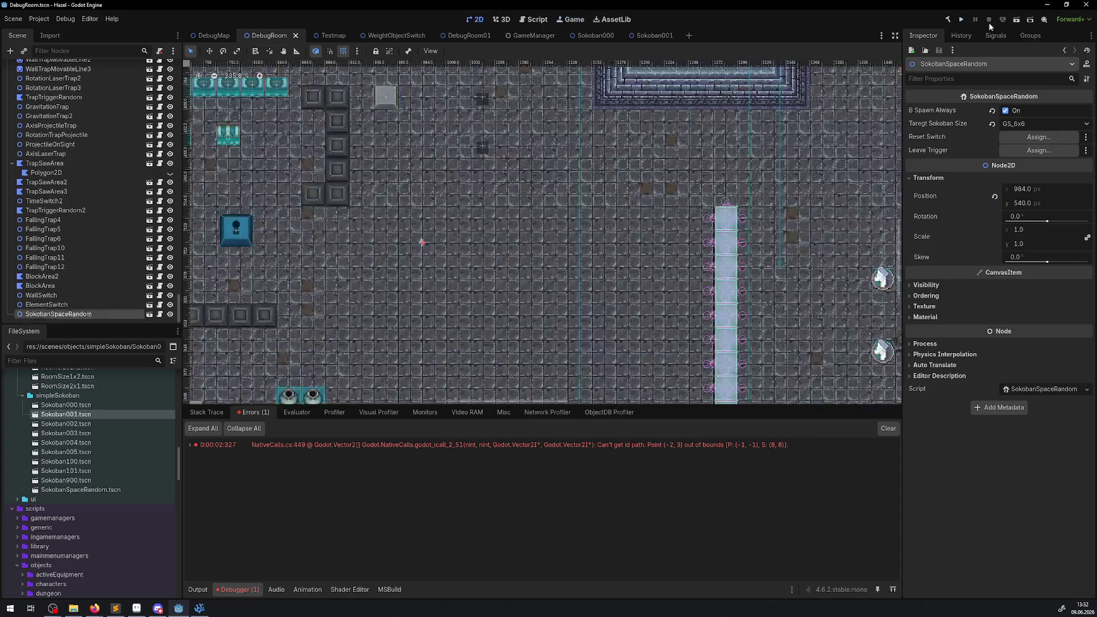
Step: Open Sokoban002.tscn and set its snap grid to 12 px steps with primary lines every 2
double_click(85, 423)
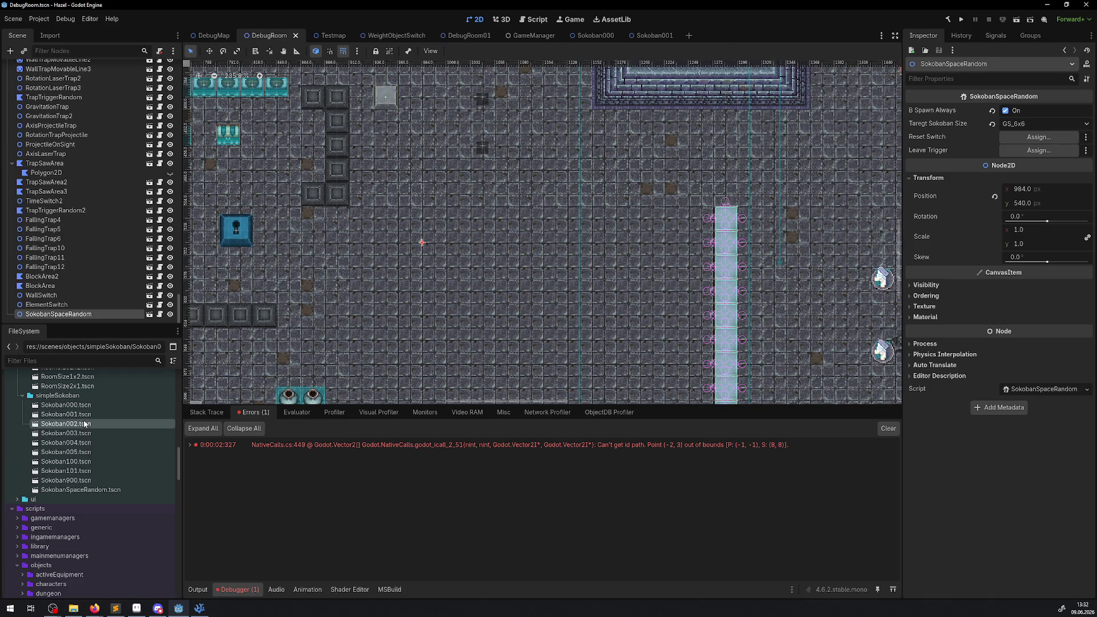
scroll(422, 226, up, 5)
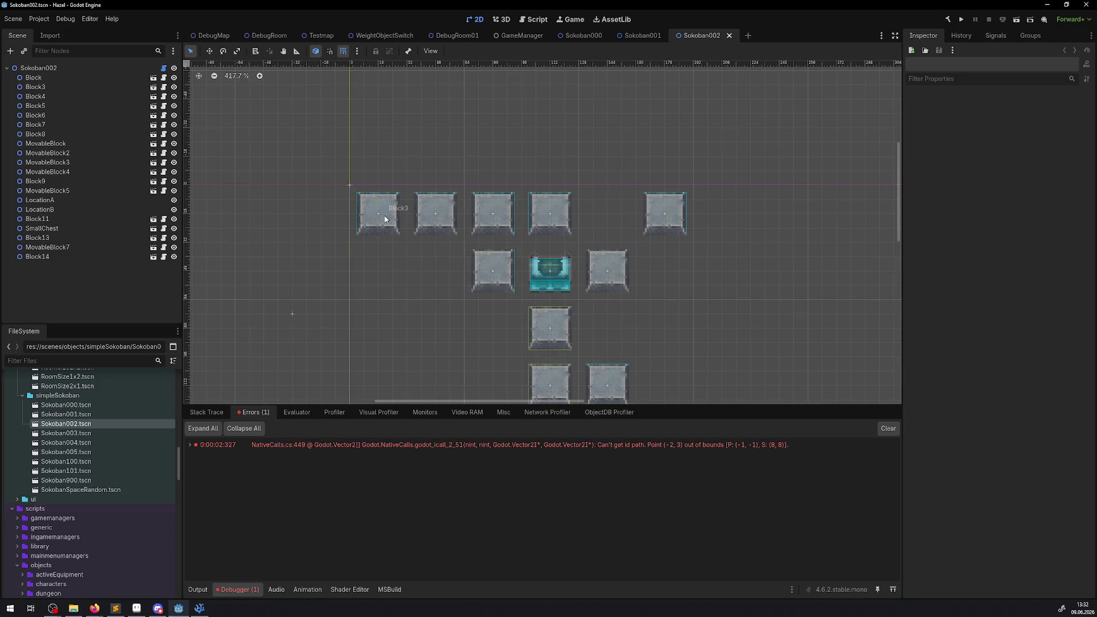
click(357, 51)
click(376, 115)
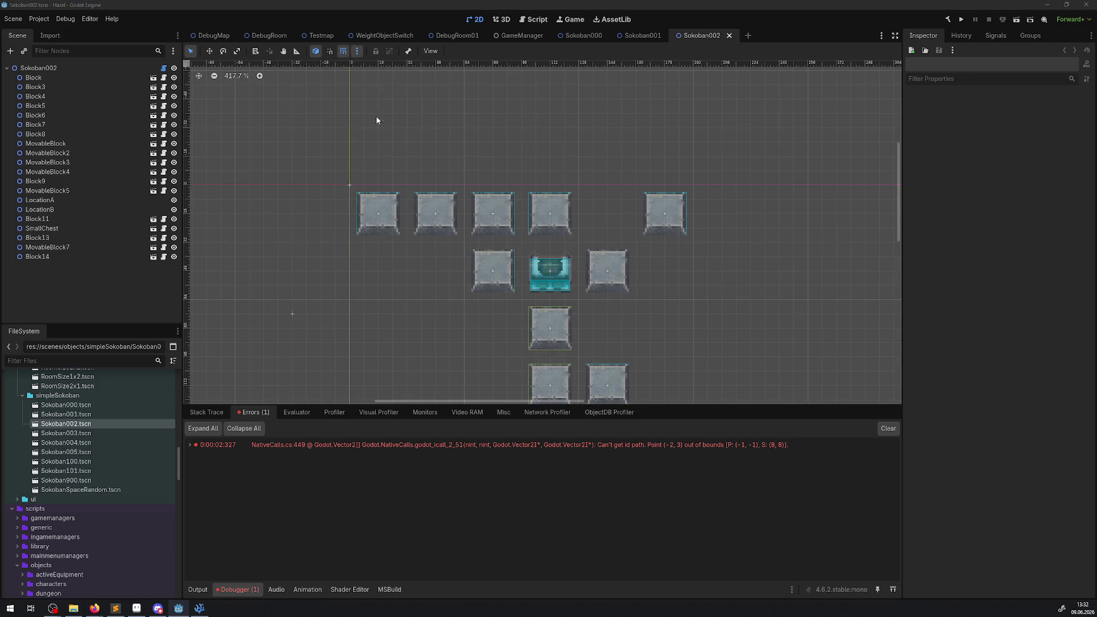
click(561, 275)
text(12)
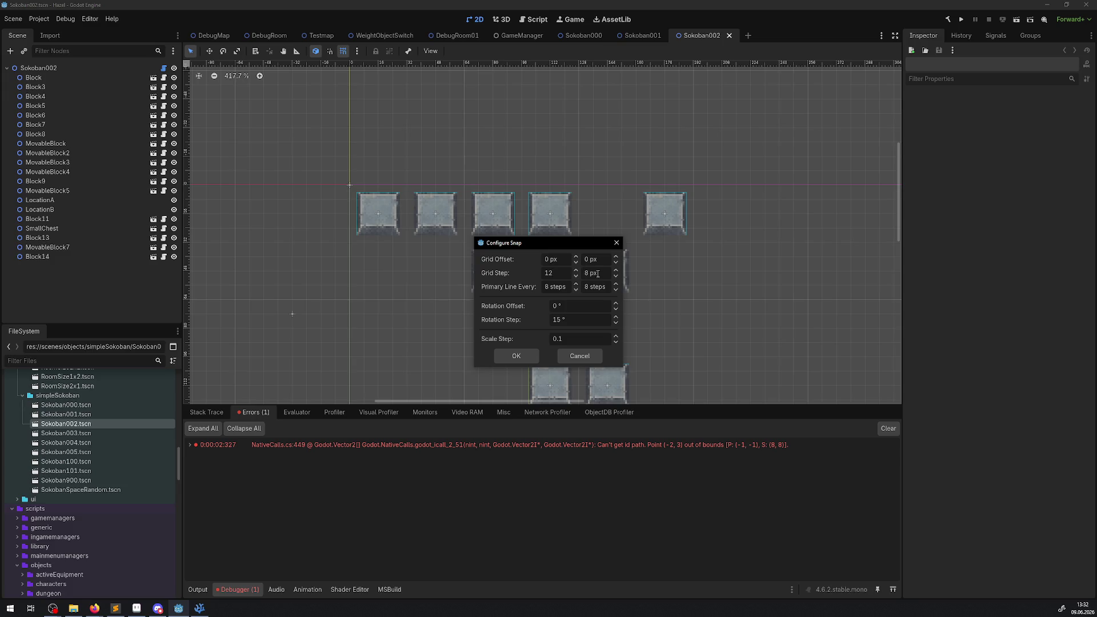
click(560, 286)
click(599, 289)
click(516, 357)
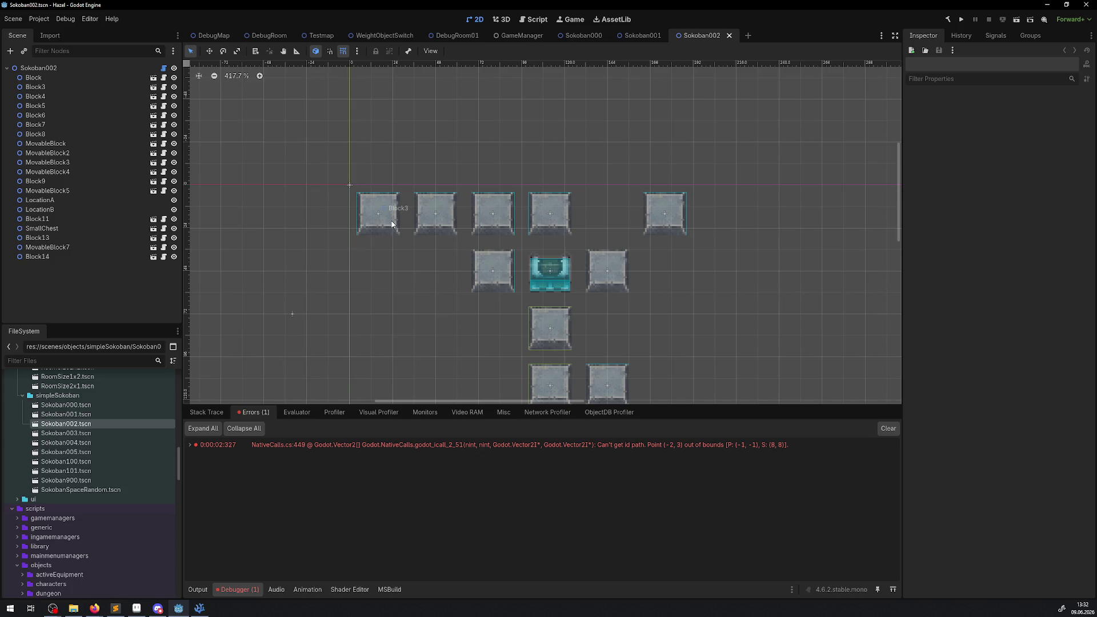
Step: Pack Block3, Block5, Block7, Block9, Block13 and MovableBlock3 into the top row, chest below
scroll(392, 225, down, 3)
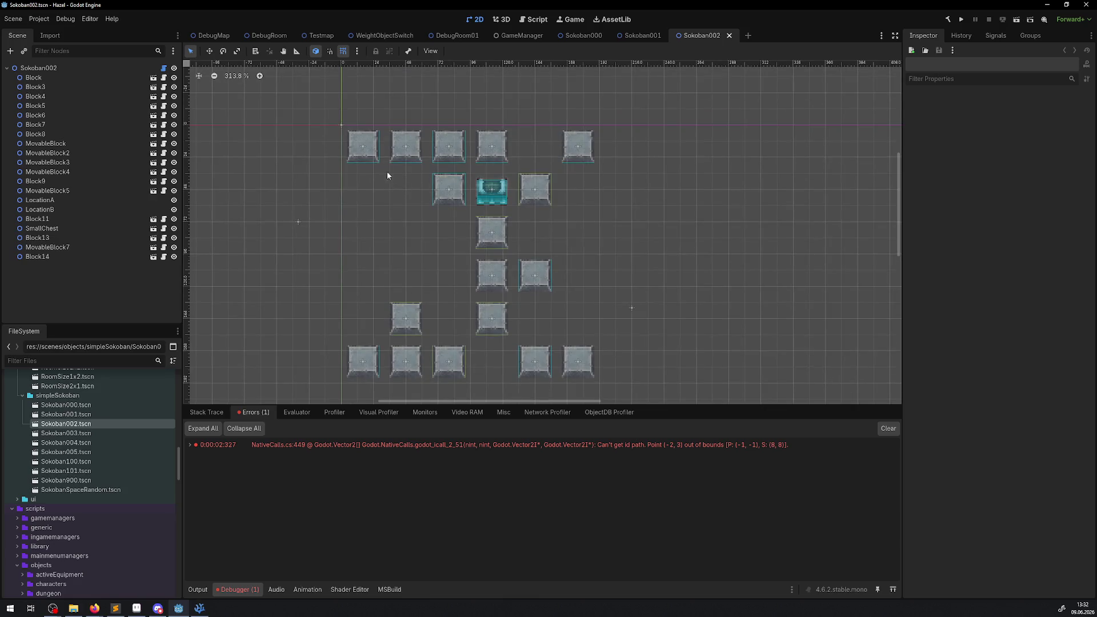
mouse_move(374, 155)
mouse_down()
mouse_move(366, 147)
mouse_move(386, 150)
mouse_up()
drag(458, 156, 428, 146)
drag(449, 189, 423, 174)
drag(492, 146, 454, 146)
drag(492, 189, 454, 172)
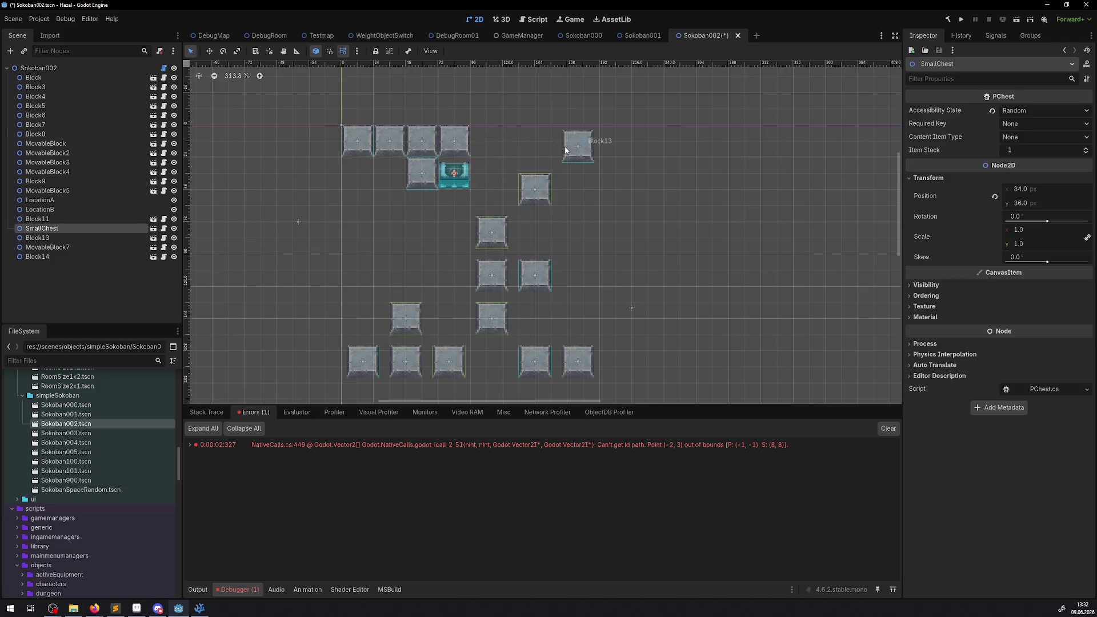
drag(565, 150, 475, 144)
drag(536, 194, 472, 172)
Step: Line MovableBlock4, MovableBlock, MovableBlock2 and Block down the central column, move LocationB up-left, and save
mouse_move(480, 222)
mouse_down()
mouse_move(425, 191)
mouse_move(442, 184)
mouse_move(443, 197)
mouse_up()
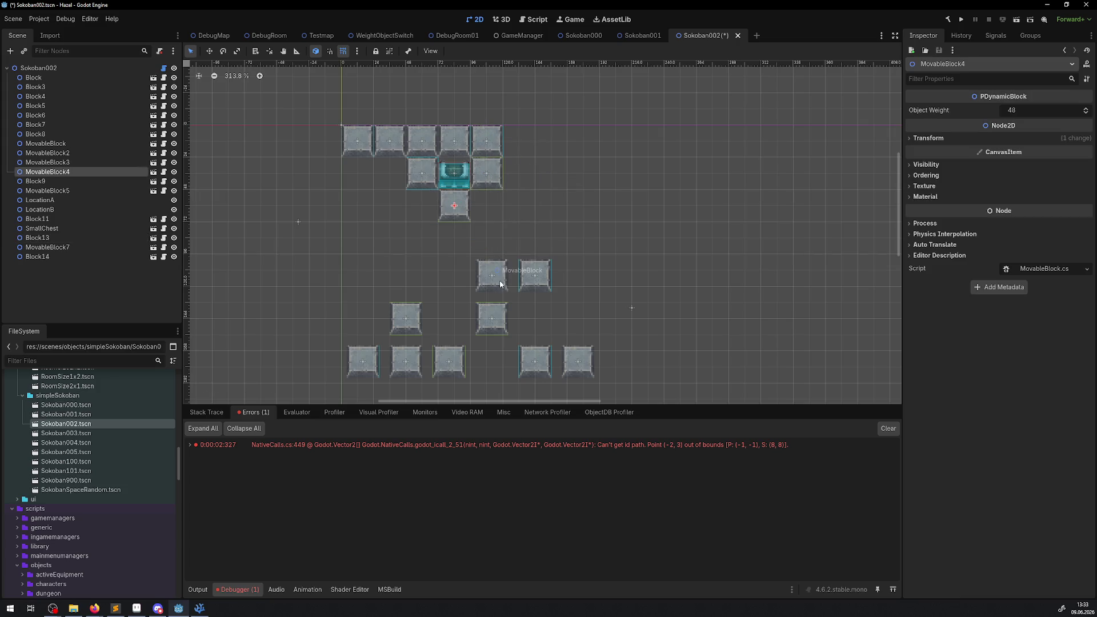
drag(500, 284, 464, 246)
drag(498, 326, 461, 277)
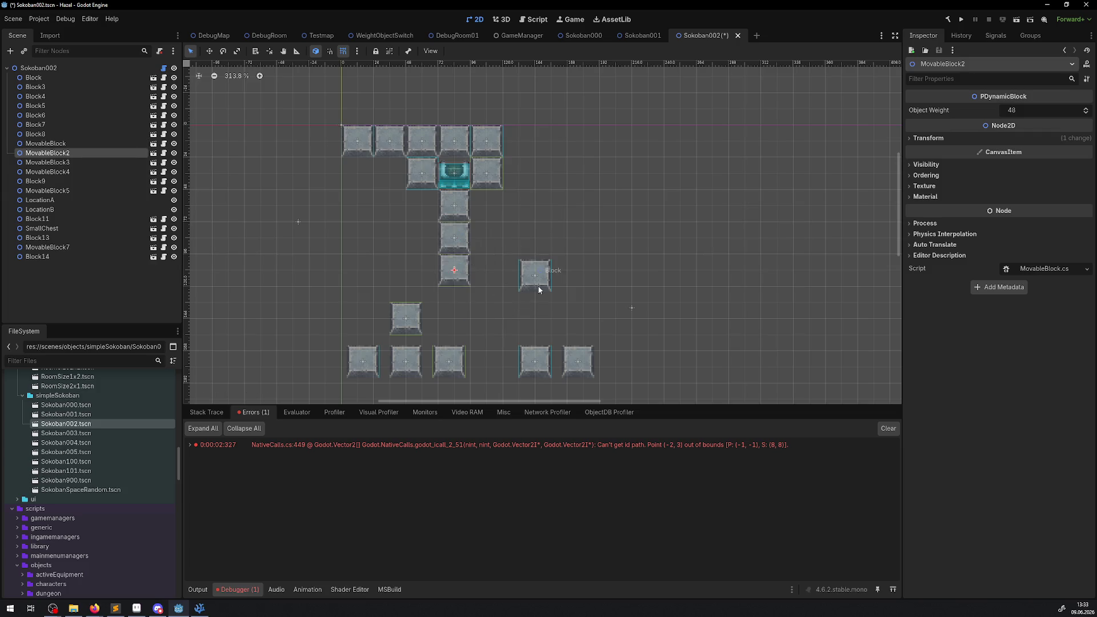
drag(539, 290, 490, 251)
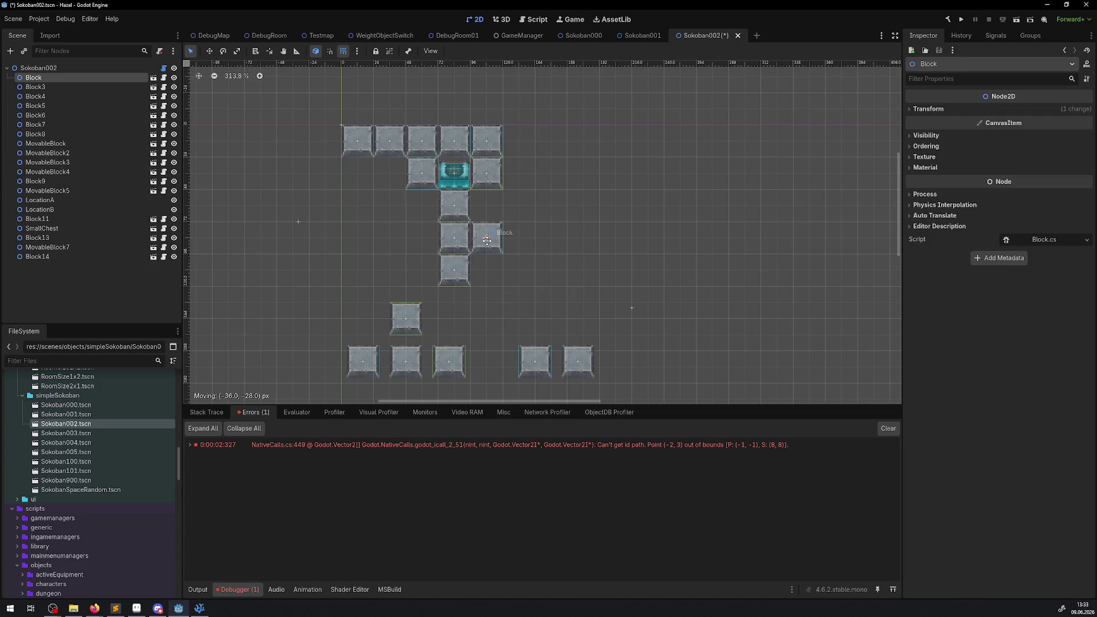
click(298, 223)
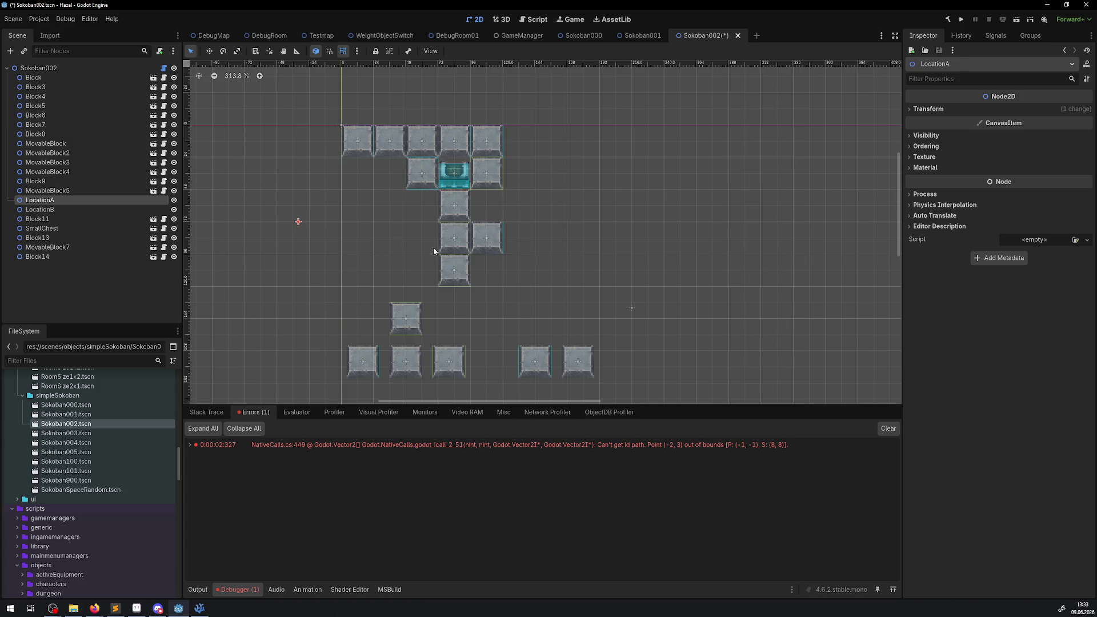
mouse_move(631, 310)
mouse_down()
mouse_move(555, 212)
mouse_move(543, 212)
mouse_up()
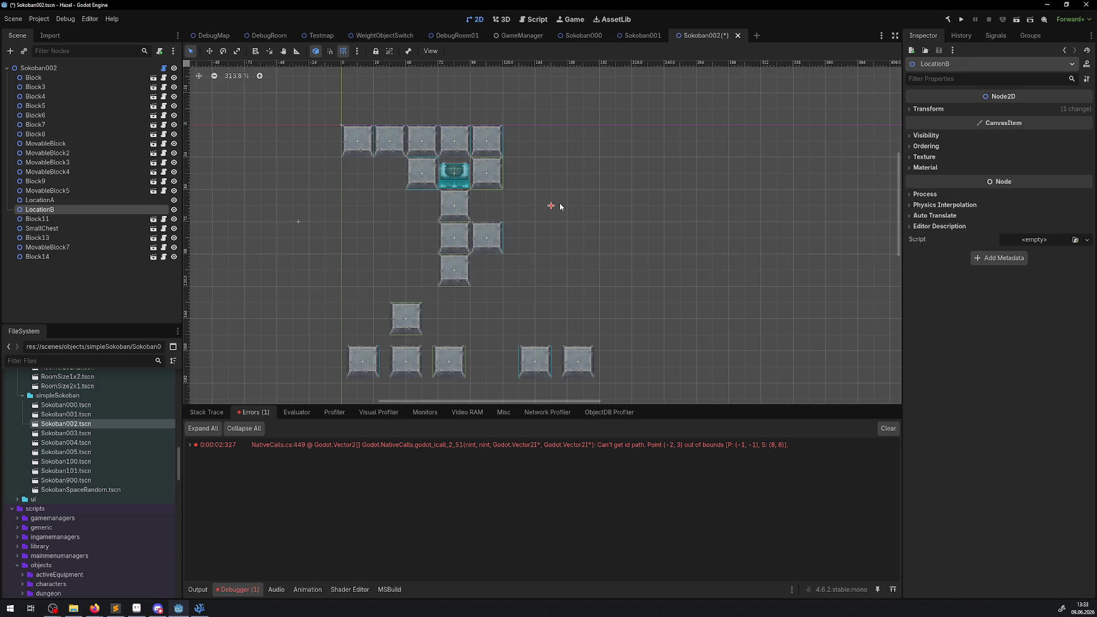
key(ctrl+s)
Step: Raise MovableBlock7 and pack Block4, MovableBlock5 and Block14 into a tight bottom row, then save
click(584, 35)
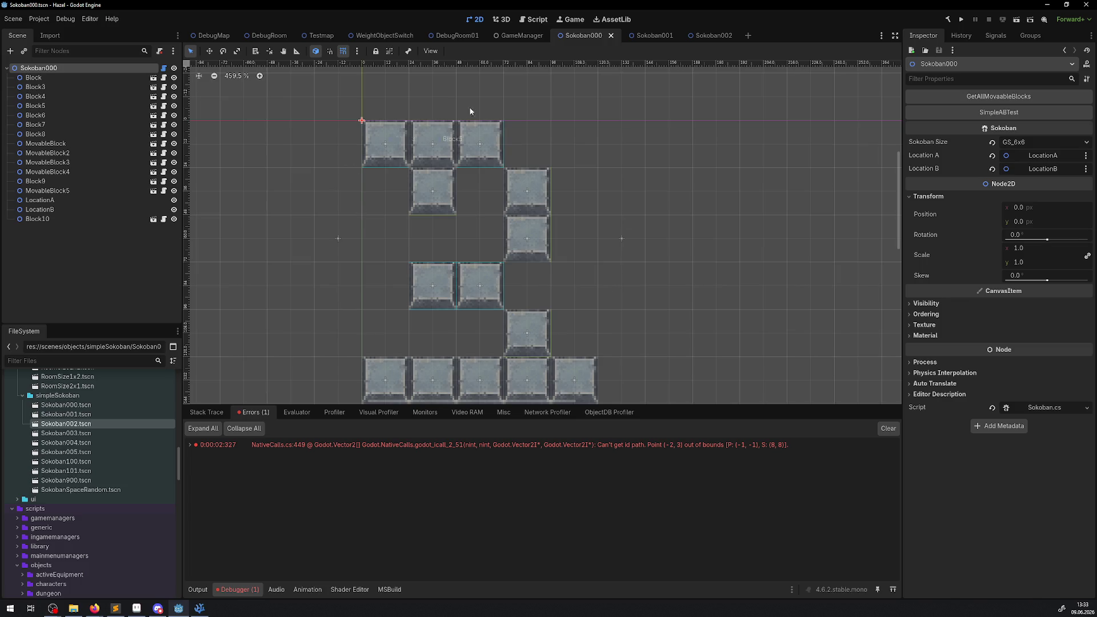
click(711, 36)
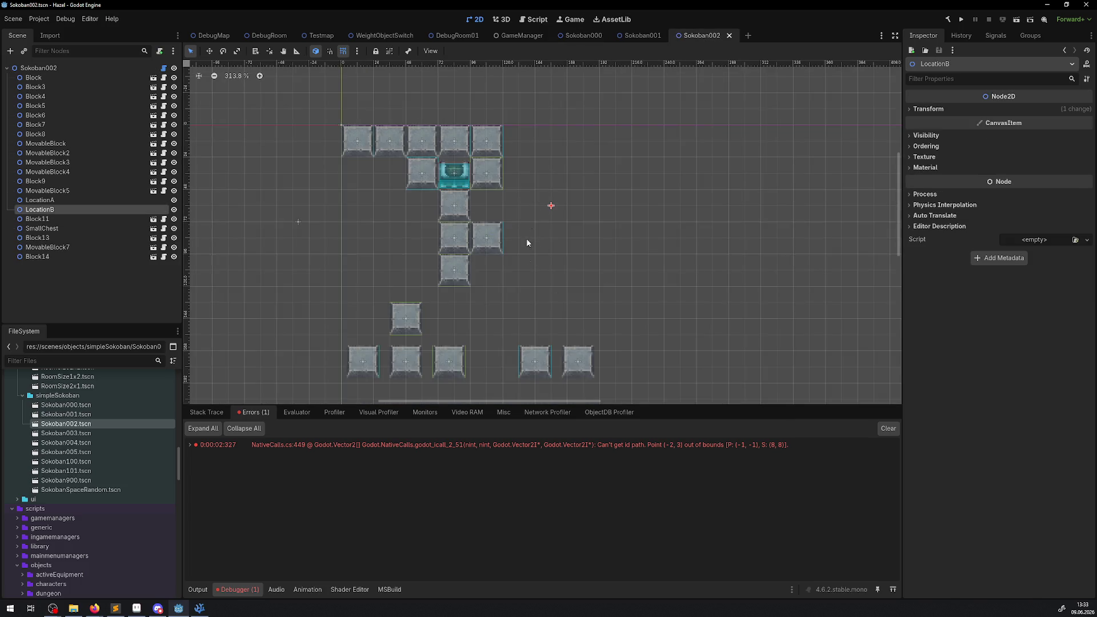
drag(406, 319, 422, 303)
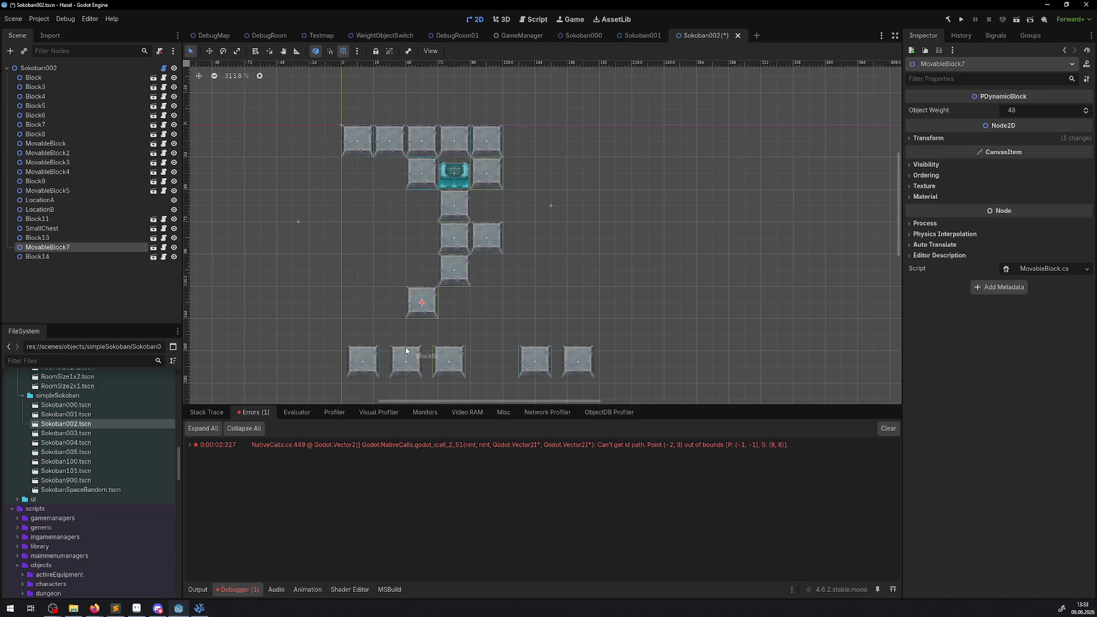
mouse_move(367, 358)
mouse_down()
mouse_move(362, 331)
mouse_move(391, 322)
mouse_up()
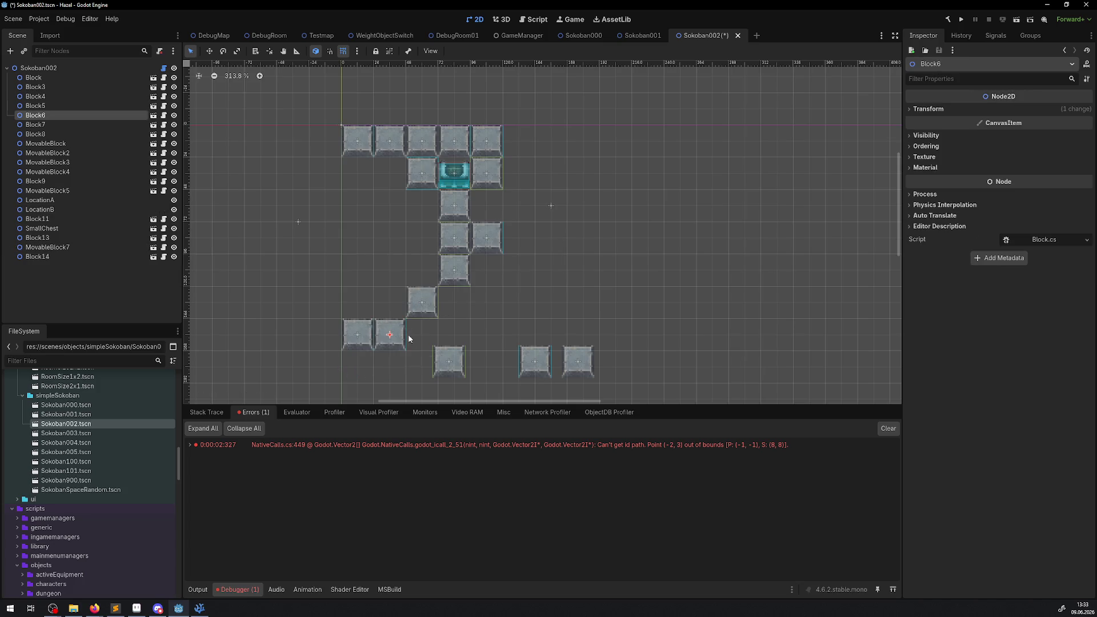
drag(438, 348, 421, 334)
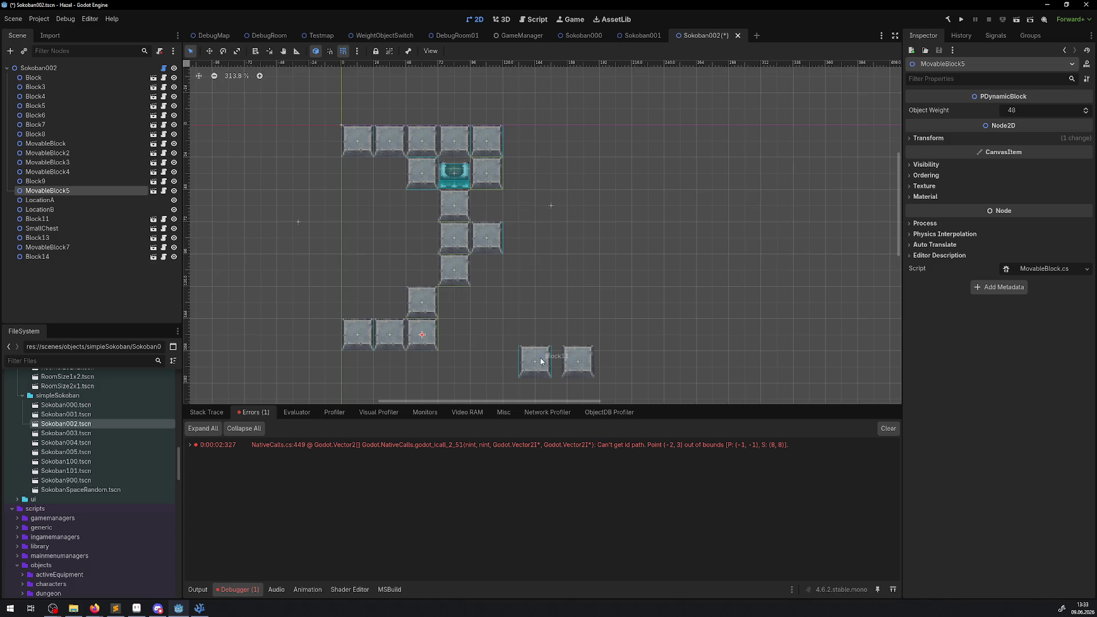
drag(534, 361, 455, 336)
drag(578, 360, 501, 341)
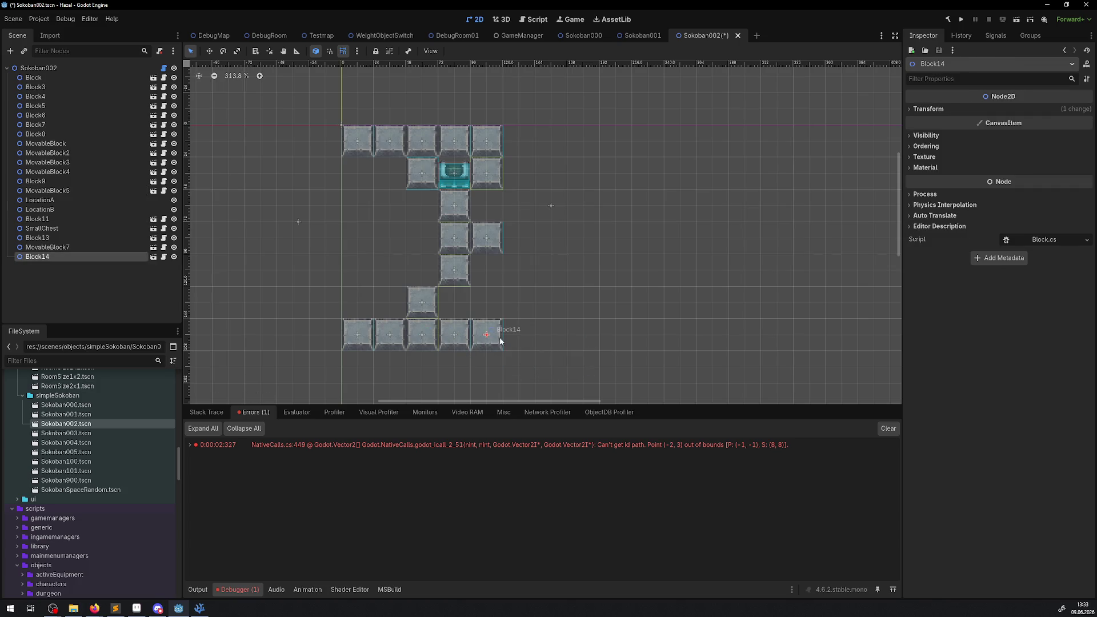
key(ctrl+s)
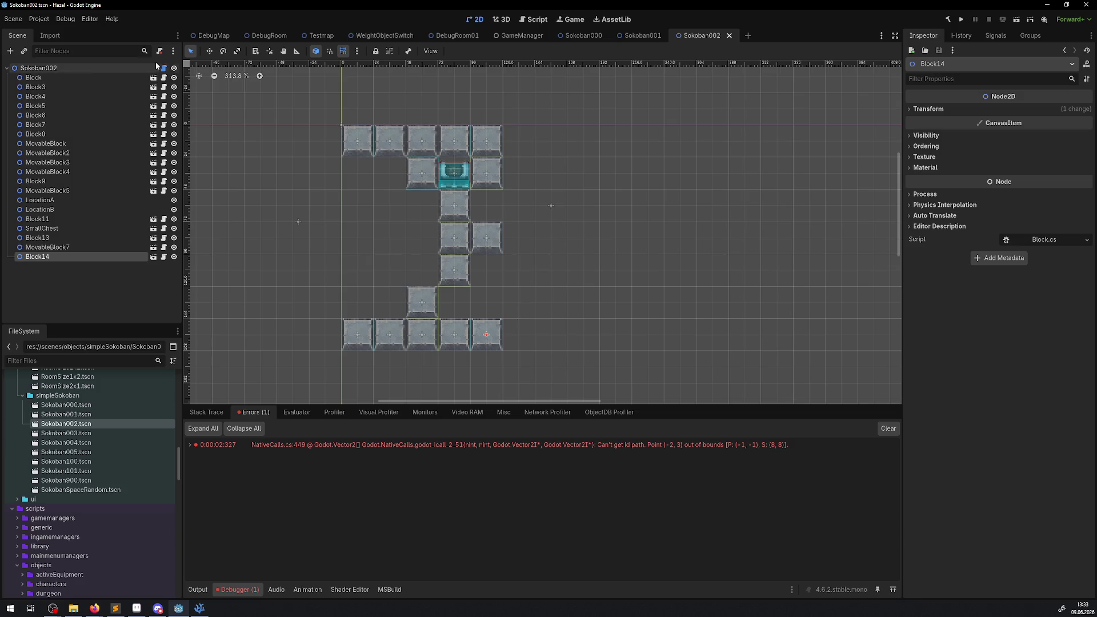
Step: Clear the Output log, shift LocationB left, and rerun SimpleABTest on the Sokoban002 root
click(38, 68)
click(980, 92)
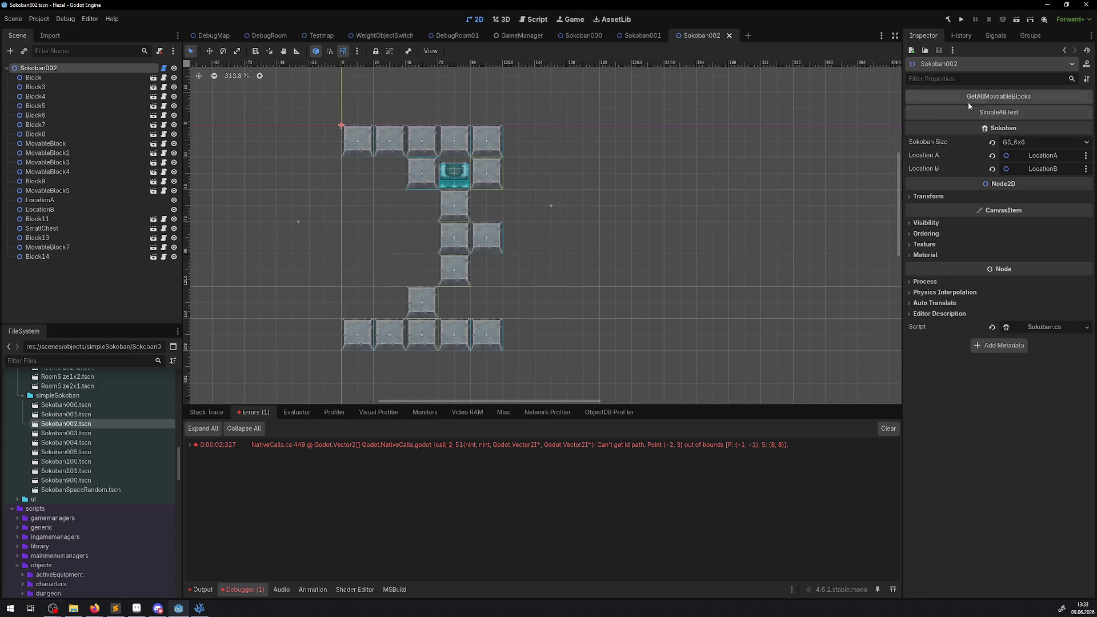
click(202, 591)
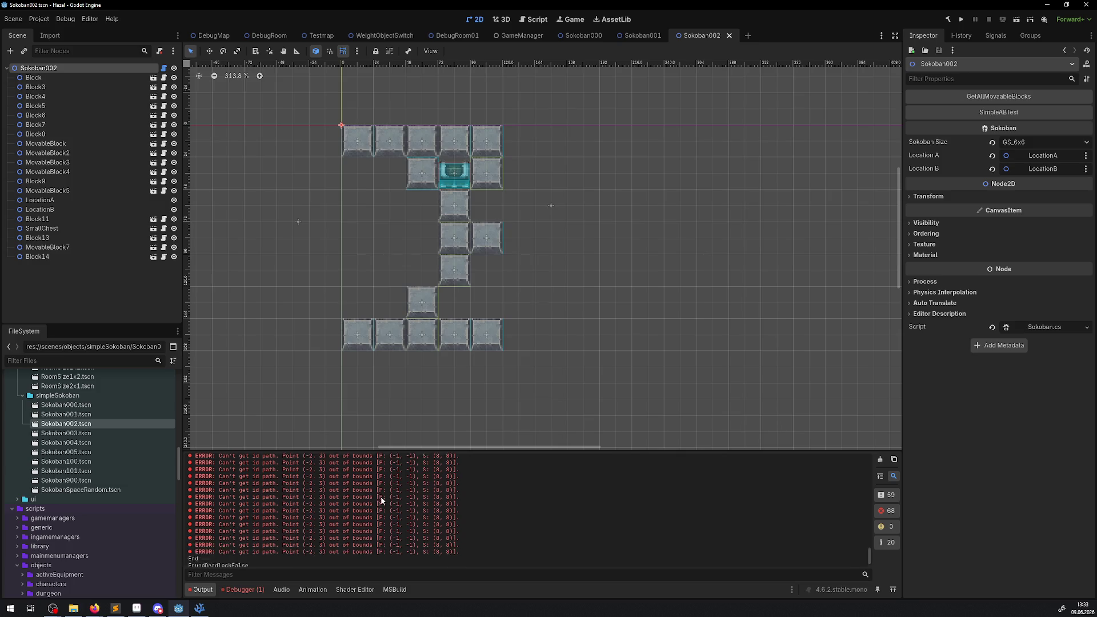
click(880, 459)
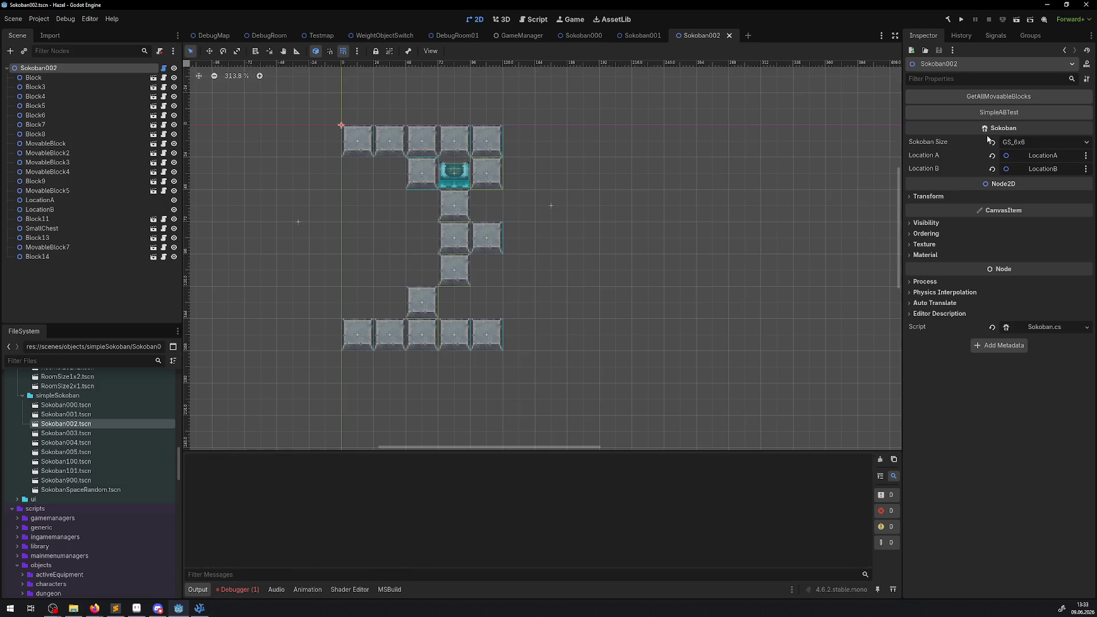
click(970, 97)
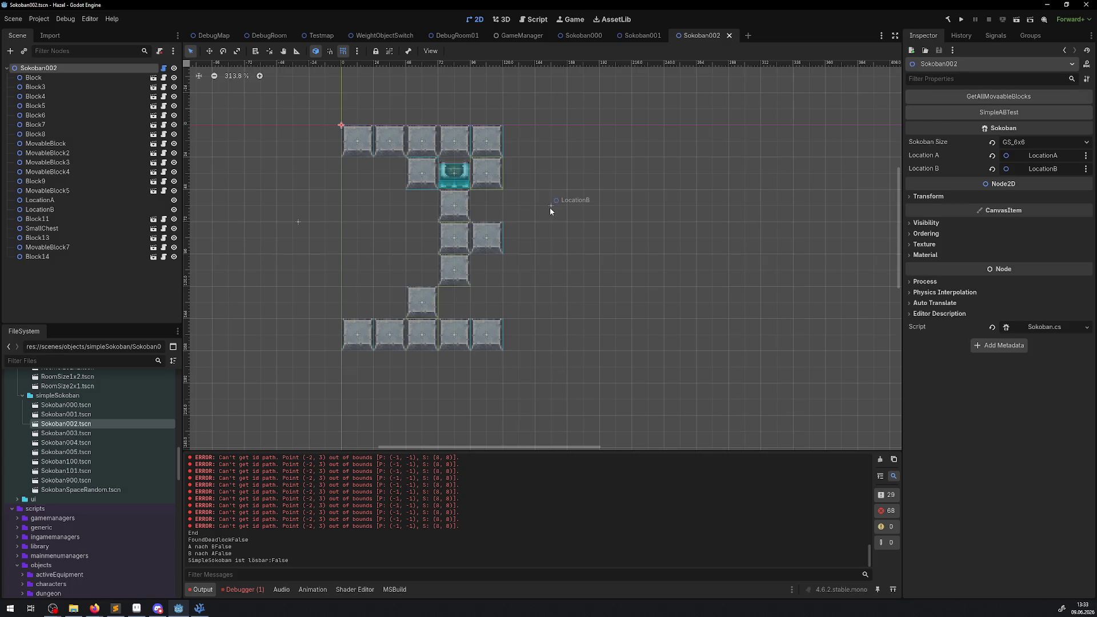
drag(549, 207, 518, 207)
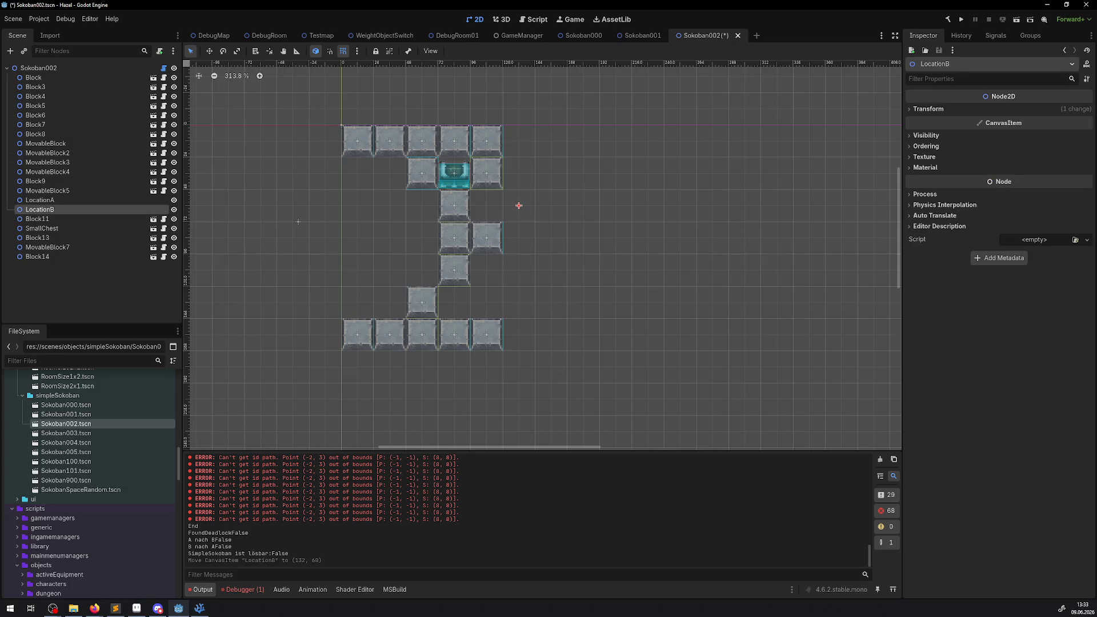
click(38, 68)
click(1036, 104)
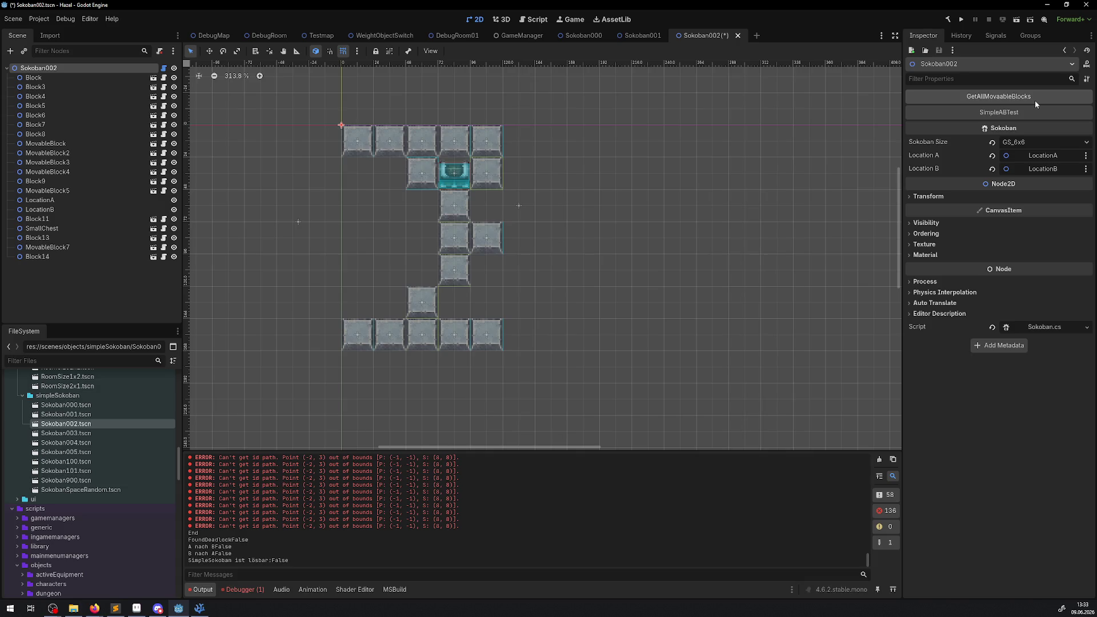
Step: Move LocationA to -12, 48, rerun the solvability check for 'lösbar:True', and save
click(880, 459)
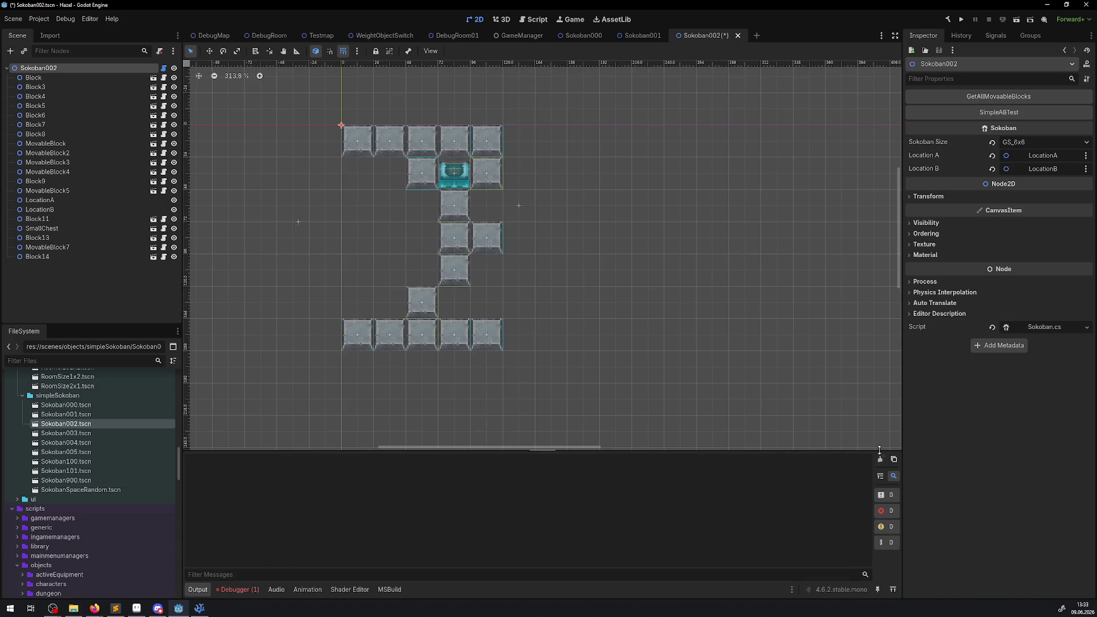
mouse_move(298, 222)
mouse_down()
mouse_move(321, 223)
mouse_move(325, 207)
mouse_up()
click(75, 69)
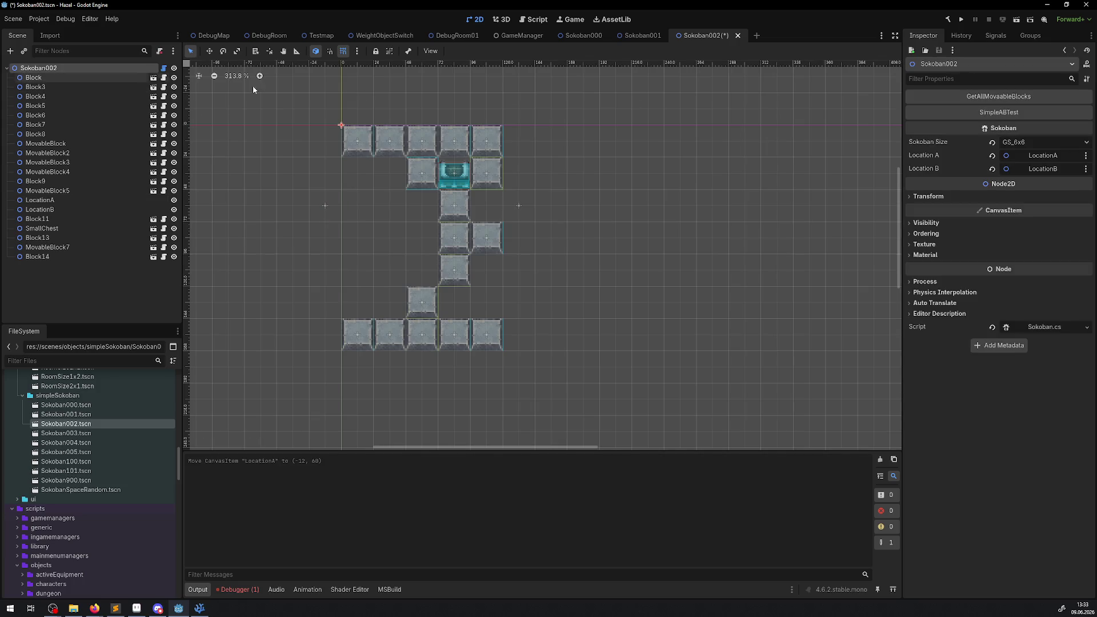
click(1039, 98)
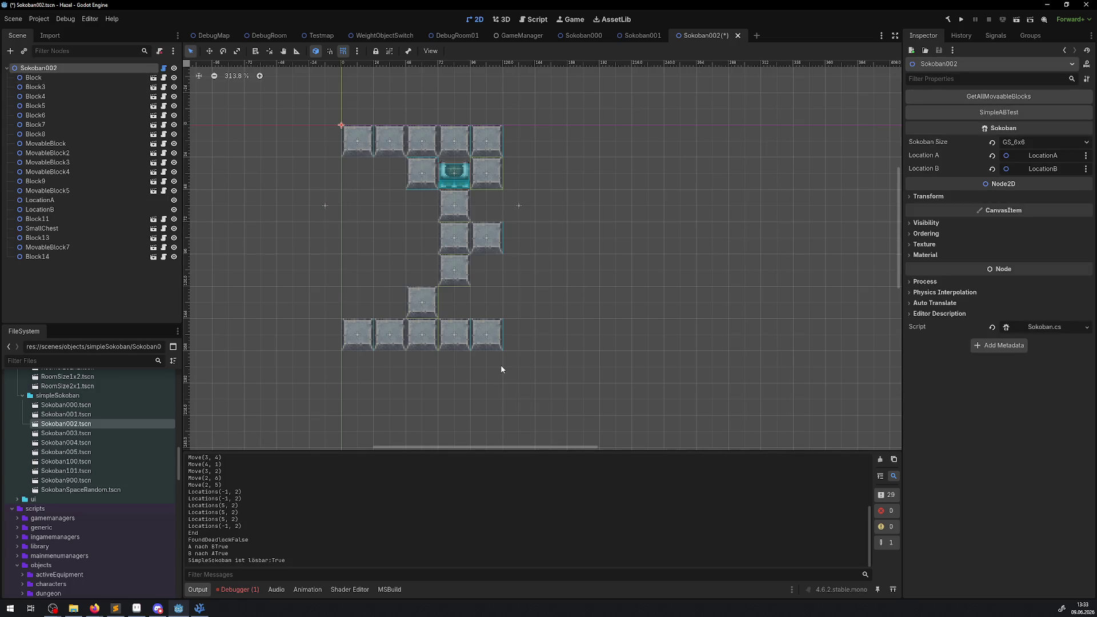
key(ctrl+s)
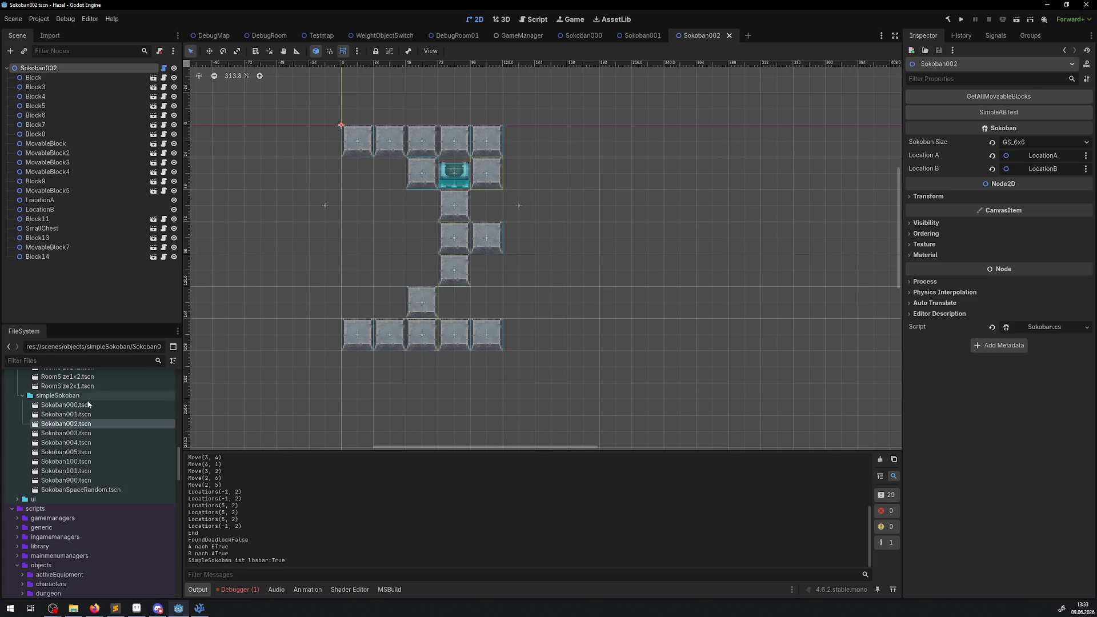
Step: Open Sokoban003.tscn and reconfigure its snap grid to 12 px steps with primary lines every 2
double_click(80, 433)
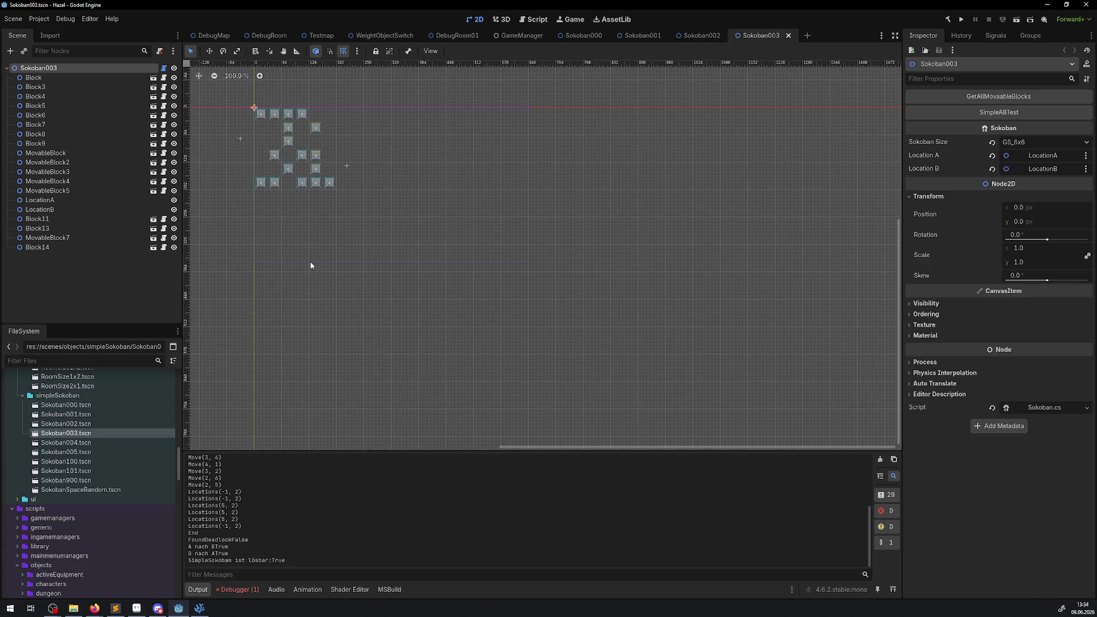
scroll(311, 266, up, 8)
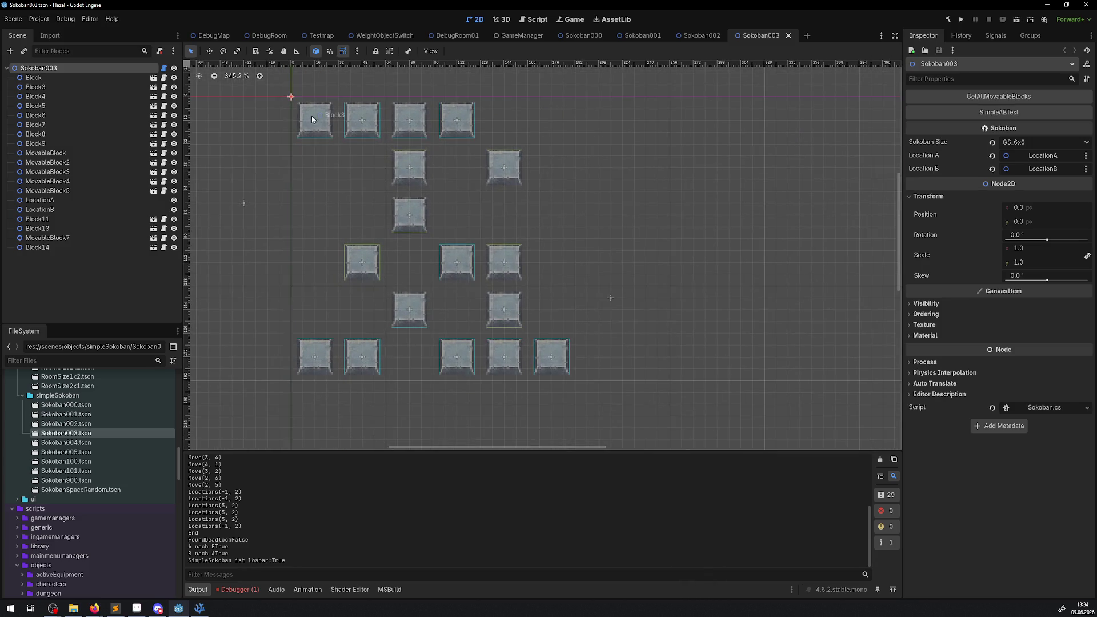
click(357, 51)
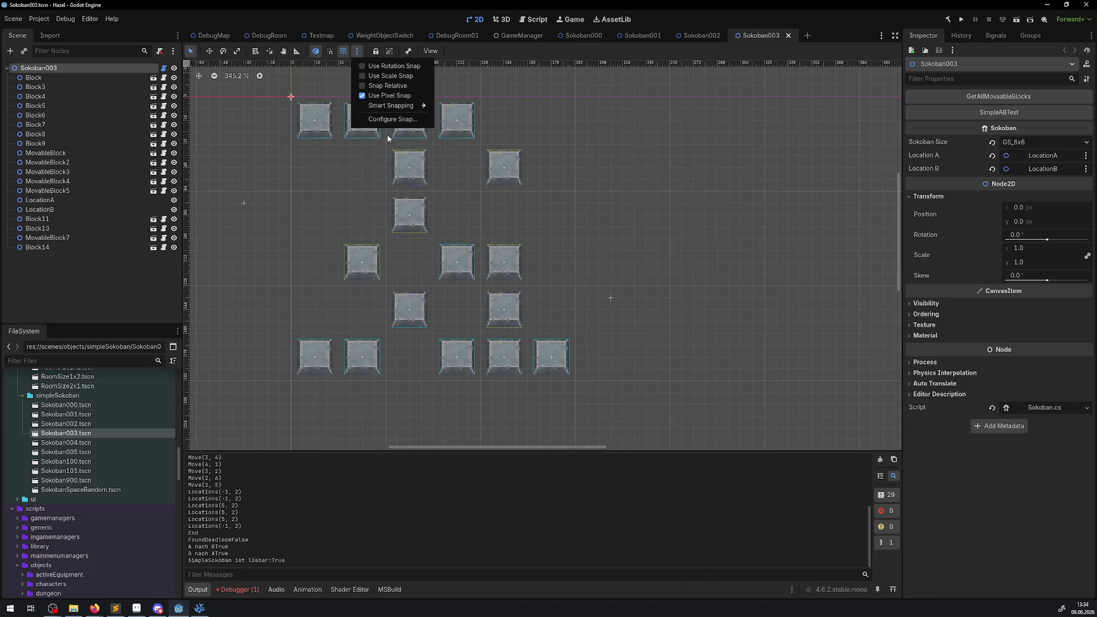
click(395, 121)
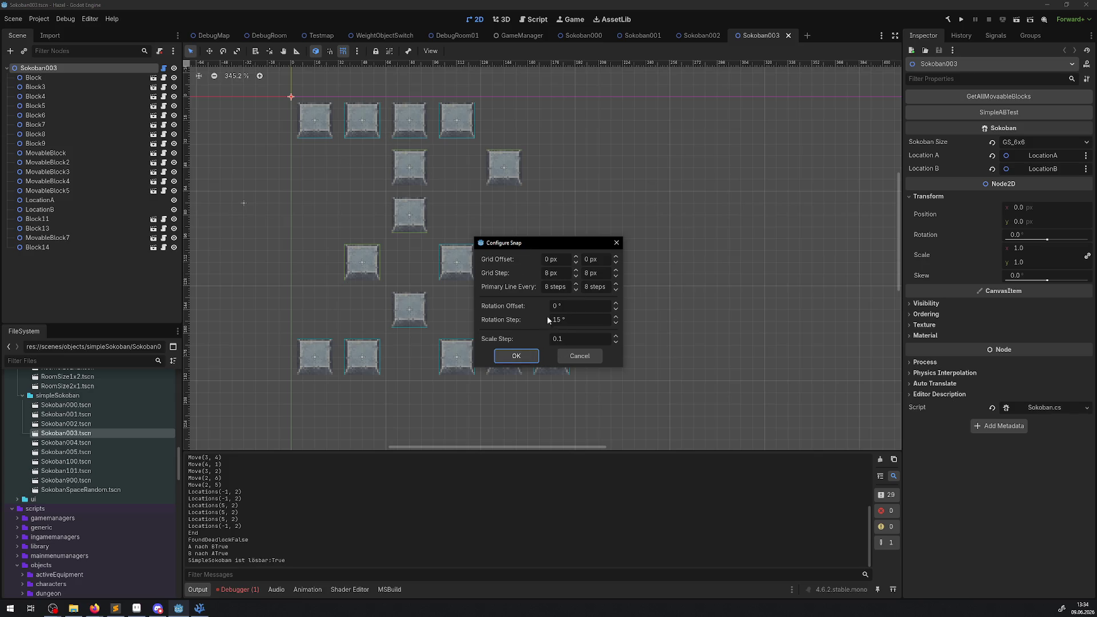
click(560, 276)
click(523, 355)
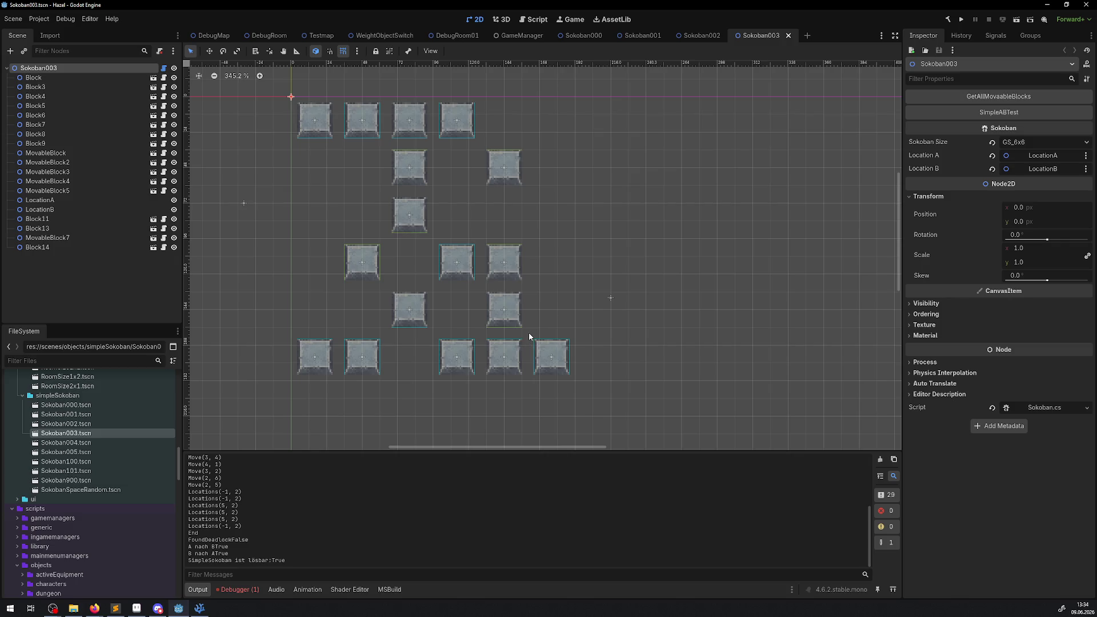
Step: Move Blocks 3, 5, 7 and 9 into the top row, with MovableBlock4 at (60, 60) and MovableBlock3 at (108, 36)
drag(306, 124, 334, 120)
drag(410, 120, 380, 114)
drag(410, 168, 380, 149)
drag(404, 198, 374, 184)
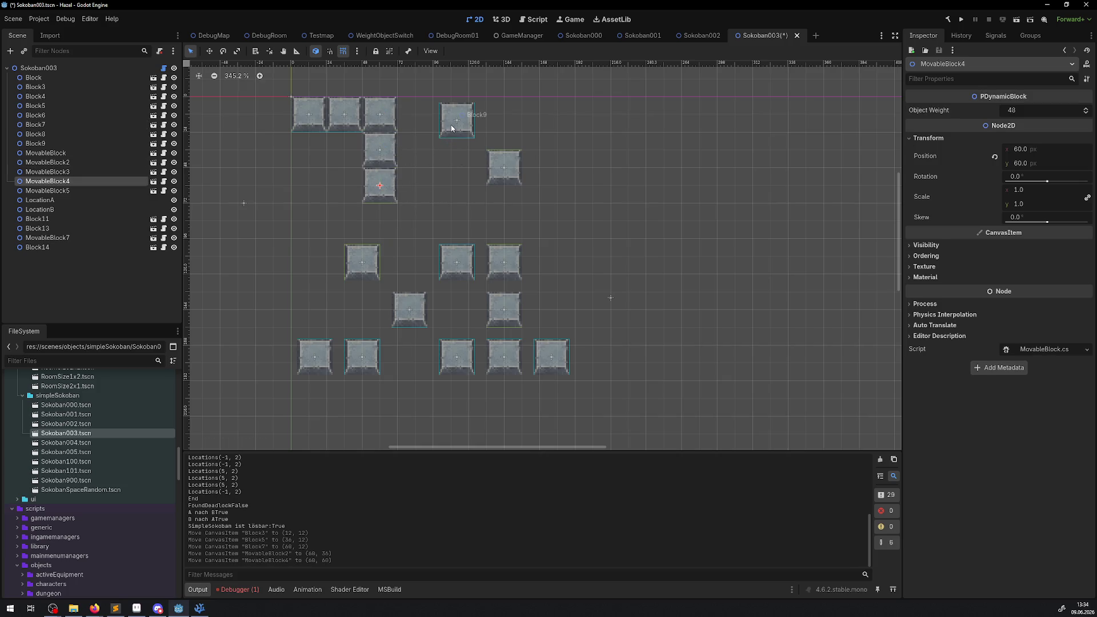
drag(451, 129, 410, 123)
drag(488, 163, 434, 146)
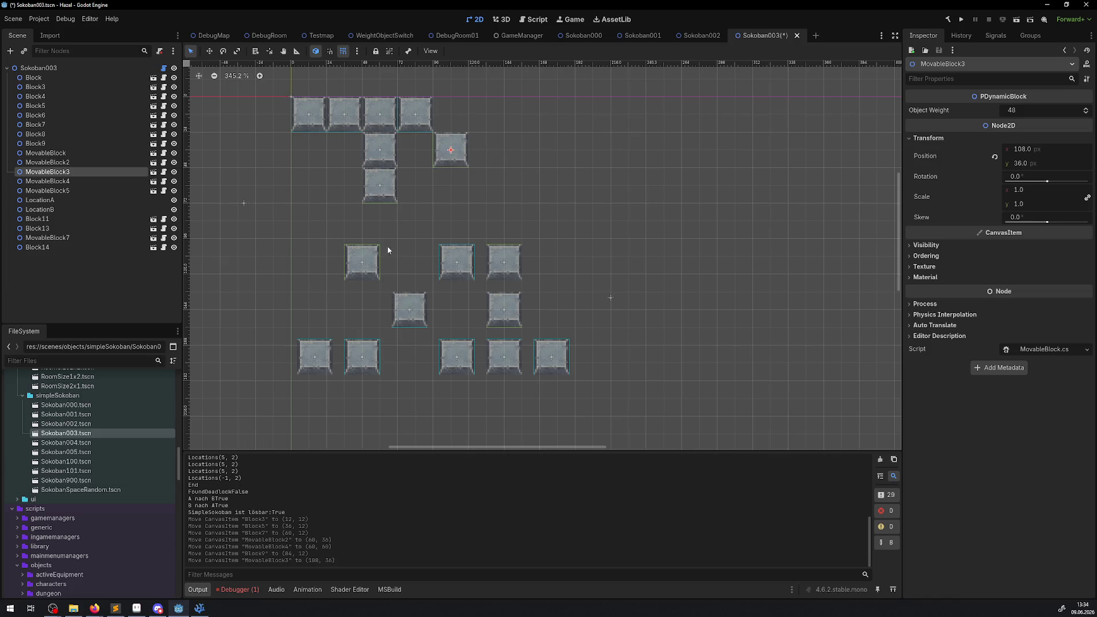
Step: Place MovableBlock7 (36, 84), Block8 (60, 108), Block13 (84, 108), MovableBlock5 (108, 108) and MovableBlock (108, 132)
drag(374, 252, 357, 210)
drag(408, 294, 379, 241)
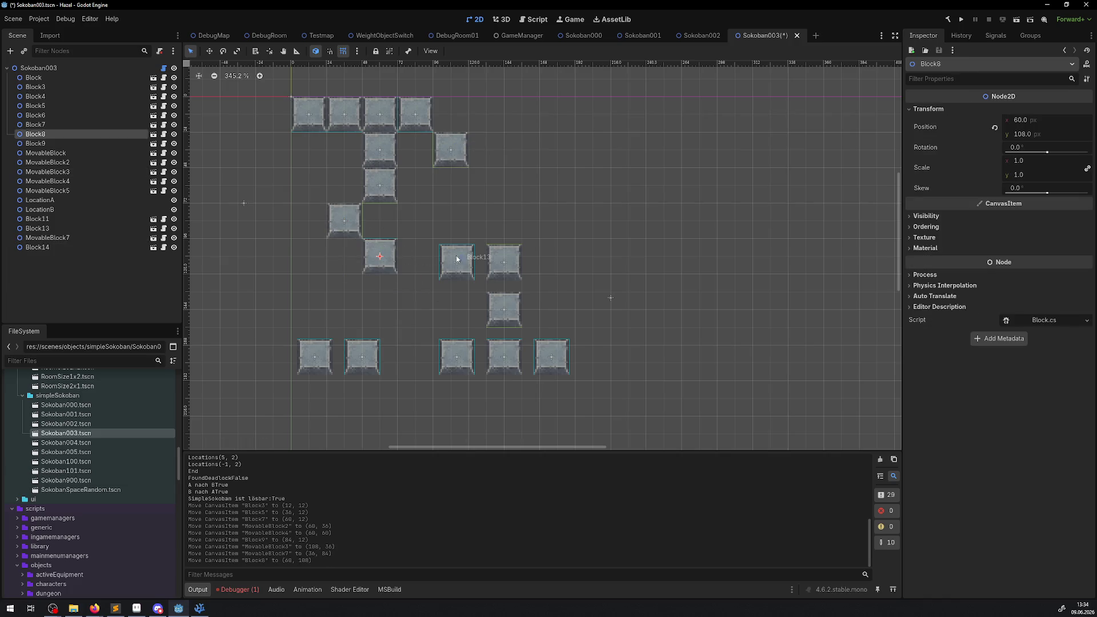
drag(459, 254, 417, 248)
drag(496, 253, 443, 247)
drag(496, 301, 443, 284)
Step: Form the bottom row at y=156 from Block4, Block6, Block, Block11 and Block14 (x 12–108)
drag(314, 356, 308, 327)
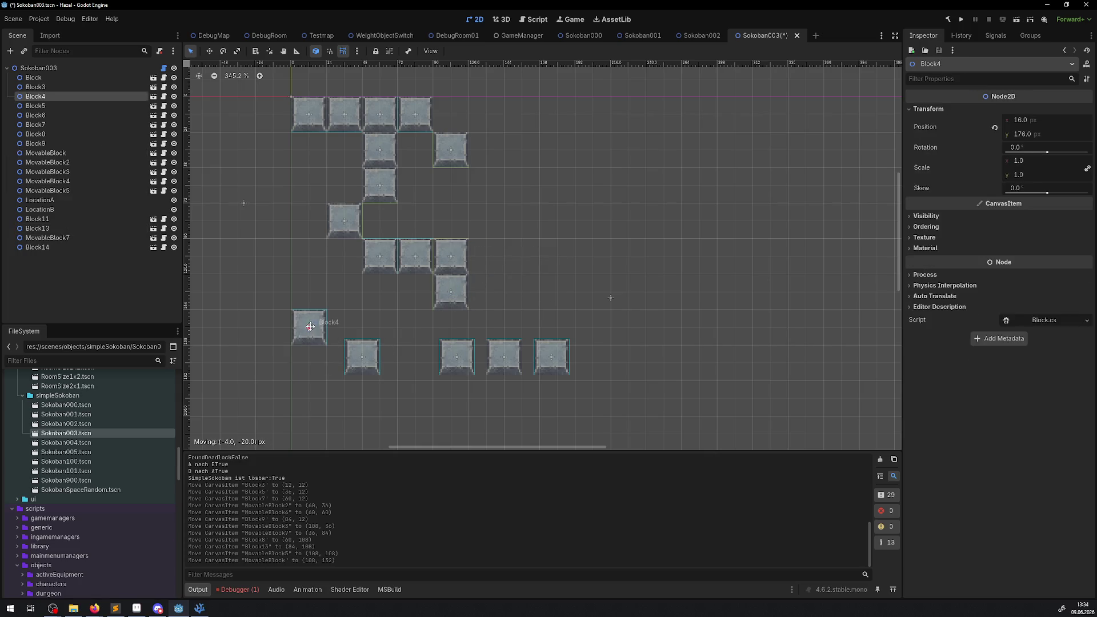
drag(361, 355, 346, 327)
drag(465, 359, 388, 330)
drag(517, 363, 428, 334)
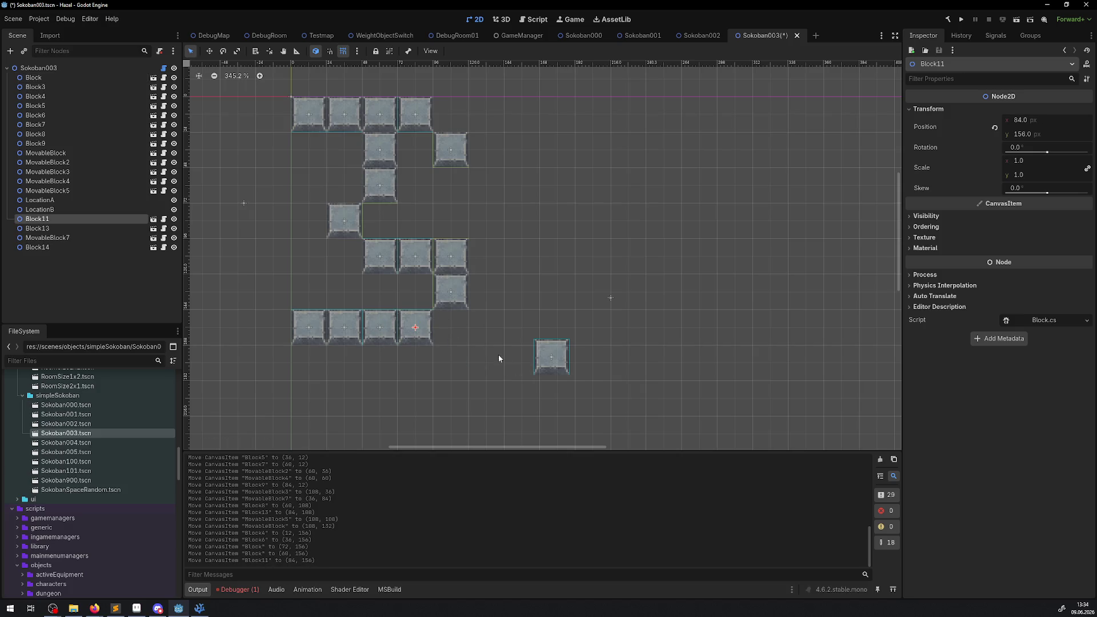
mouse_move(559, 364)
mouse_down()
mouse_move(503, 335)
mouse_move(459, 335)
mouse_up()
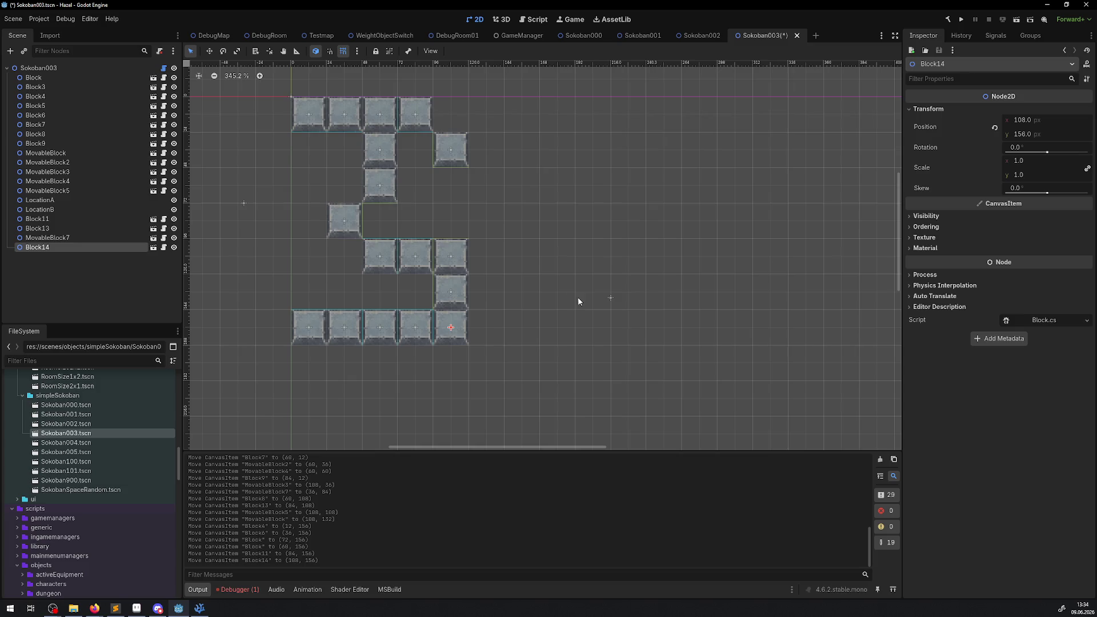
Step: Move LocationB to (132, 60) and LocationA to (-12, 60)
mouse_move(612, 298)
mouse_down()
mouse_move(551, 260)
mouse_move(485, 183)
mouse_up()
mouse_move(246, 202)
mouse_down()
mouse_move(275, 176)
mouse_move(274, 187)
mouse_up()
click(893, 88)
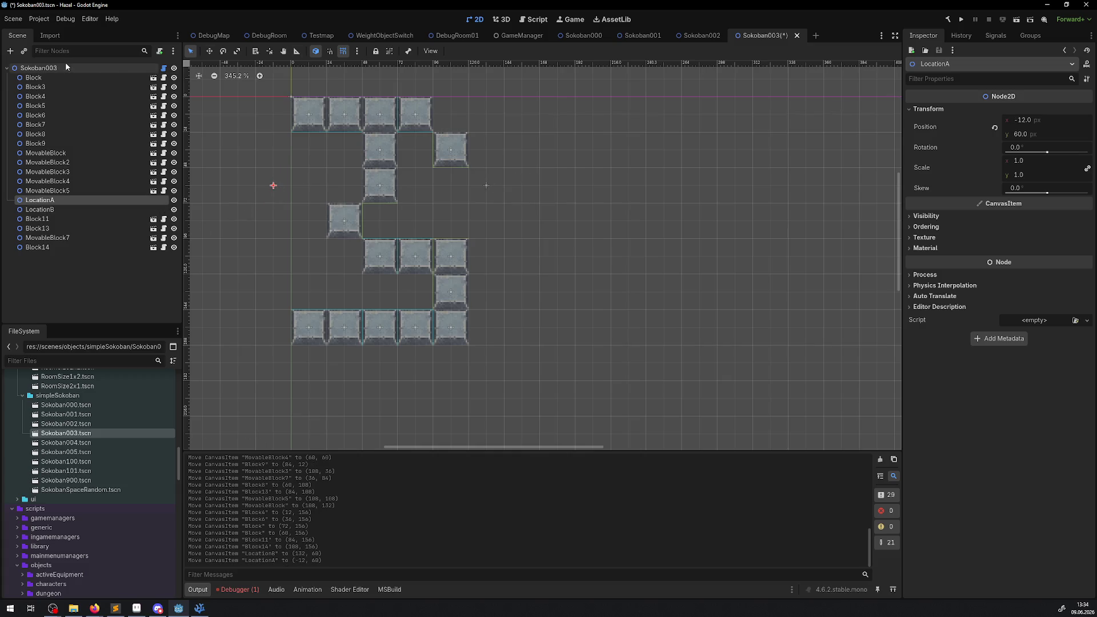
Step: Save Sokoban003, run the SimpleABTest solvability check, and clear the debugger's error list
key(ctrl+s)
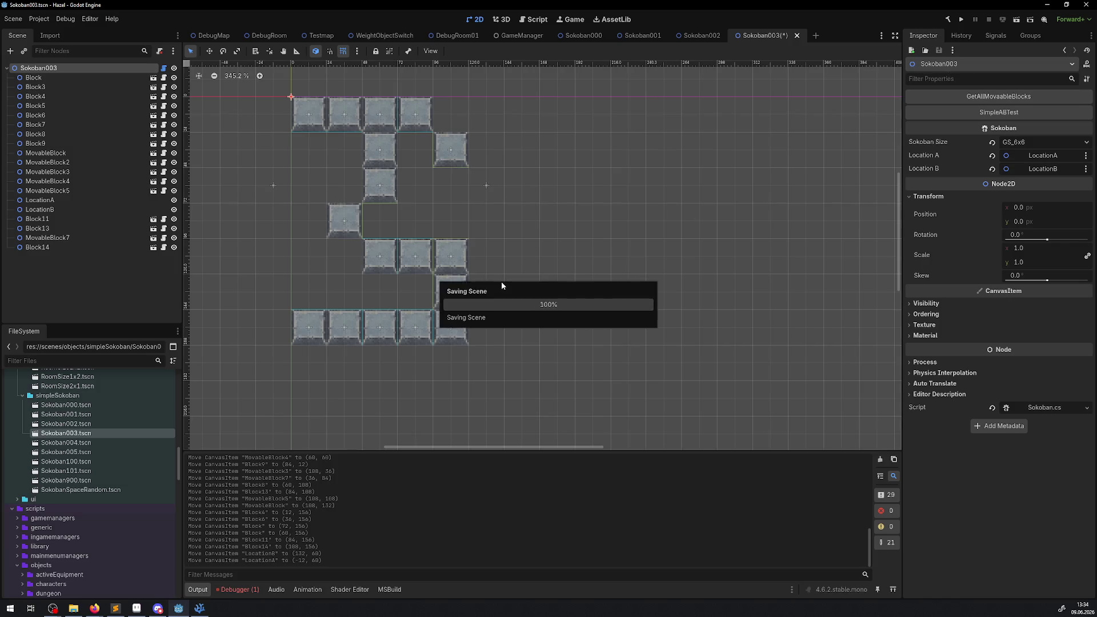
click(995, 105)
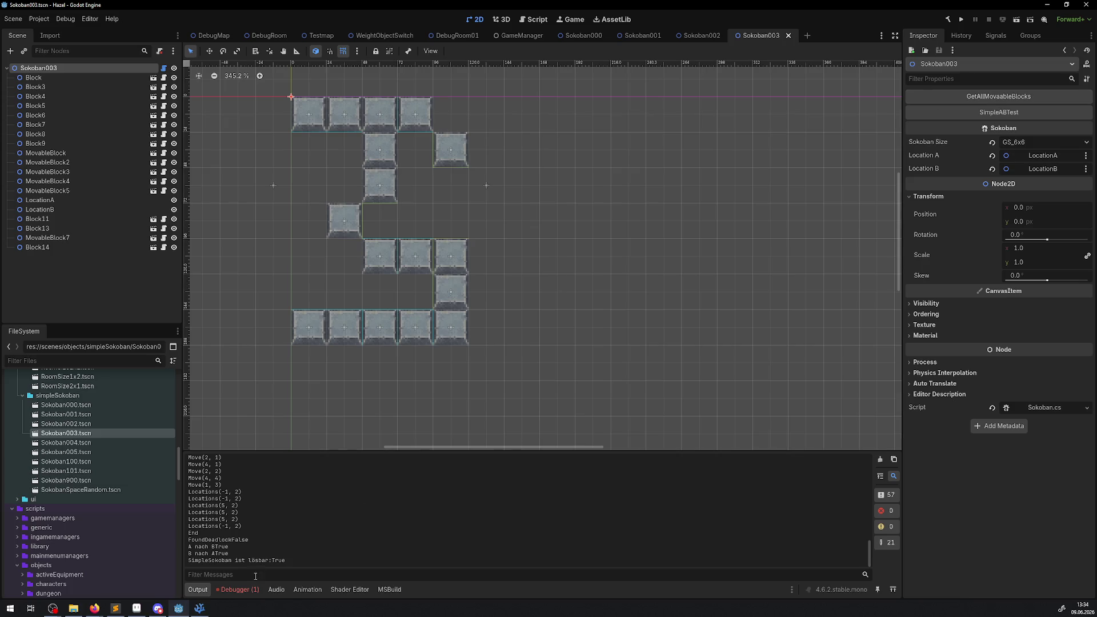
click(239, 590)
click(888, 428)
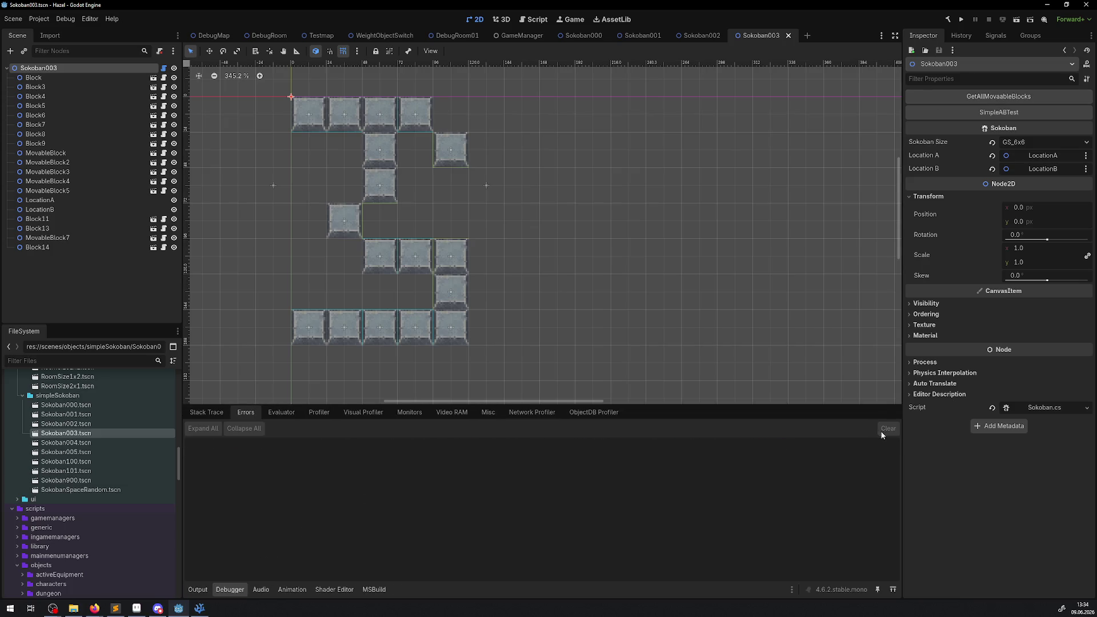
click(198, 590)
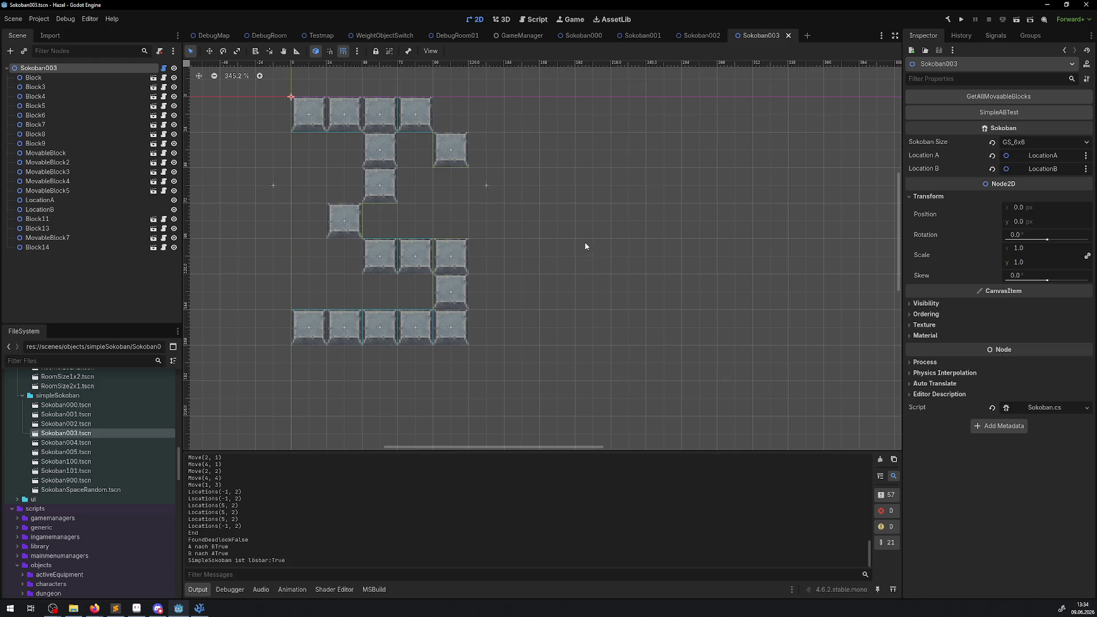
Step: Open Sokoban004.tscn and zoom in on its block layout
double_click(95, 444)
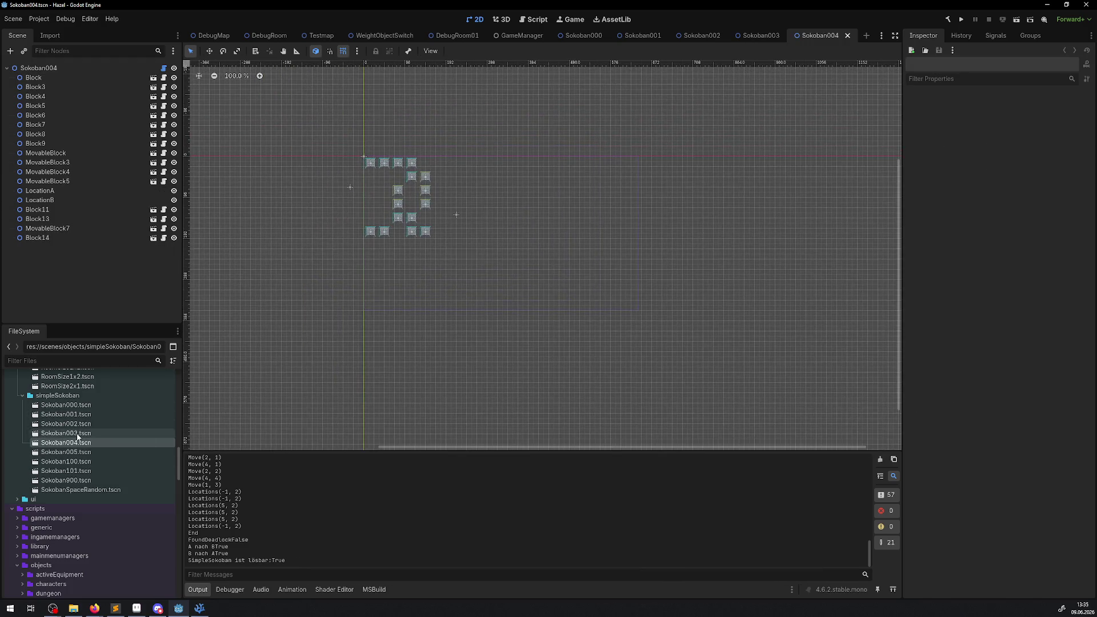
scroll(394, 184, up, 5)
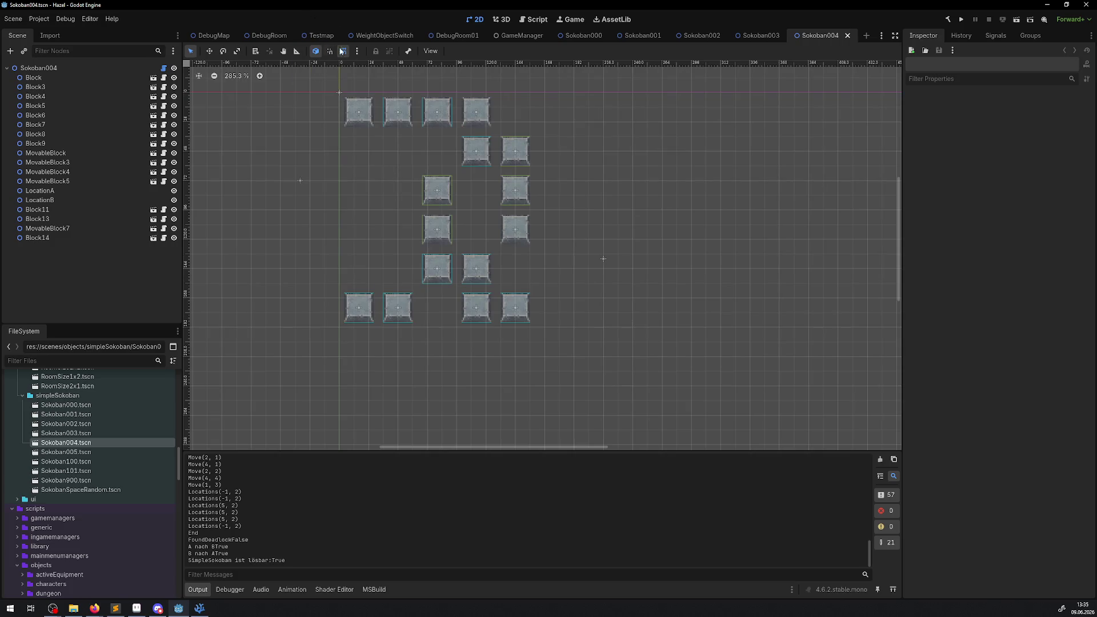
click(358, 52)
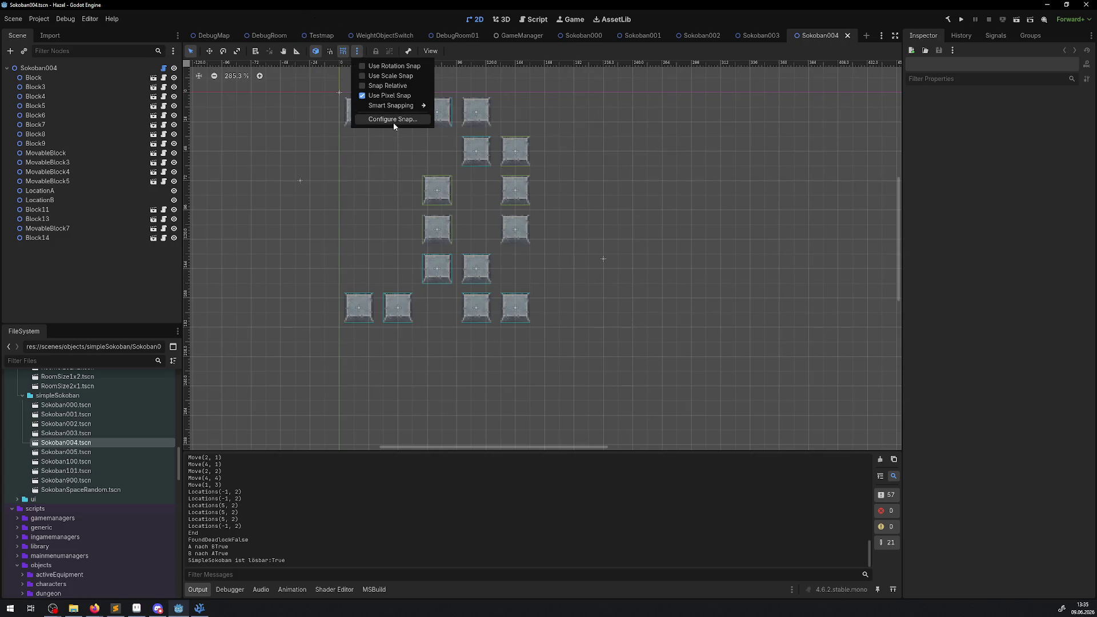
key(alt+Tab)
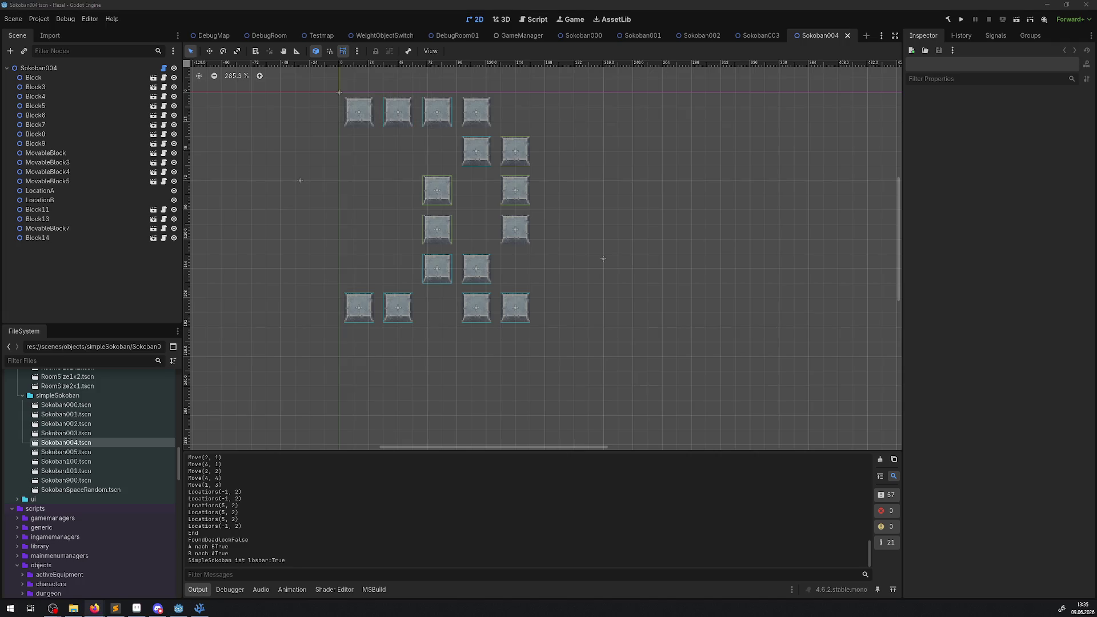
scroll(375, 183, up, 4)
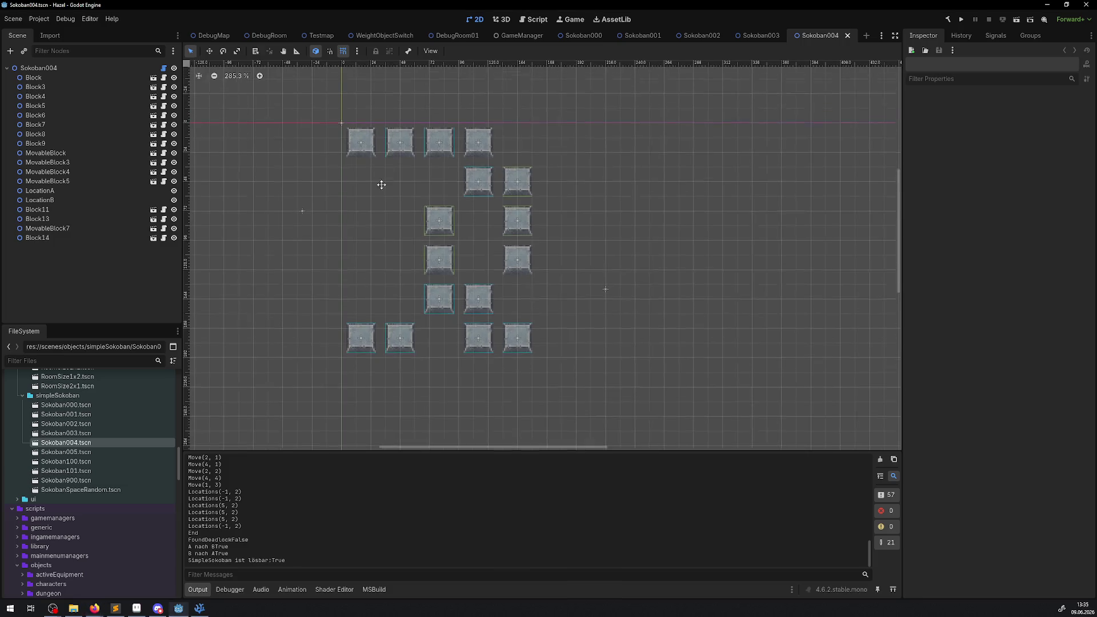
Step: Line up Blocks 3, 5, 7, 9 in the top row, with Block14 (84, 36), MovableBlock4 (108, 36), MovableBlock3 (108, 60)
mouse_move(357, 162)
mouse_down()
mouse_move(382, 150)
mouse_move(393, 159)
mouse_move(374, 152)
mouse_up()
drag(451, 159, 416, 152)
drag(508, 159, 457, 150)
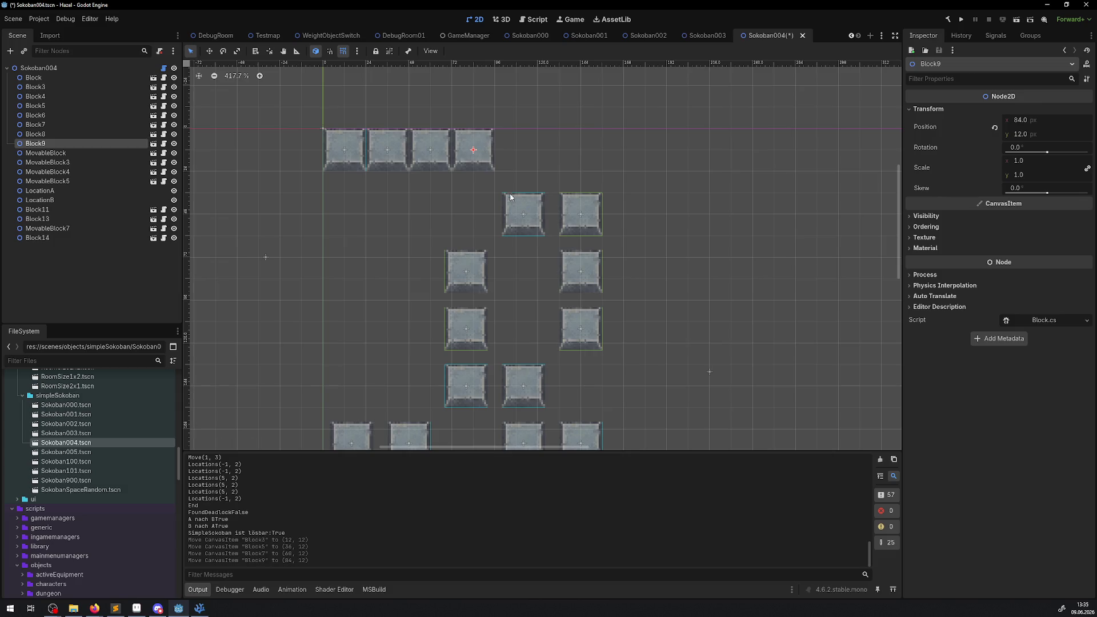
mouse_move(512, 198)
mouse_down()
mouse_move(479, 172)
mouse_move(463, 176)
mouse_up()
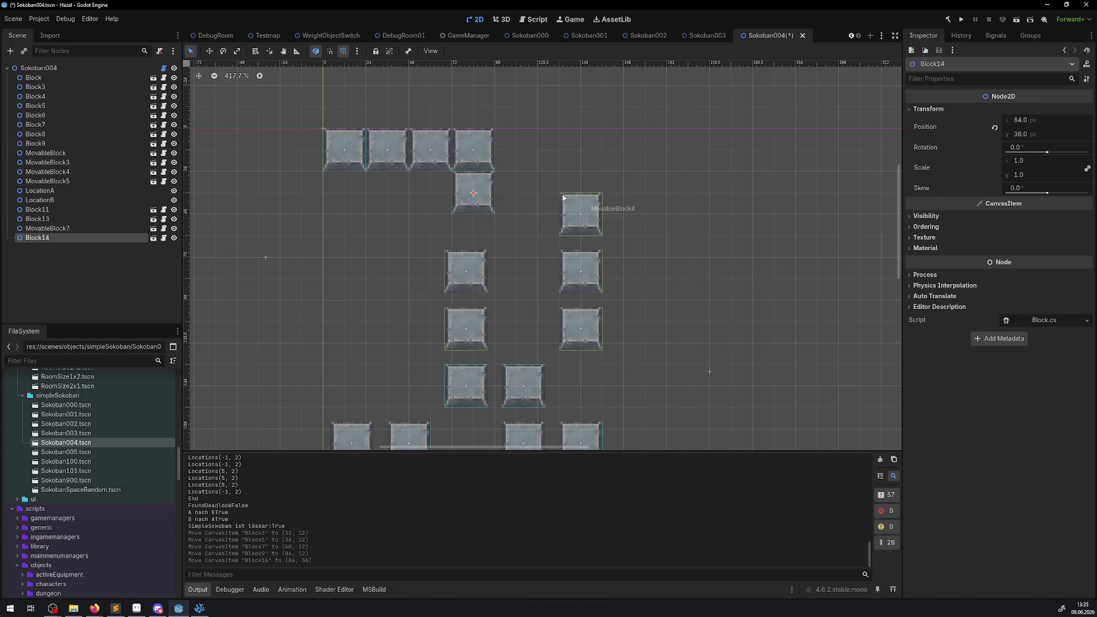
drag(566, 201, 502, 182)
mouse_move(568, 255)
mouse_down()
mouse_move(524, 216)
mouse_move(482, 219)
mouse_move(540, 240)
mouse_up()
mouse_move(584, 329)
mouse_down()
mouse_move(520, 278)
mouse_move(407, 232)
mouse_move(429, 234)
mouse_up()
Step: Place MovableBlock7 and MovableBlock on the left, Block8 (60, 108), Block13 (84, 108), and a bottom row of Blocks 4, 6, Block, 11
click(464, 271)
mouse_move(465, 323)
mouse_down()
mouse_move(426, 289)
mouse_move(430, 273)
mouse_up()
drag(466, 386, 431, 322)
drag(523, 386, 473, 321)
scroll(504, 311, down, 3)
drag(361, 377, 355, 289)
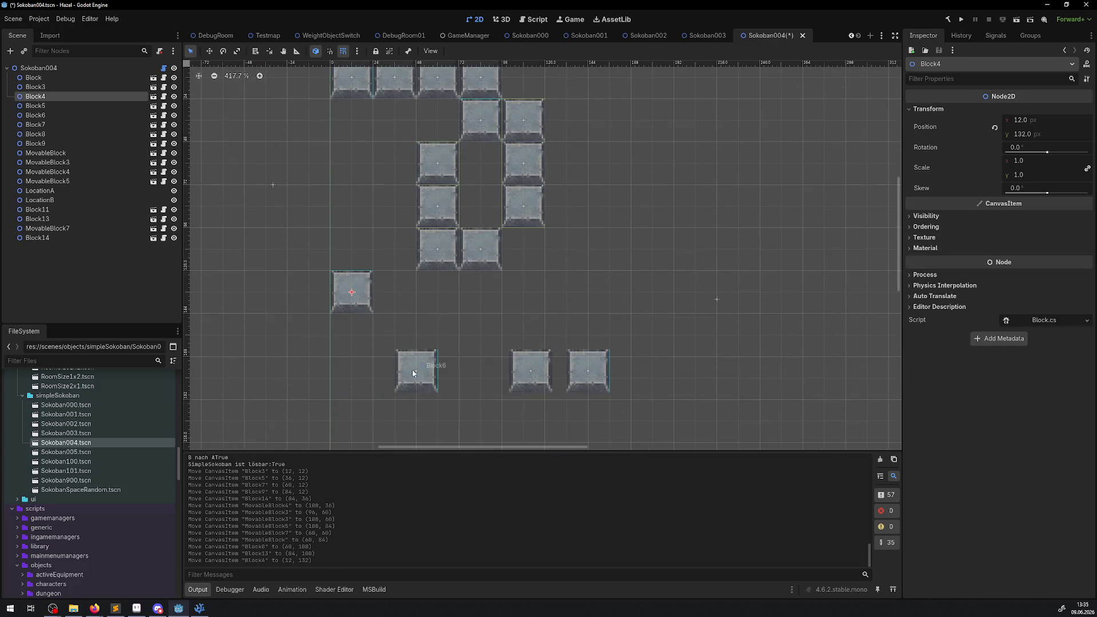
drag(412, 369, 392, 291)
mouse_move(550, 375)
mouse_down()
mouse_move(543, 298)
mouse_move(501, 297)
mouse_up()
mouse_move(598, 360)
mouse_down()
mouse_move(513, 281)
mouse_move(535, 281)
mouse_up()
Step: Reposition the location markers, putting LocationA at (-12, 72), and save Sokoban004
click(274, 184)
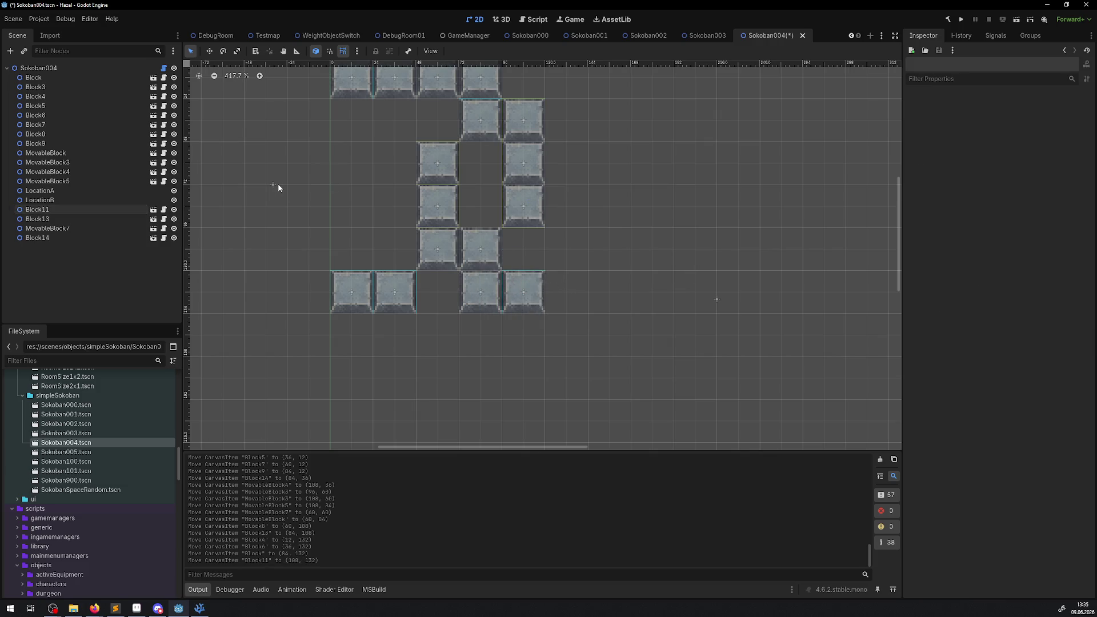
drag(271, 180, 309, 185)
click(269, 186)
mouse_move(694, 273)
mouse_down()
mouse_move(736, 326)
mouse_move(611, 194)
mouse_move(568, 225)
mouse_move(568, 245)
mouse_up()
scroll(591, 263, up, 2)
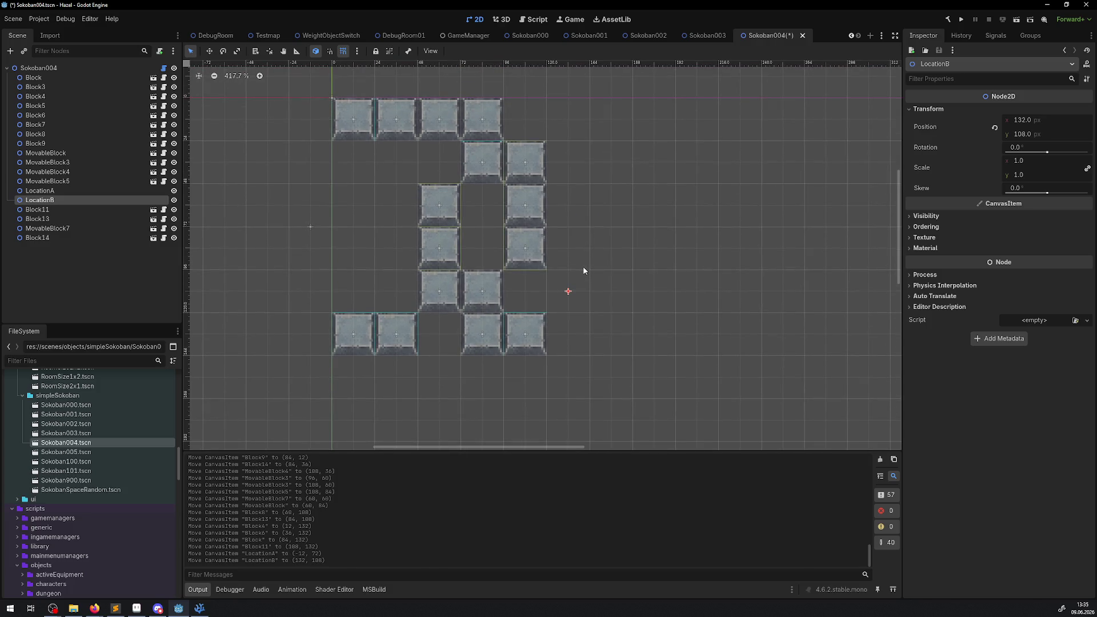
key(ctrl+s)
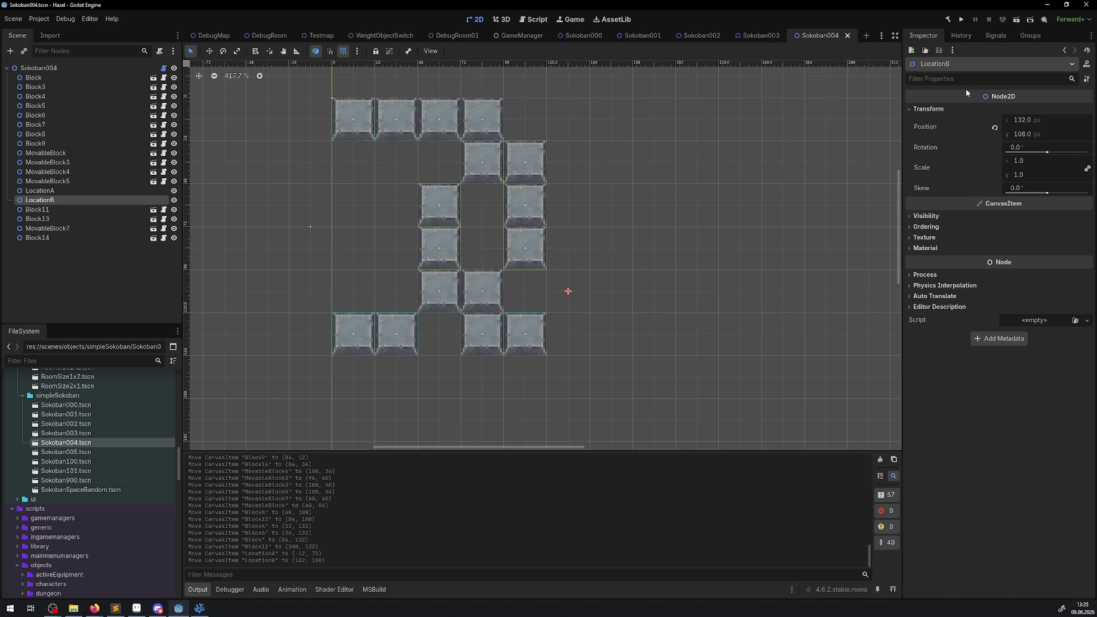
Step: Run the solvability check, test moving Block5 to the lower right, recheck, then undo the move
click(105, 67)
click(993, 98)
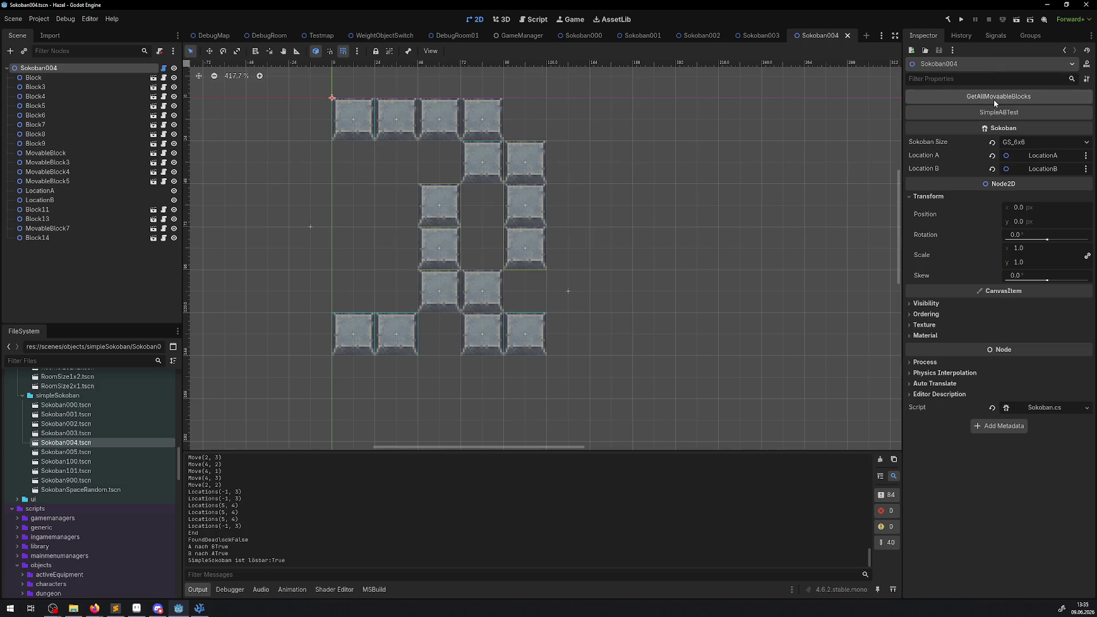
scroll(533, 245, up, 3)
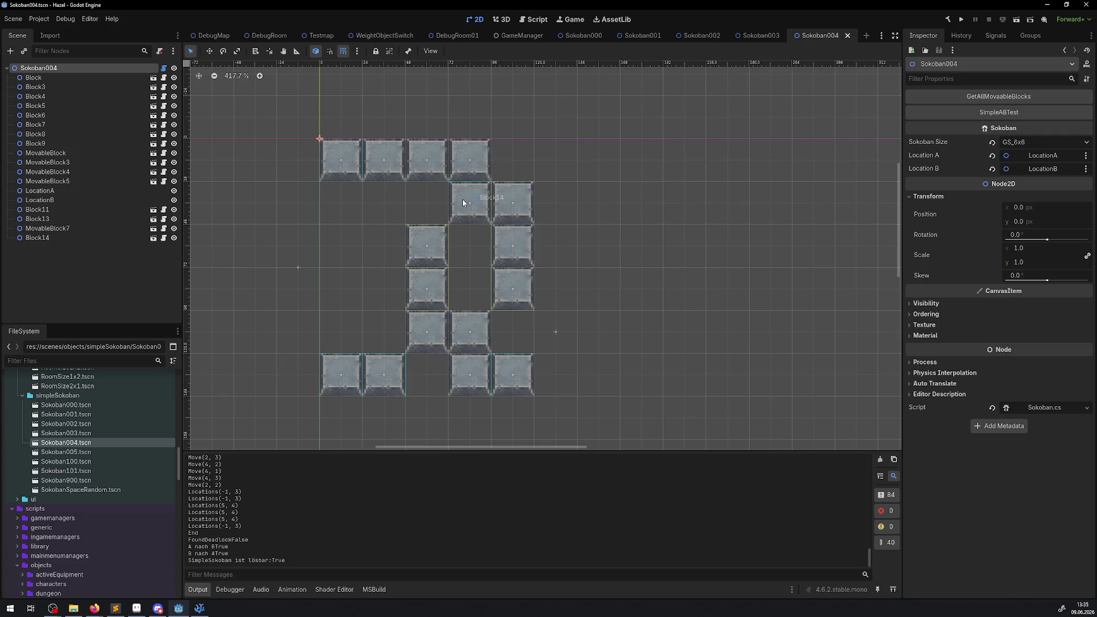
mouse_move(396, 165)
mouse_down()
mouse_move(474, 320)
mouse_move(502, 315)
mouse_move(517, 342)
mouse_up()
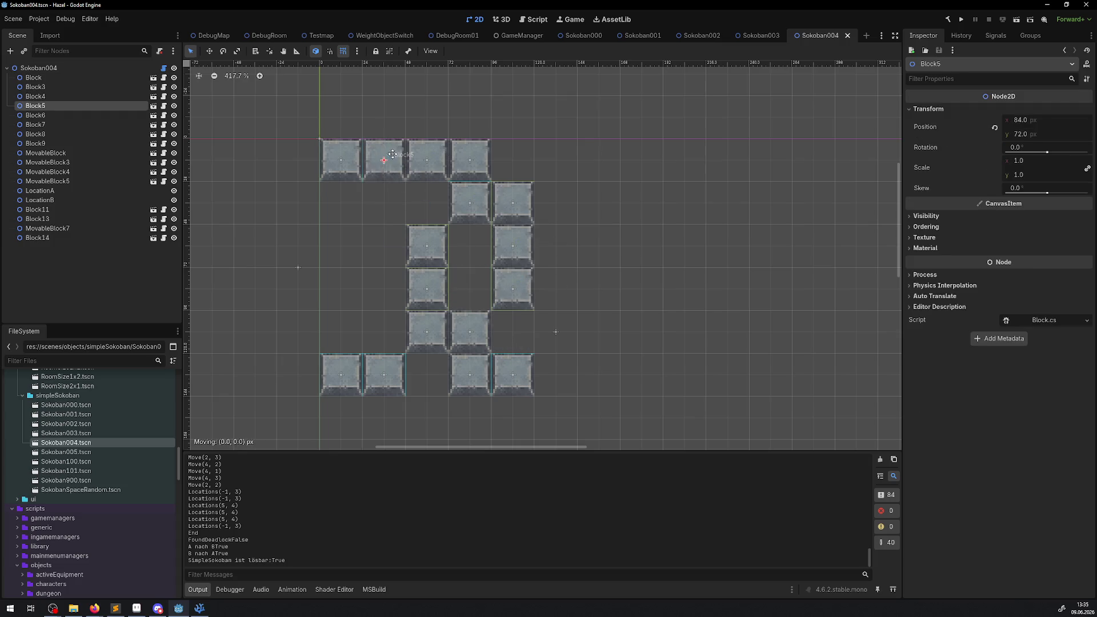
click(123, 69)
click(1030, 97)
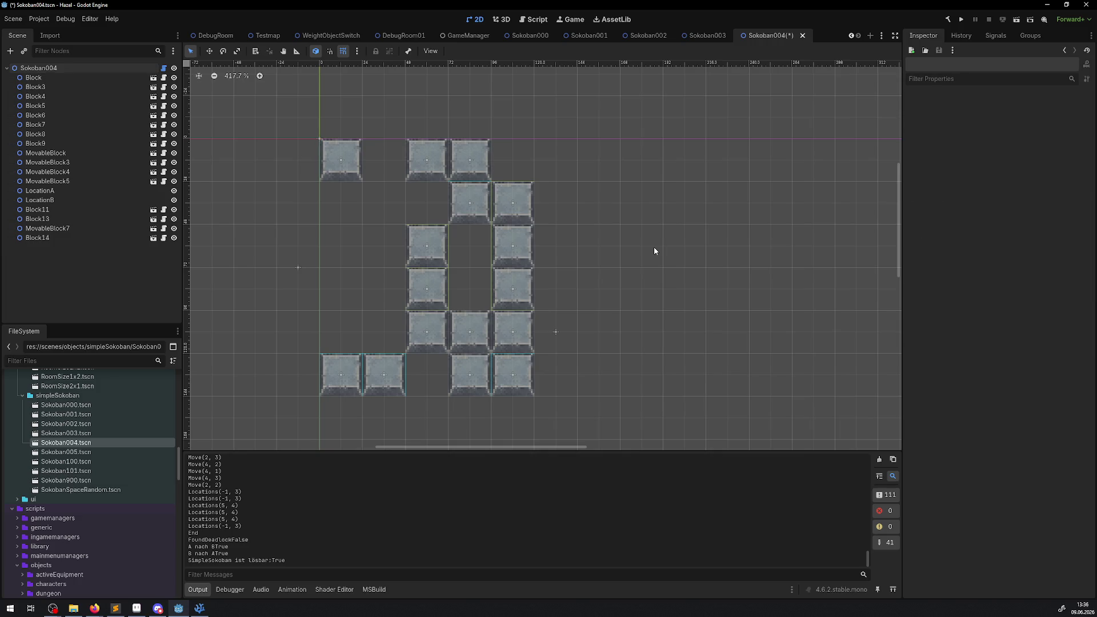
key(ctrl+z)
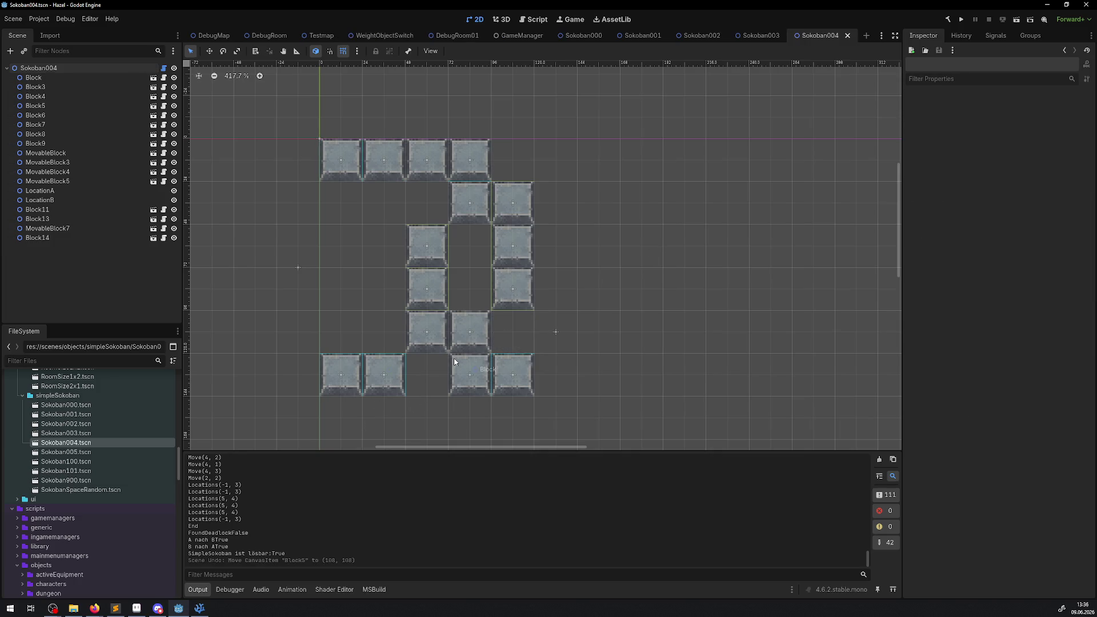
Step: Duplicate Block3 into the gap inside the loop and check whether the level stays solvable
click(359, 164)
right_click(352, 167)
click(42, 91)
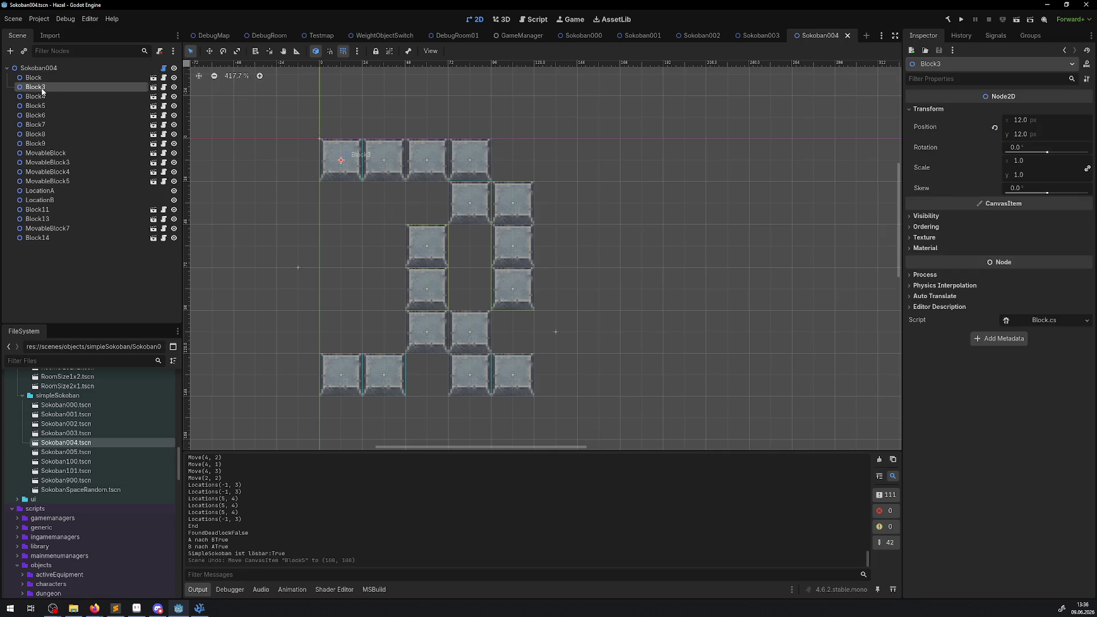
right_click(41, 90)
click(80, 254)
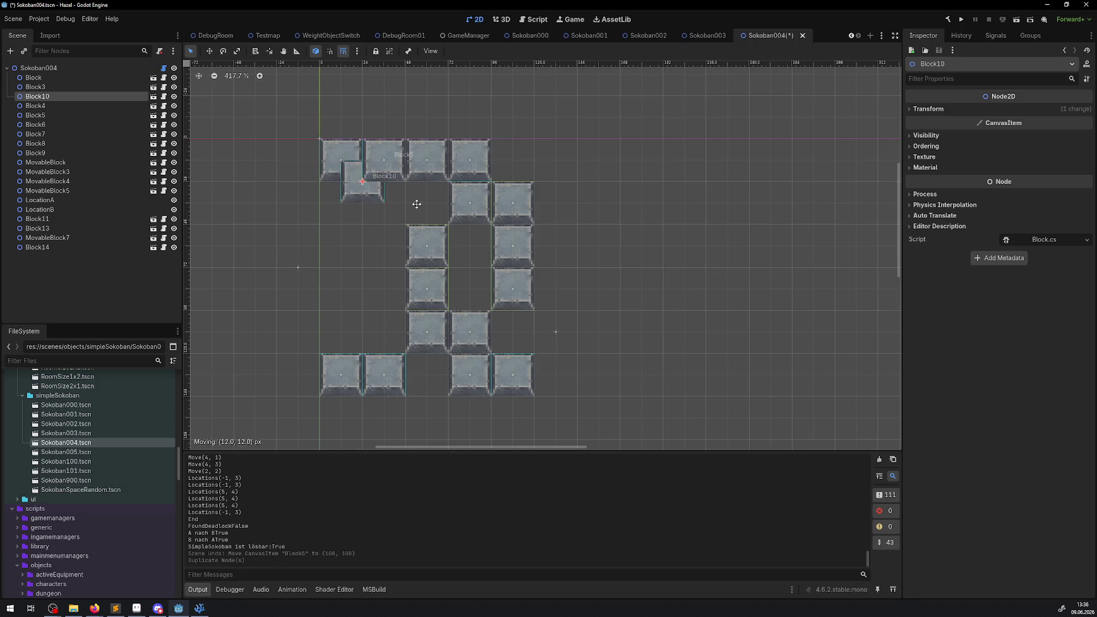
click(524, 311)
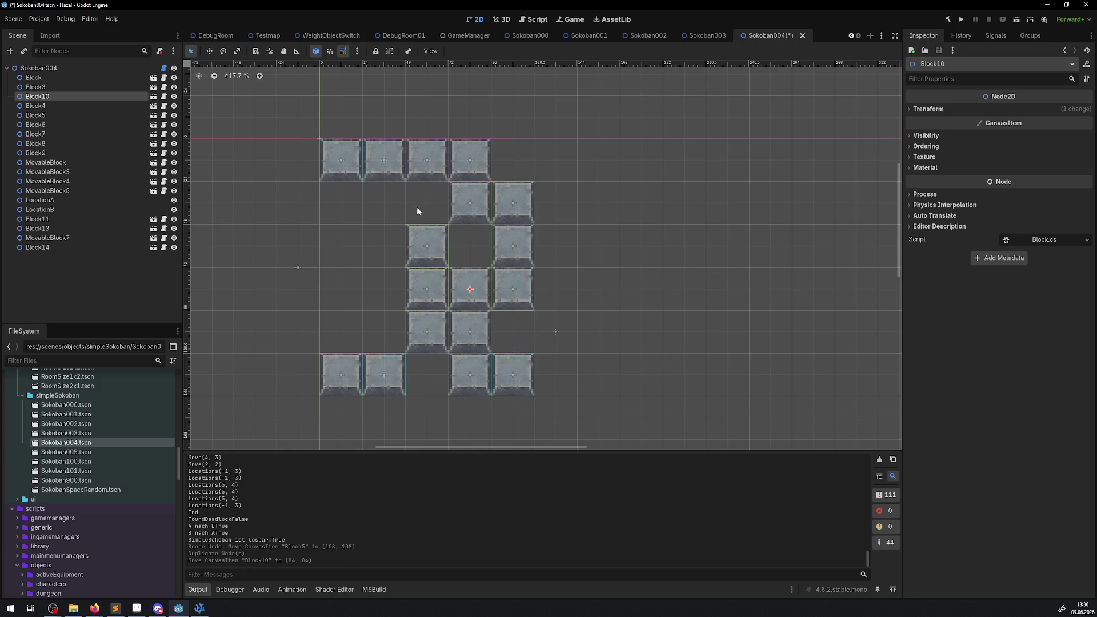
click(36, 69)
click(962, 98)
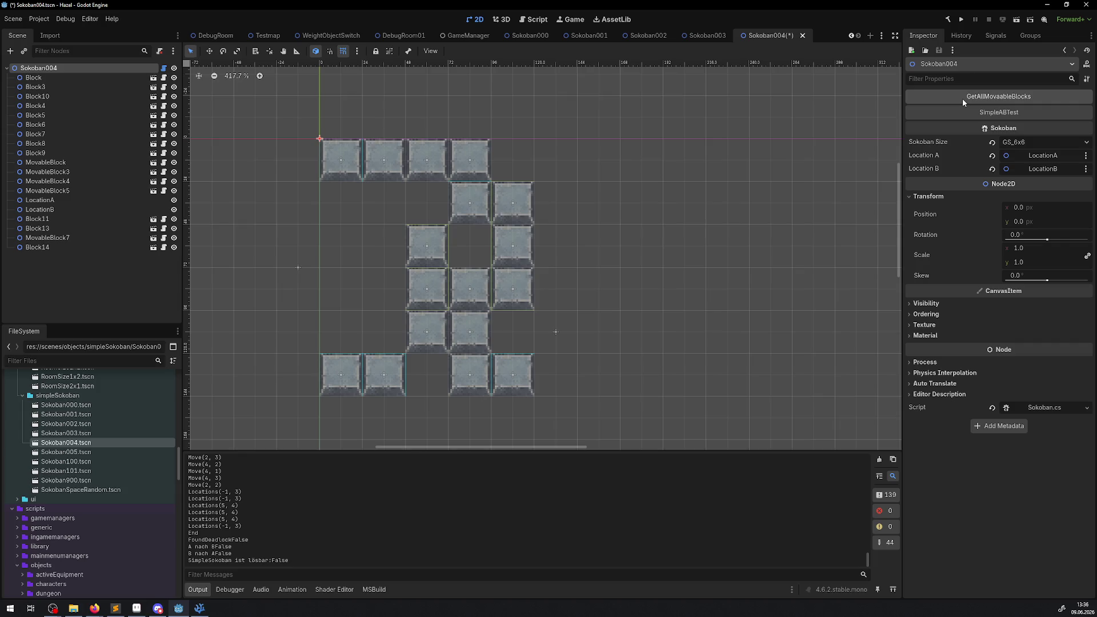
Step: Delete the added Block10, save Sokoban004, and rerun the solvability check
click(476, 293)
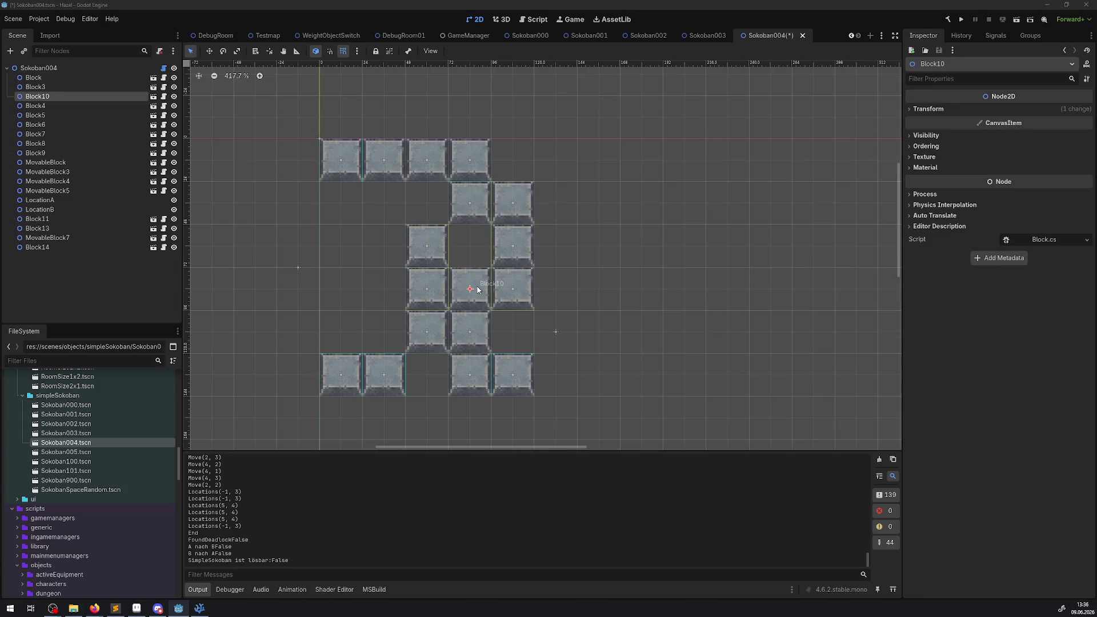
key(Delete)
click(543, 318)
key(ctrl+s)
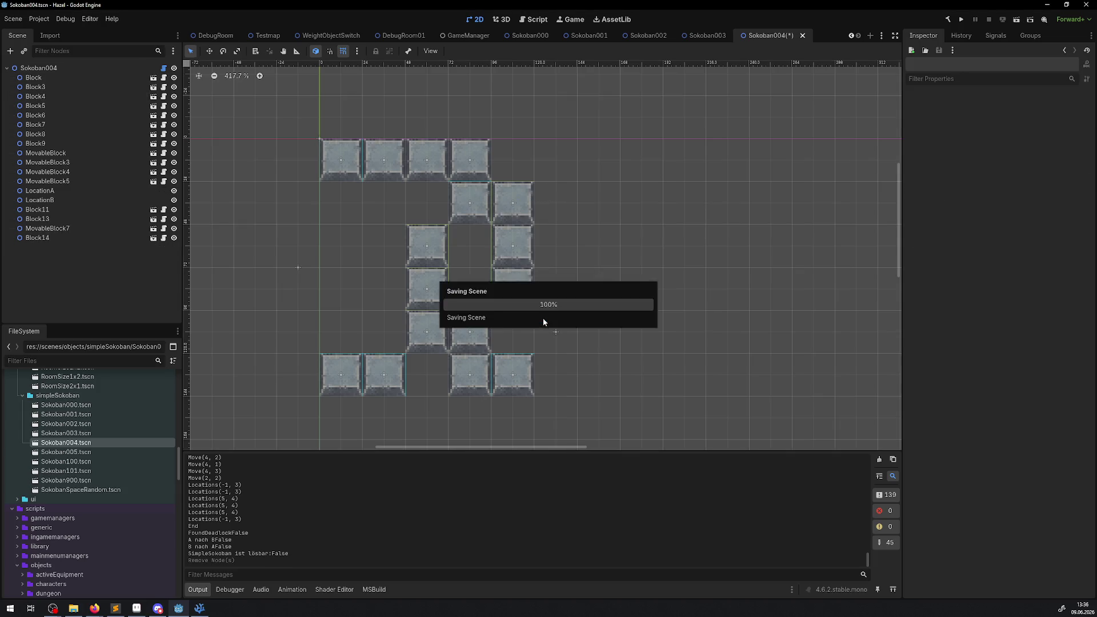
click(39, 68)
click(975, 101)
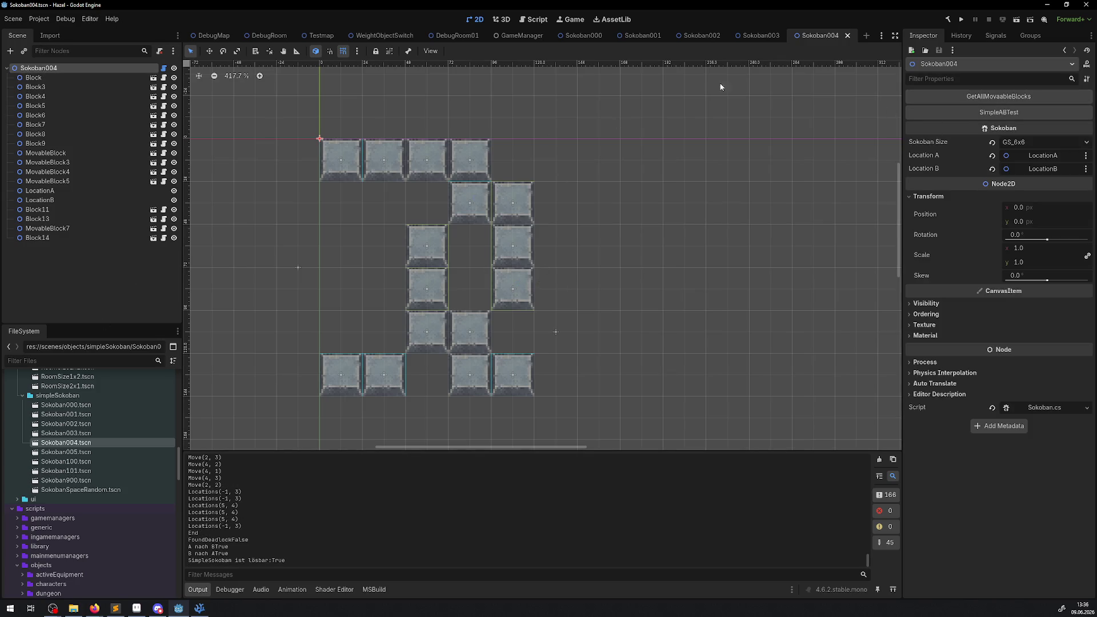
Step: Open Sokoban005.tscn and set the snap grid step in Configure Snap
double_click(78, 453)
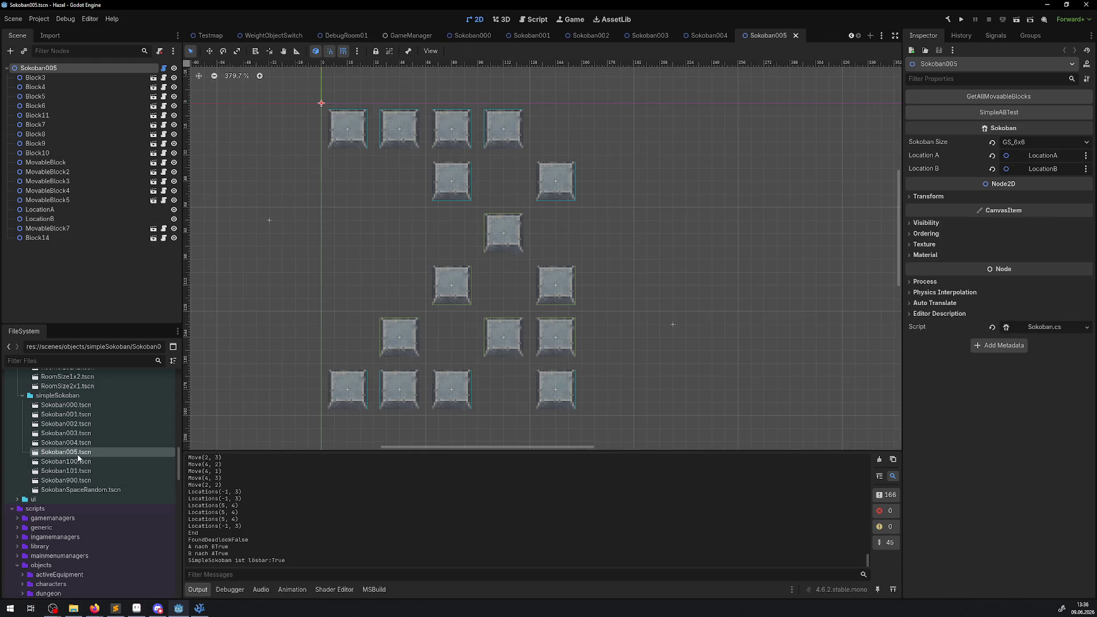
click(357, 51)
click(382, 119)
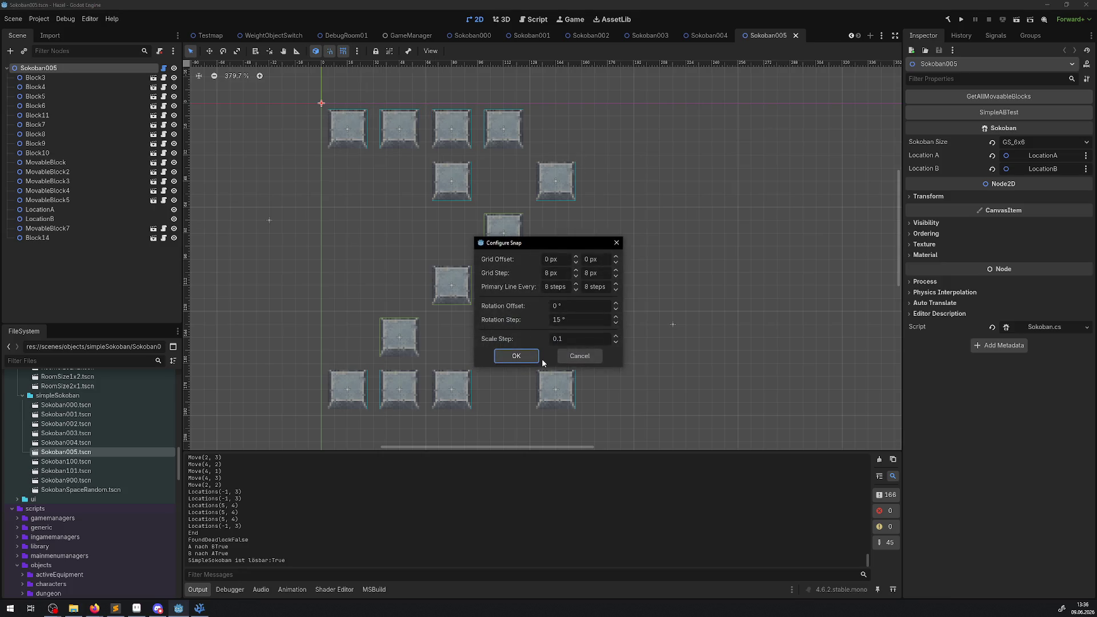
click(562, 273)
click(525, 356)
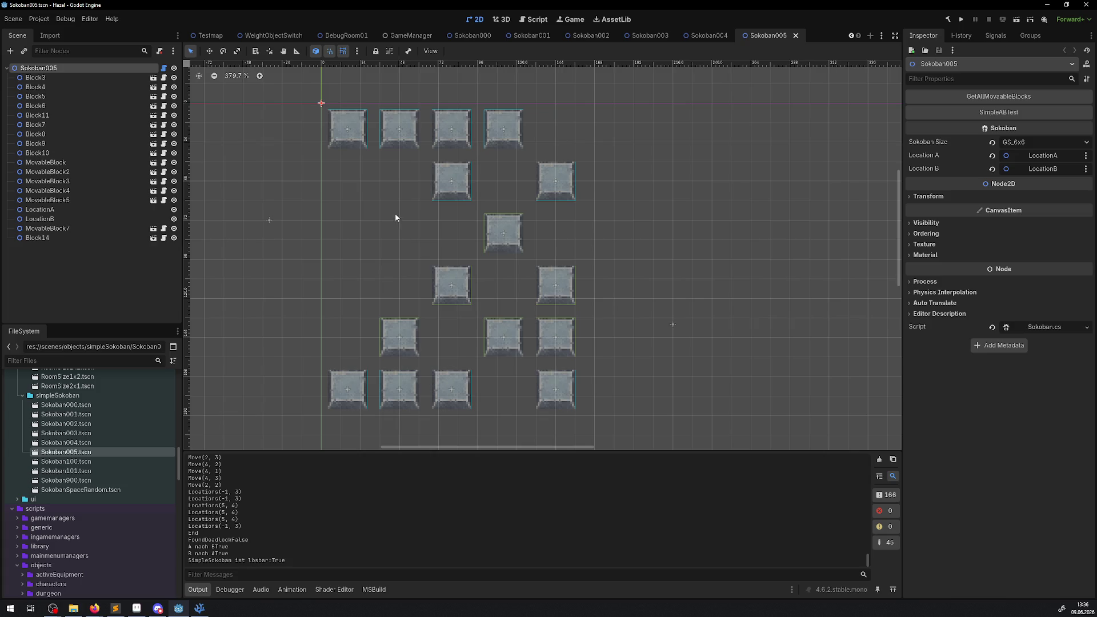
Step: Build the top row from Blocks 3, 9, 5, 7 and 14, with Block10 just below it
drag(355, 150, 350, 144)
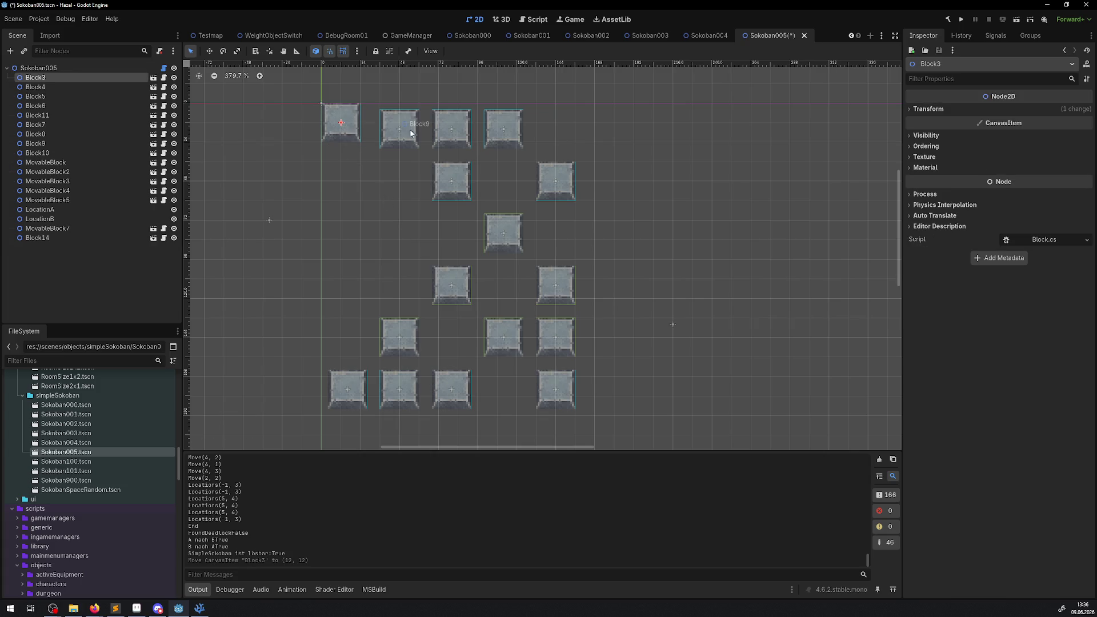
mouse_move(415, 135)
mouse_down()
mouse_move(395, 129)
mouse_move(412, 129)
mouse_up()
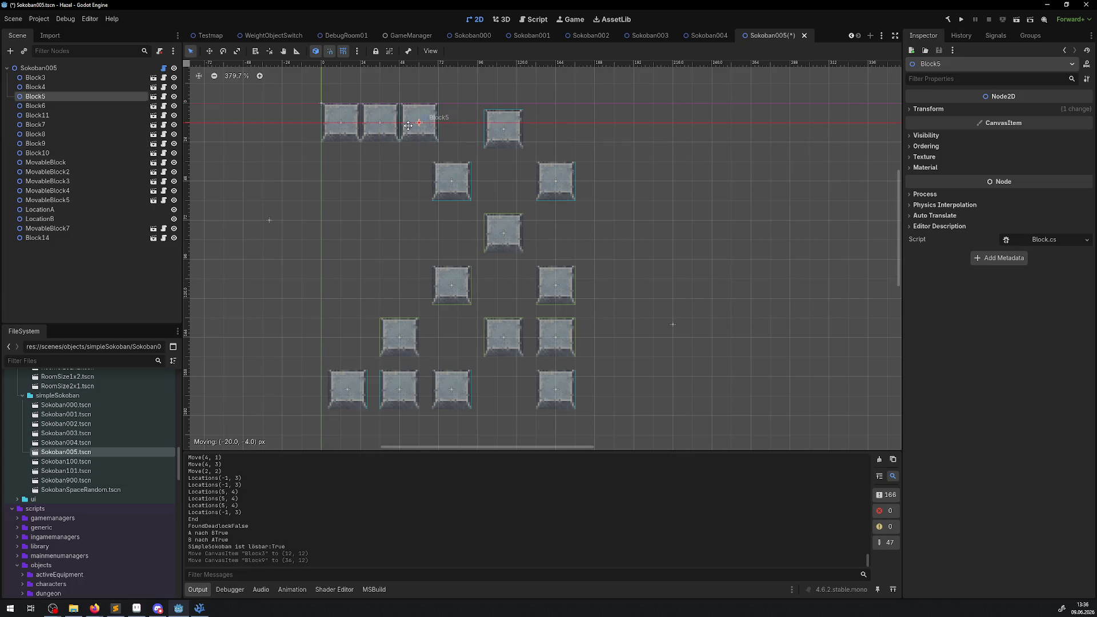
drag(495, 138, 451, 130)
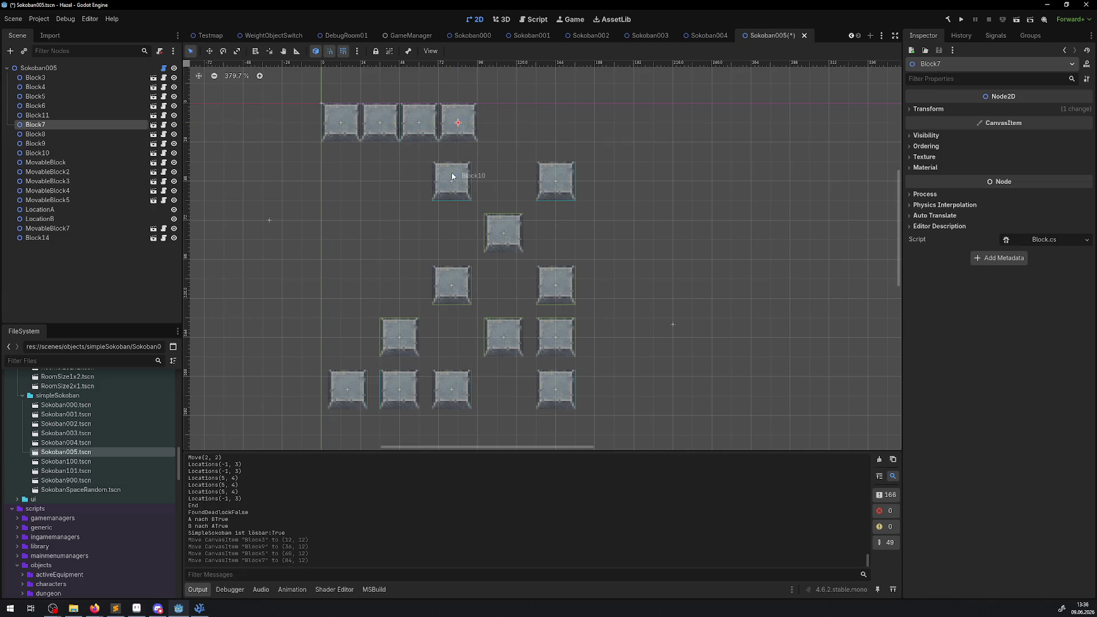
drag(447, 177, 455, 151)
mouse_move(549, 179)
mouse_down()
mouse_move(491, 140)
mouse_move(485, 123)
mouse_up()
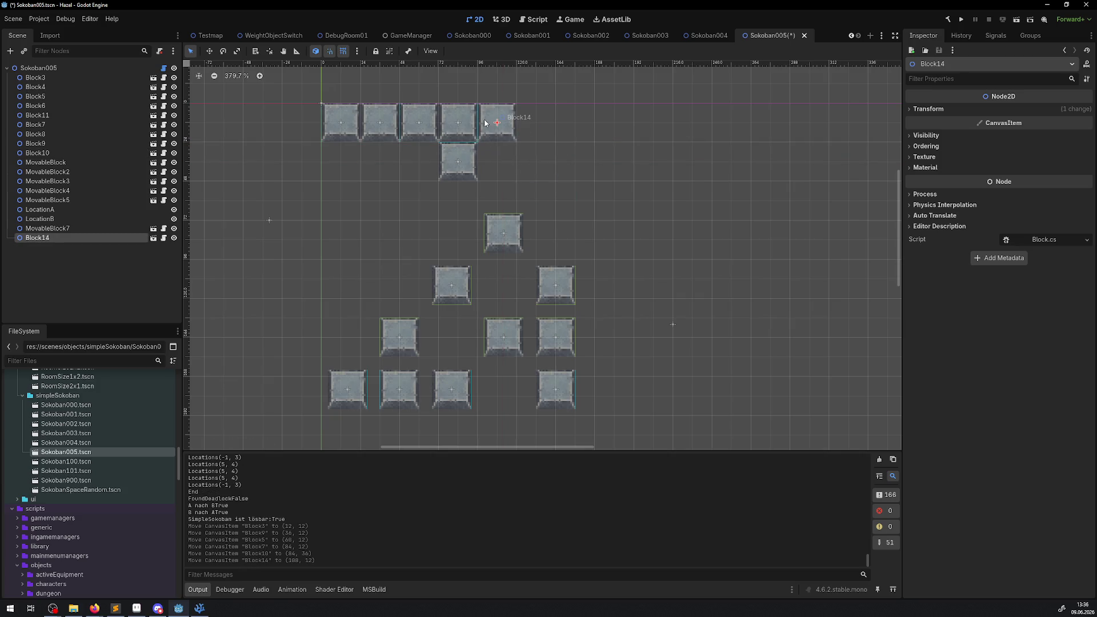
Step: Move the MovableBlocks, Block8 and the bottom-row Blocks 4, 6 and 11 up into the winding layout
drag(496, 224, 483, 186)
drag(464, 269, 471, 225)
mouse_move(569, 274)
mouse_down()
mouse_move(532, 205)
mouse_move(548, 231)
mouse_up()
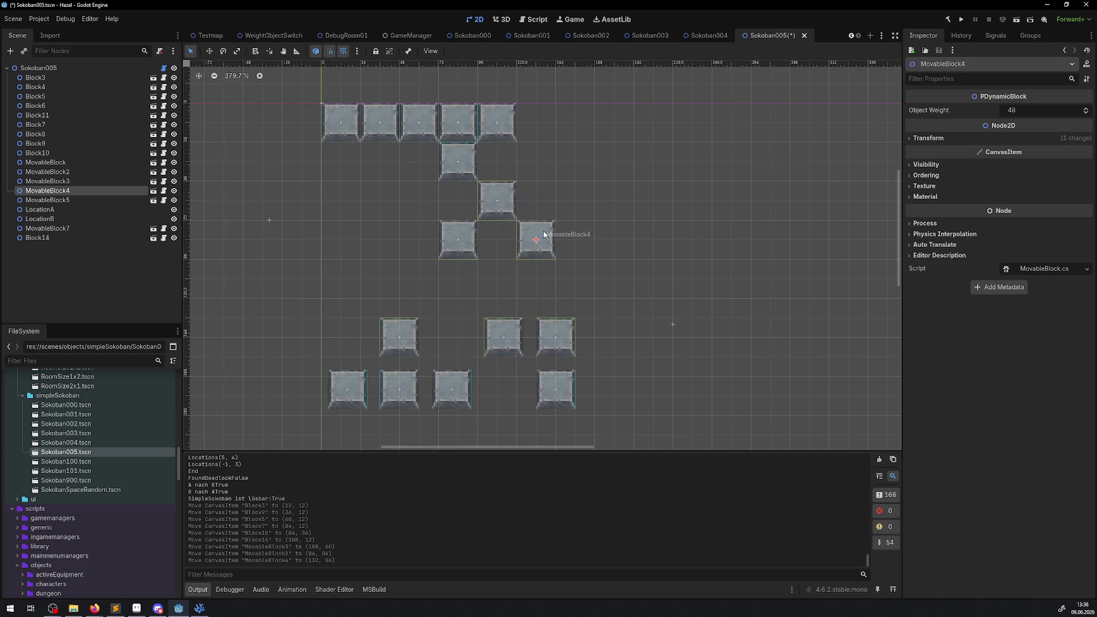
drag(507, 326, 495, 271)
drag(563, 332, 543, 274)
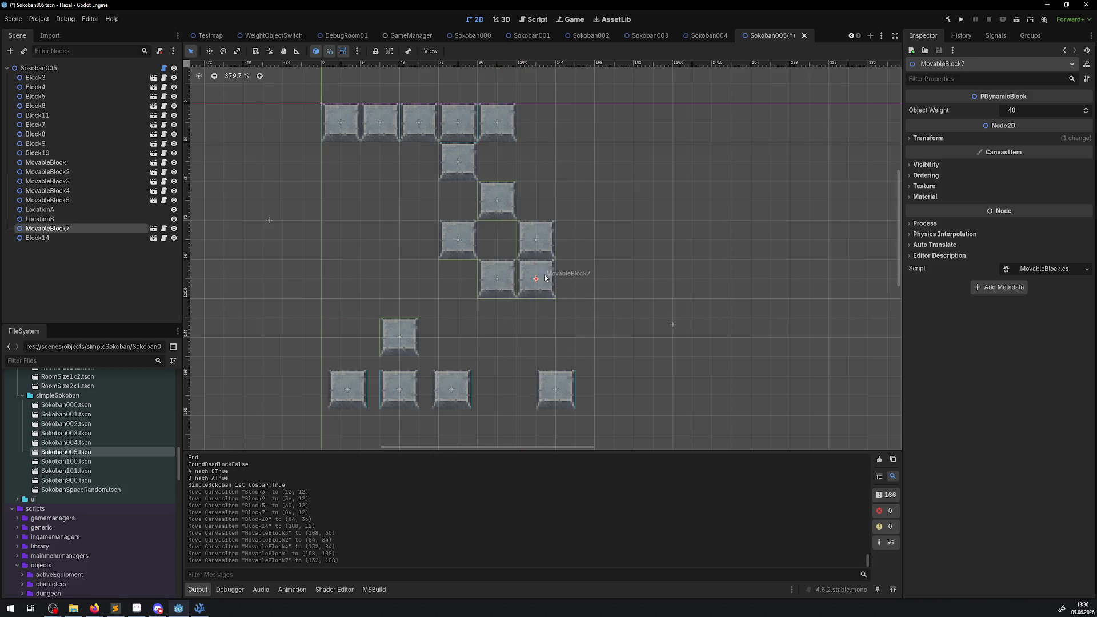
mouse_move(557, 392)
mouse_down()
mouse_move(559, 355)
mouse_move(539, 317)
mouse_up()
drag(390, 341, 458, 313)
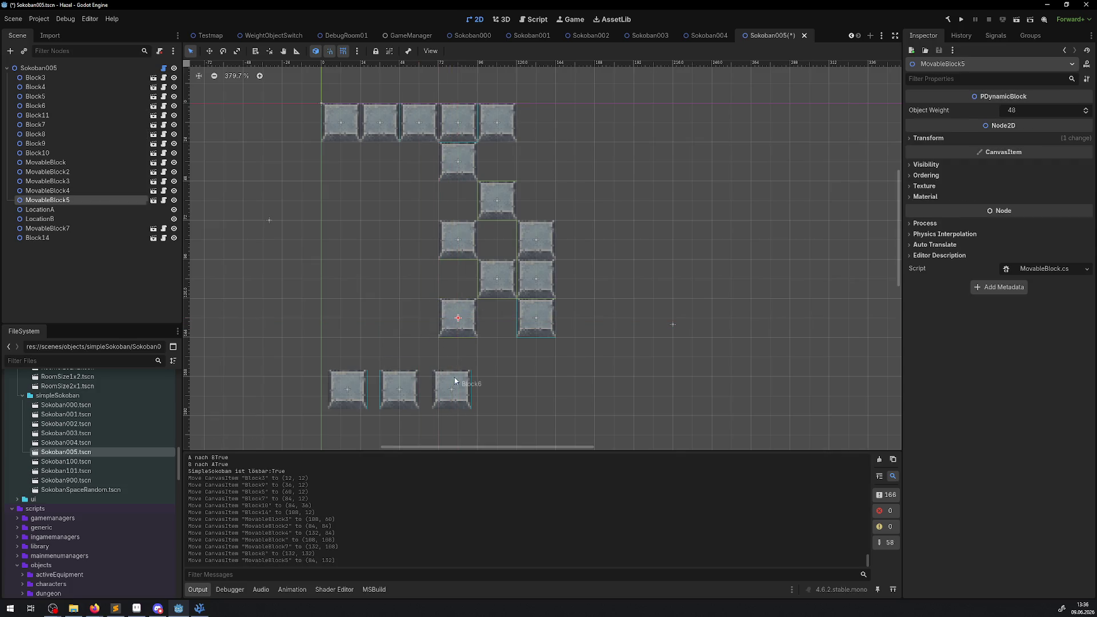
mouse_move(451, 390)
mouse_down()
mouse_move(421, 357)
mouse_move(380, 357)
mouse_up()
drag(345, 393, 343, 359)
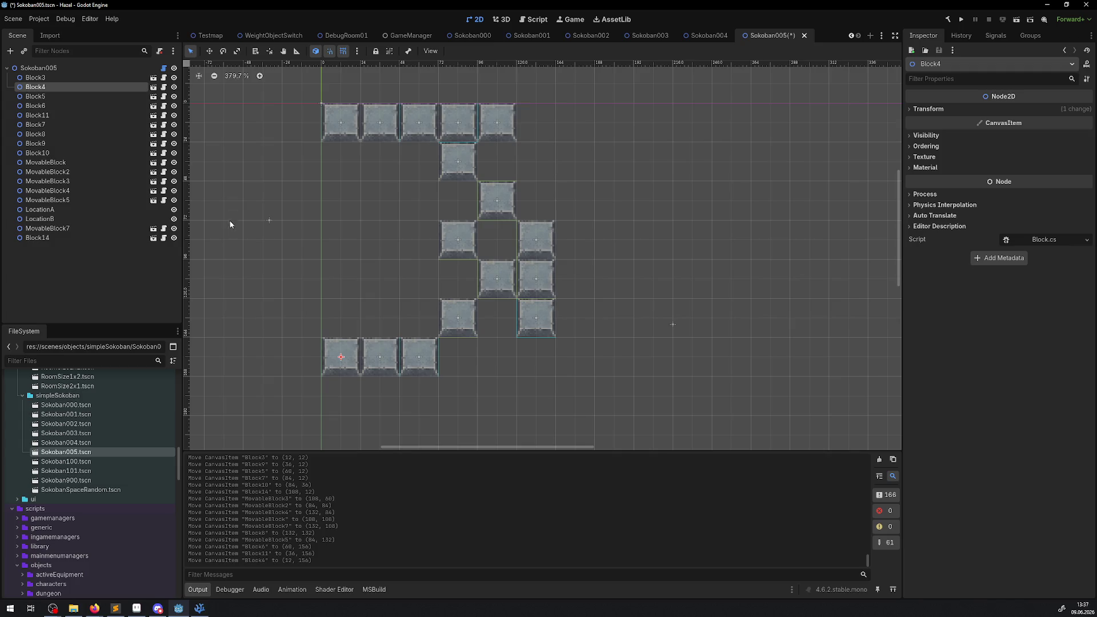
Step: Move LocationA left of the blocks and LocationB to (156, 36), save, and run the solvability check
mouse_move(243, 193)
mouse_down()
mouse_move(288, 243)
mouse_move(302, 221)
mouse_up()
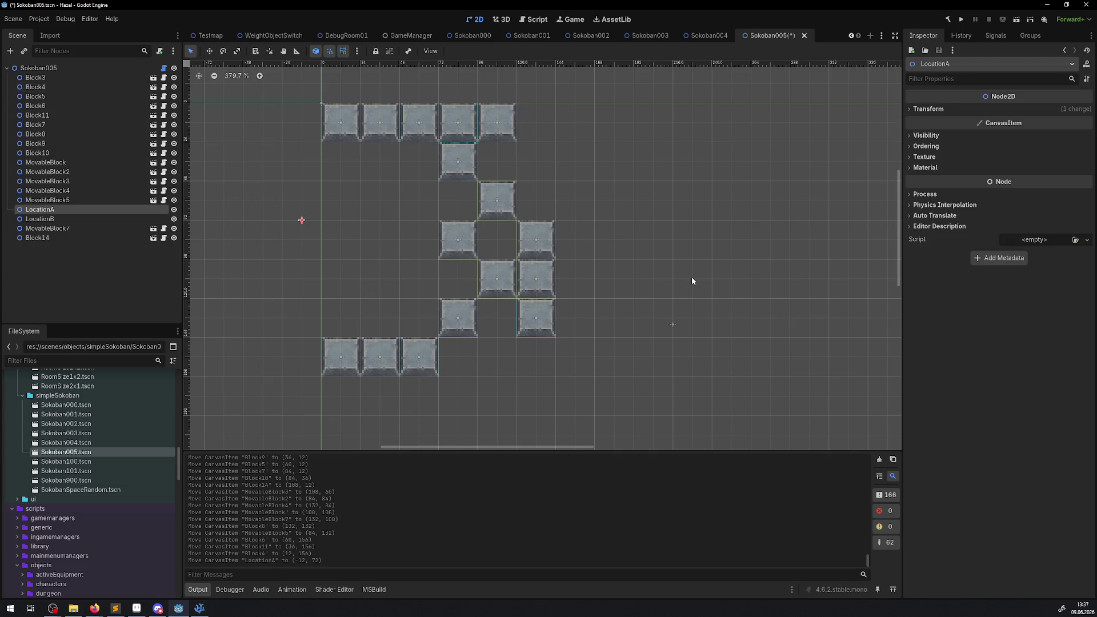
drag(723, 283, 638, 374)
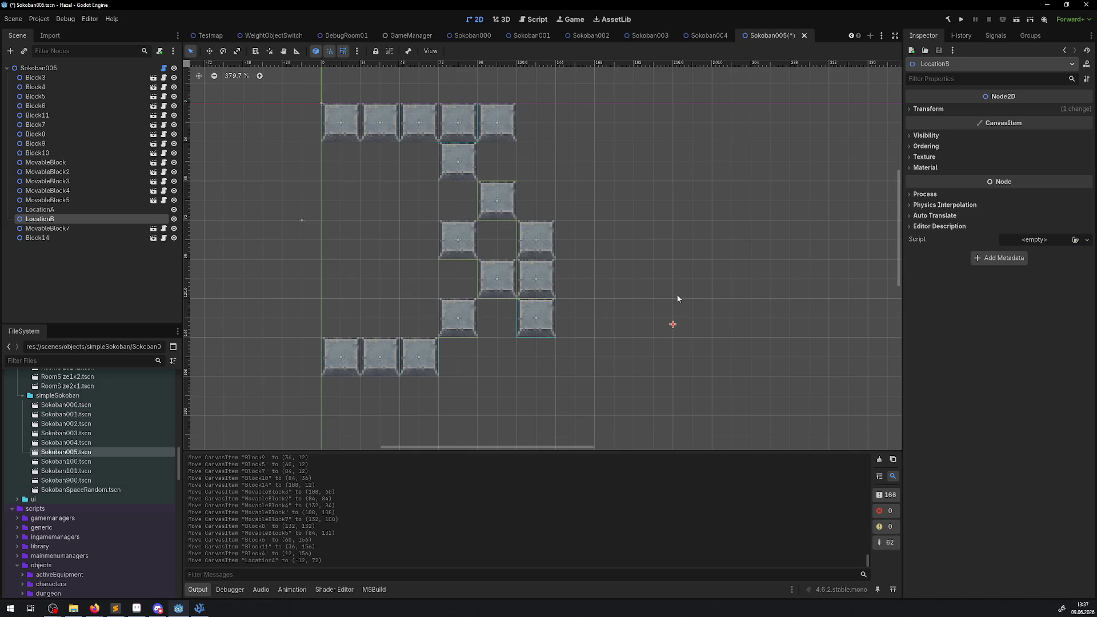
mouse_move(680, 323)
mouse_down()
mouse_move(623, 236)
mouse_move(528, 156)
mouse_move(572, 162)
mouse_up()
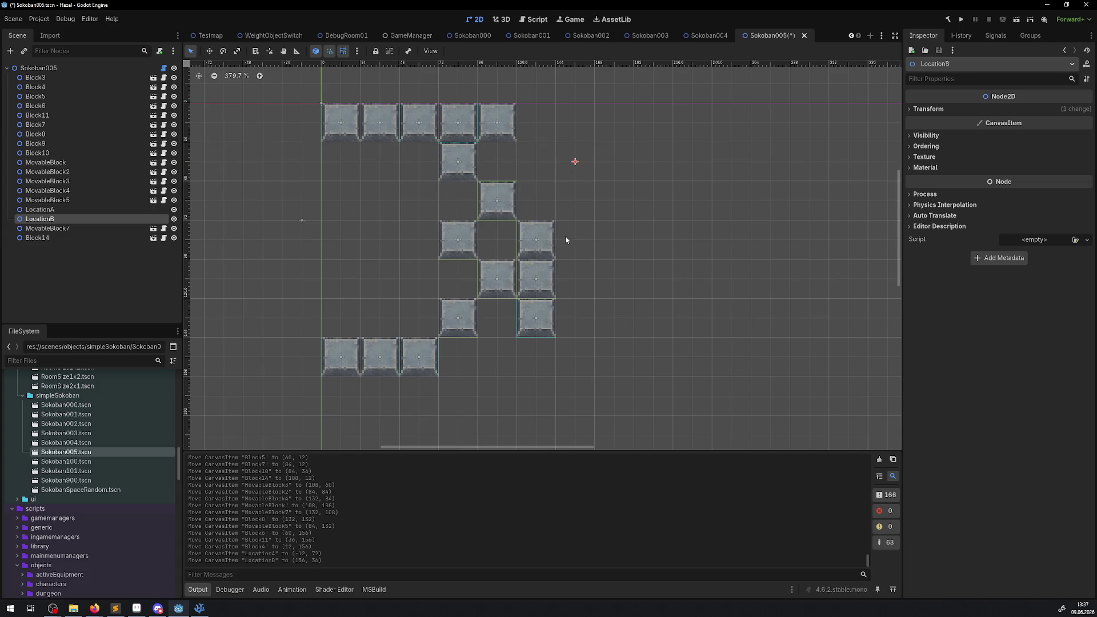
key(ctrl+s)
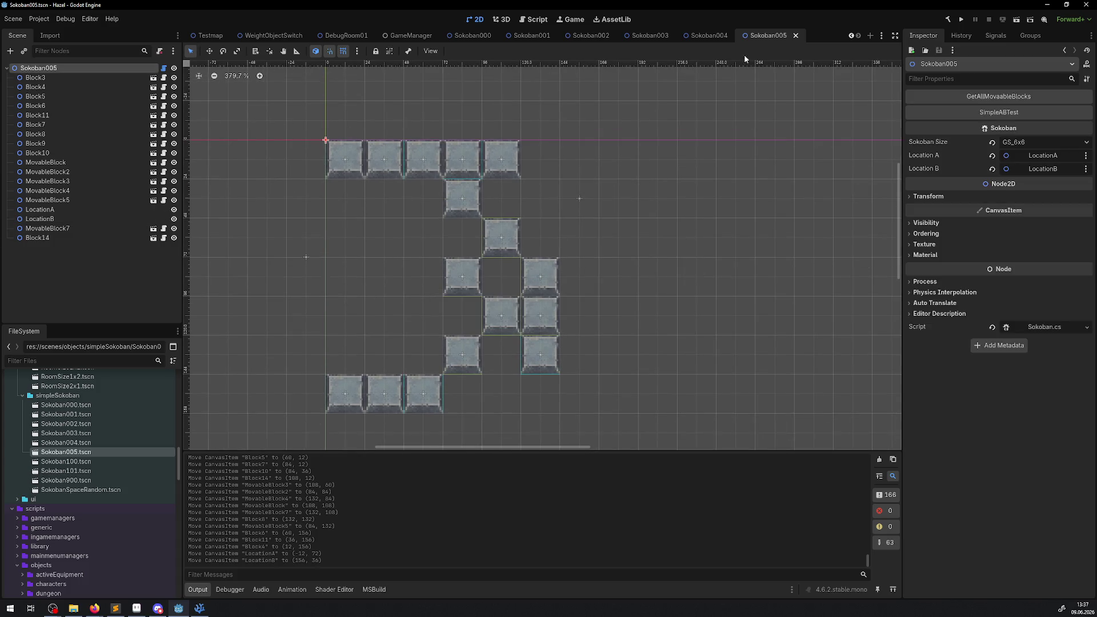
click(1017, 97)
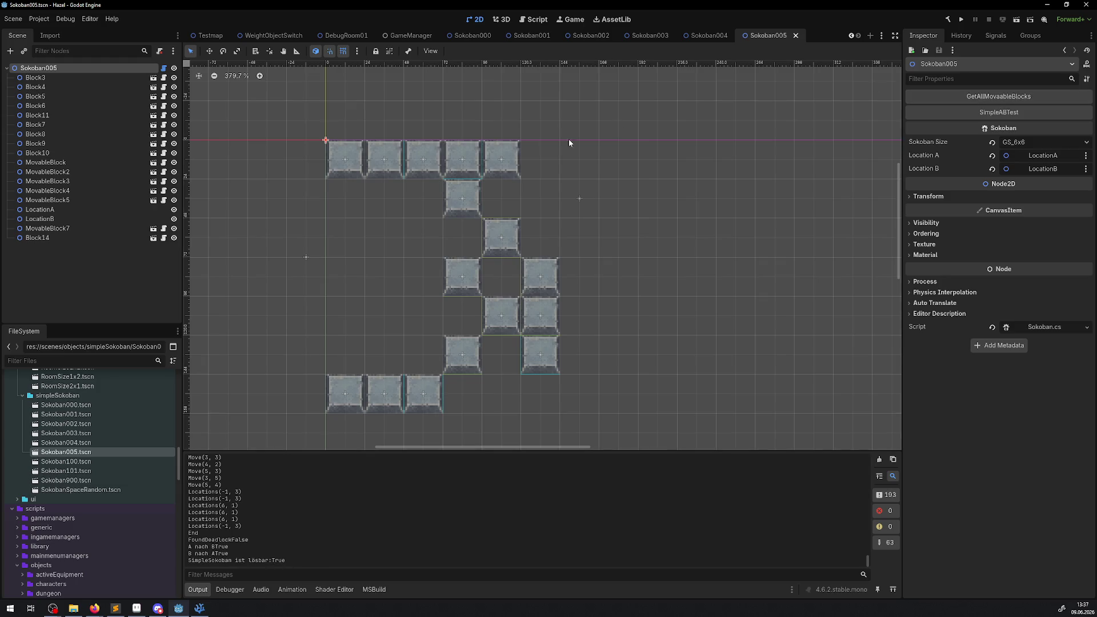
Step: Run the game and walk Link down and right through the level, collecting 3 rupees
drag(563, 203, 545, 235)
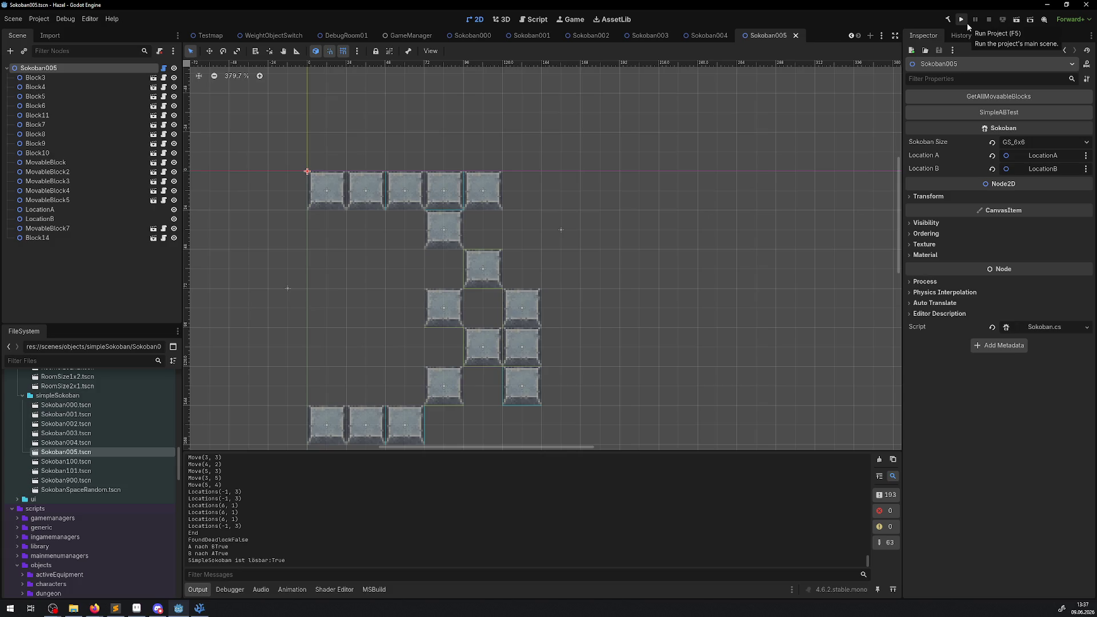
click(966, 22)
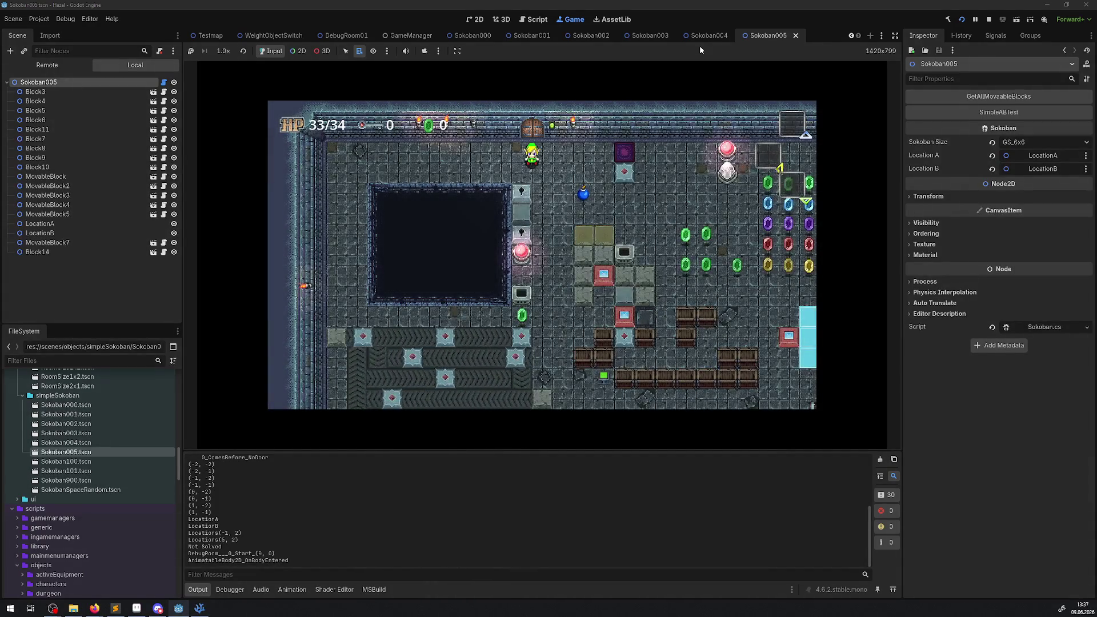
key(Right)
key(Down)
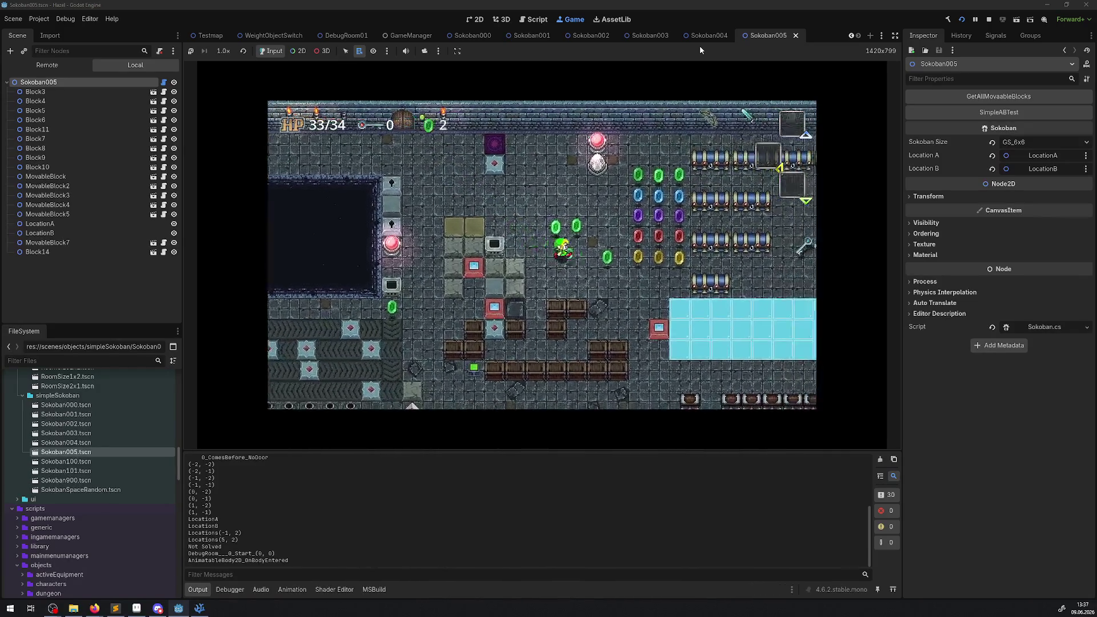
key(Down)
key(Right)
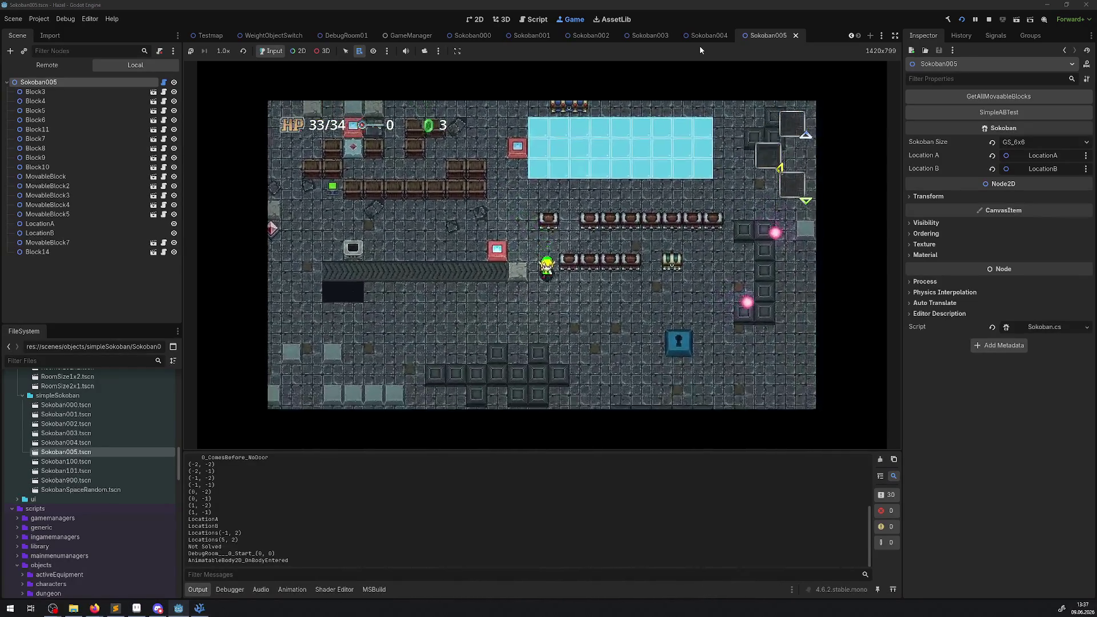
key(Down)
key(Right)
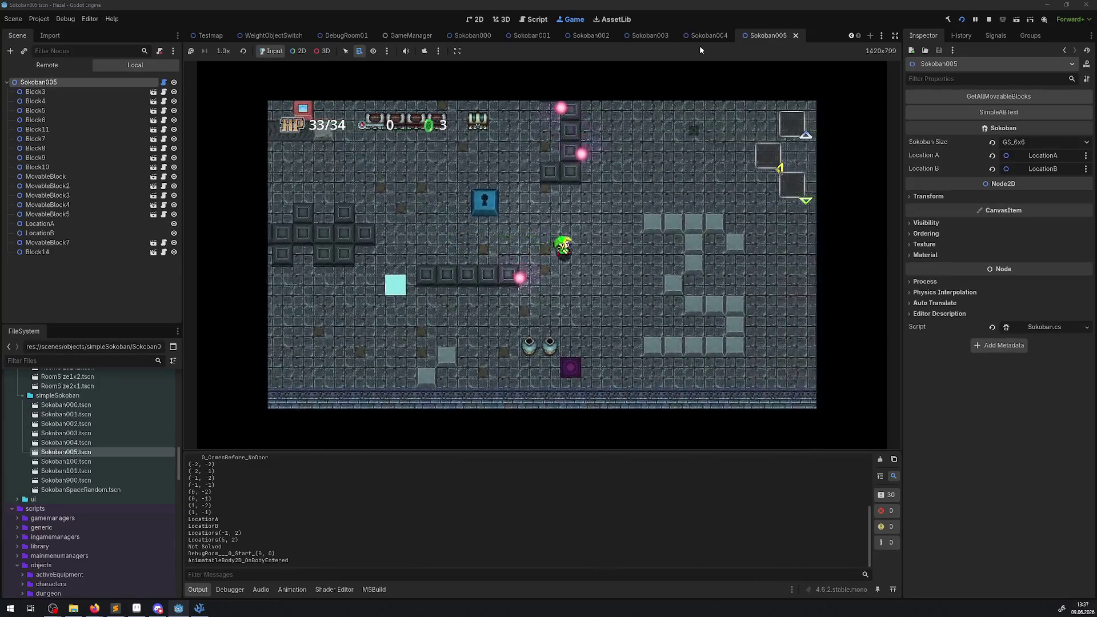
key(Down)
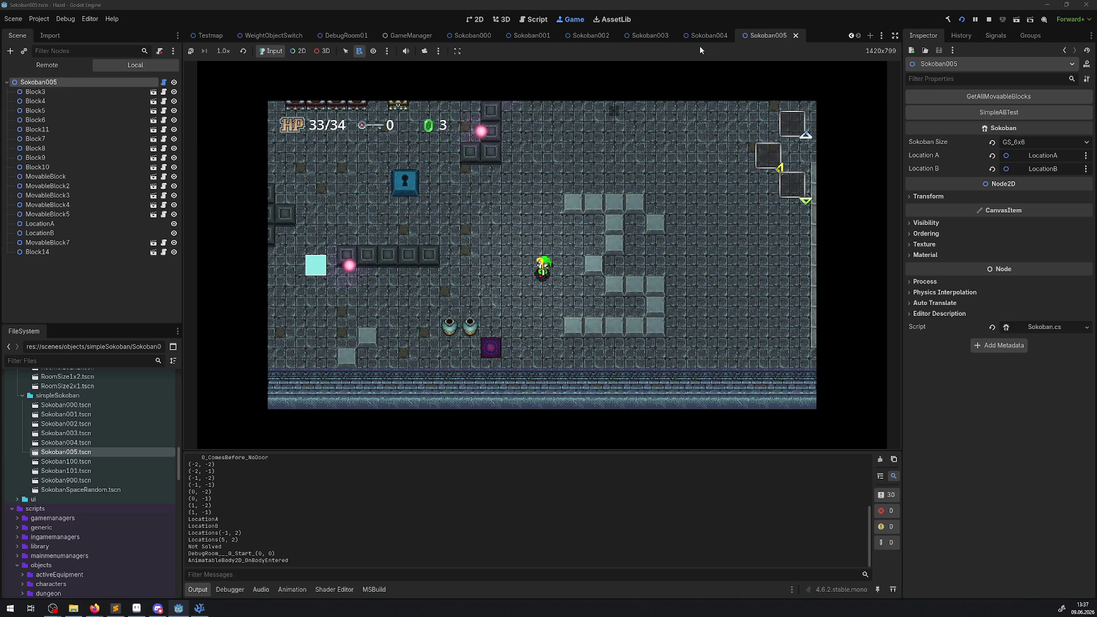
click(476, 20)
Step: Review the Sokoban000, 001, 002 and 003 scene layouts
click(474, 37)
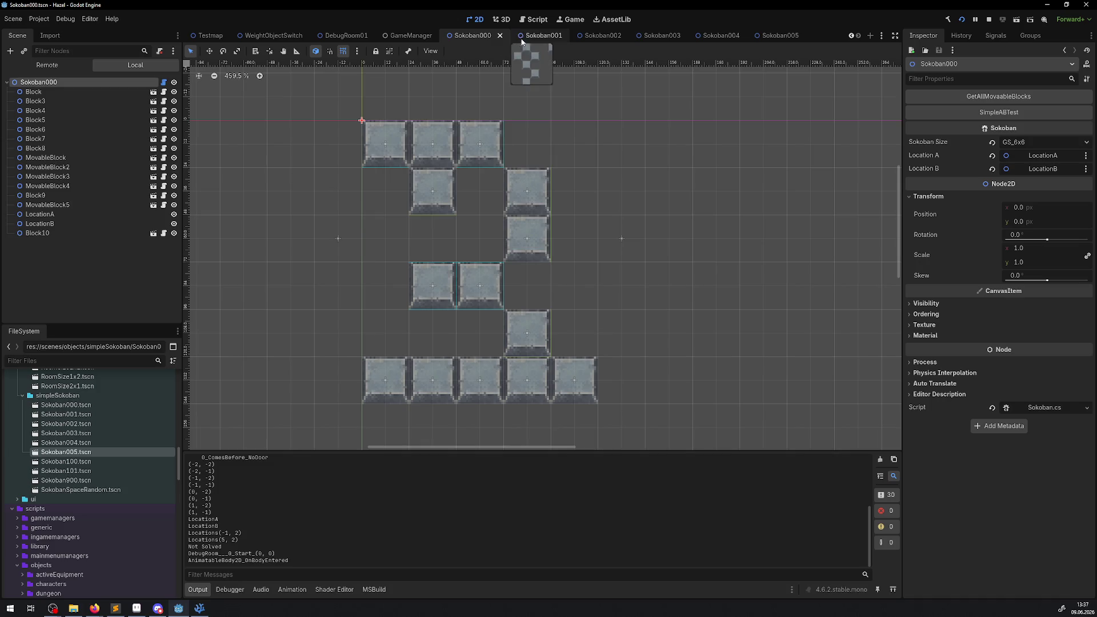
click(523, 38)
click(606, 37)
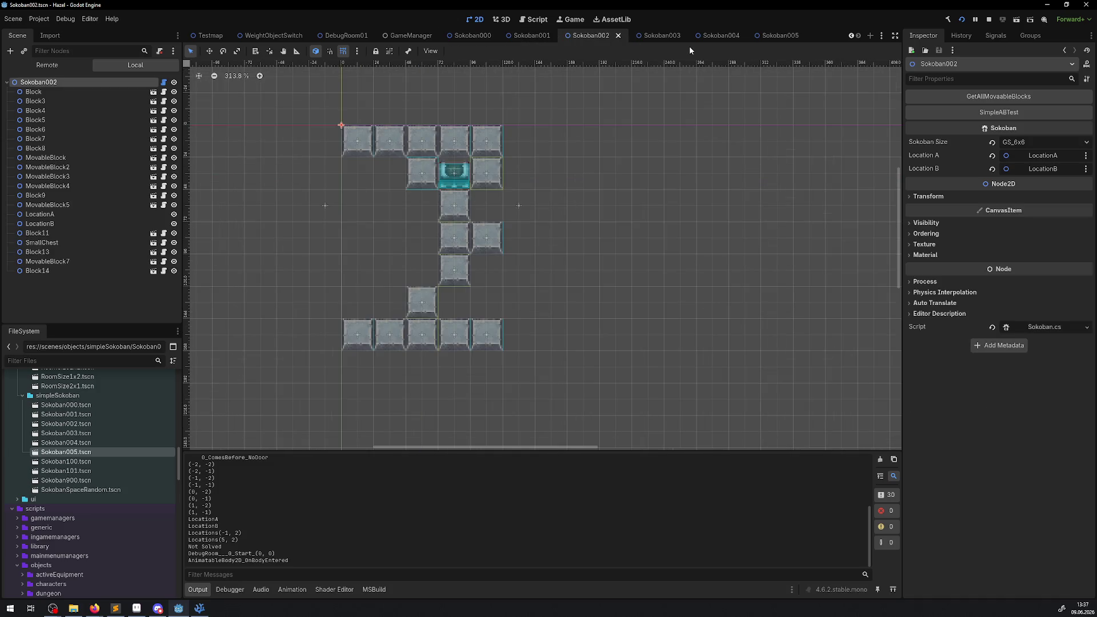
click(677, 38)
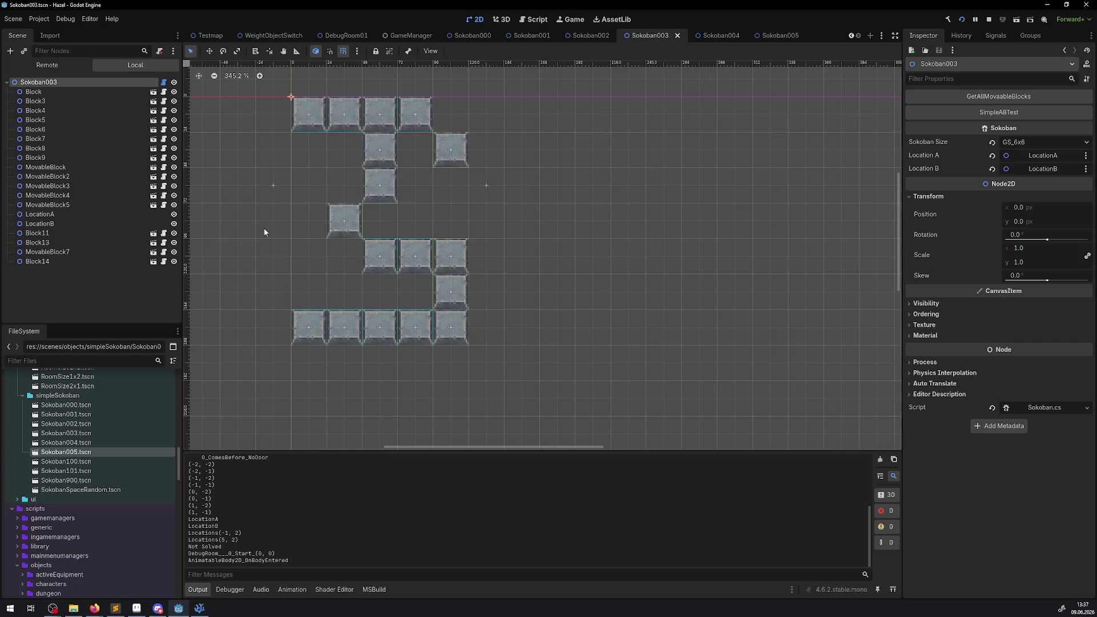
Step: In the running game, walk the player around the block pattern, pushing a block and passing the keyhole block
click(571, 19)
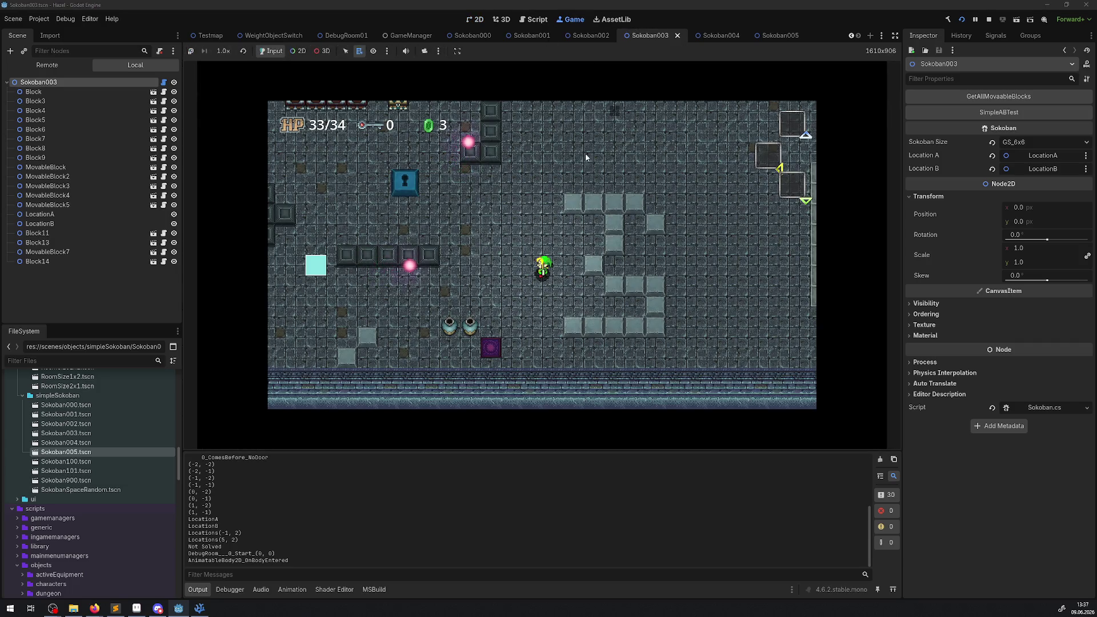
key(Down)
key(Right)
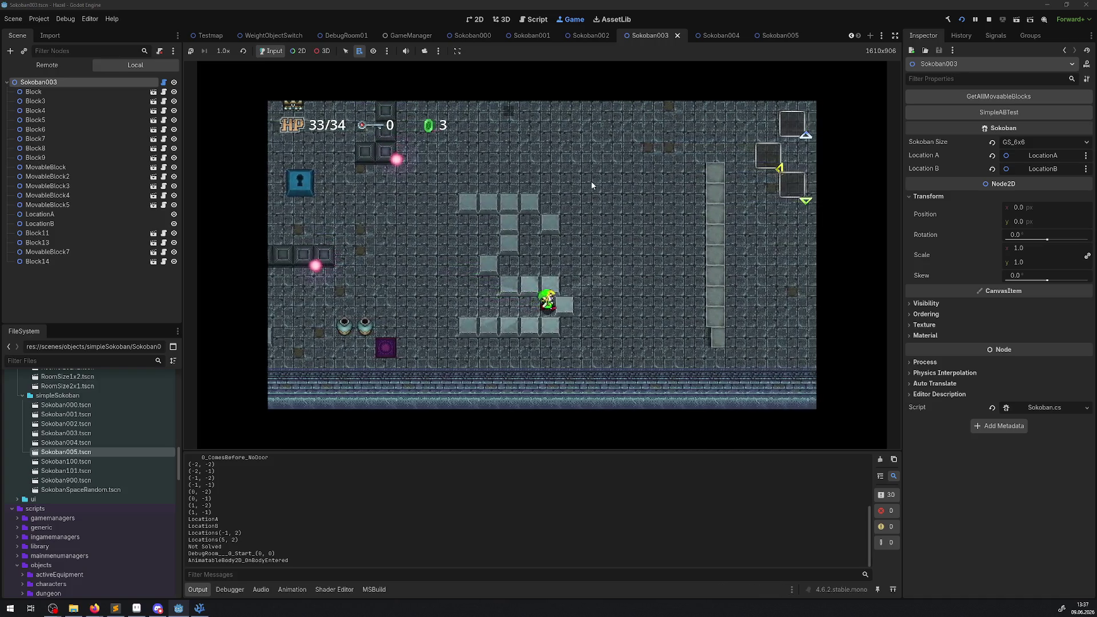
key(Up)
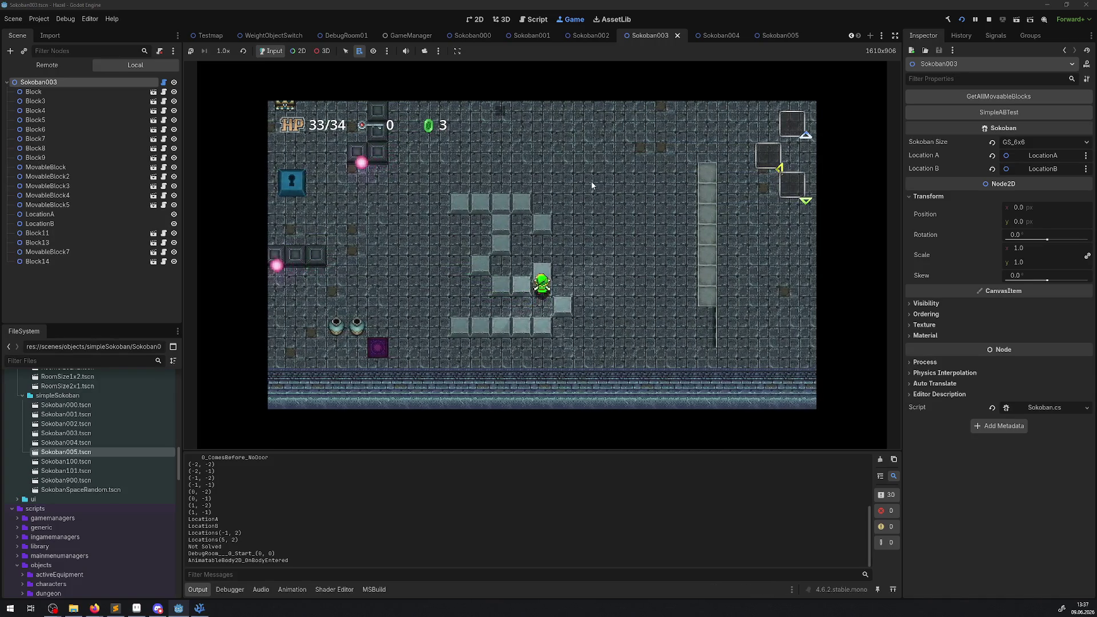
key(Right)
key(Up)
key(Down)
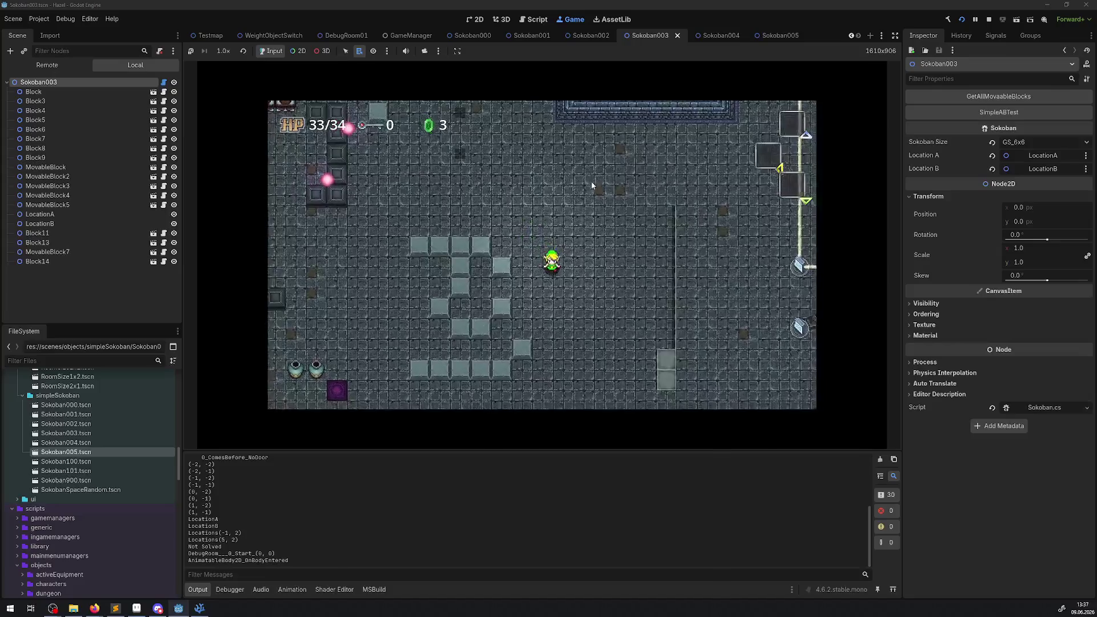
key(Left)
key(Up)
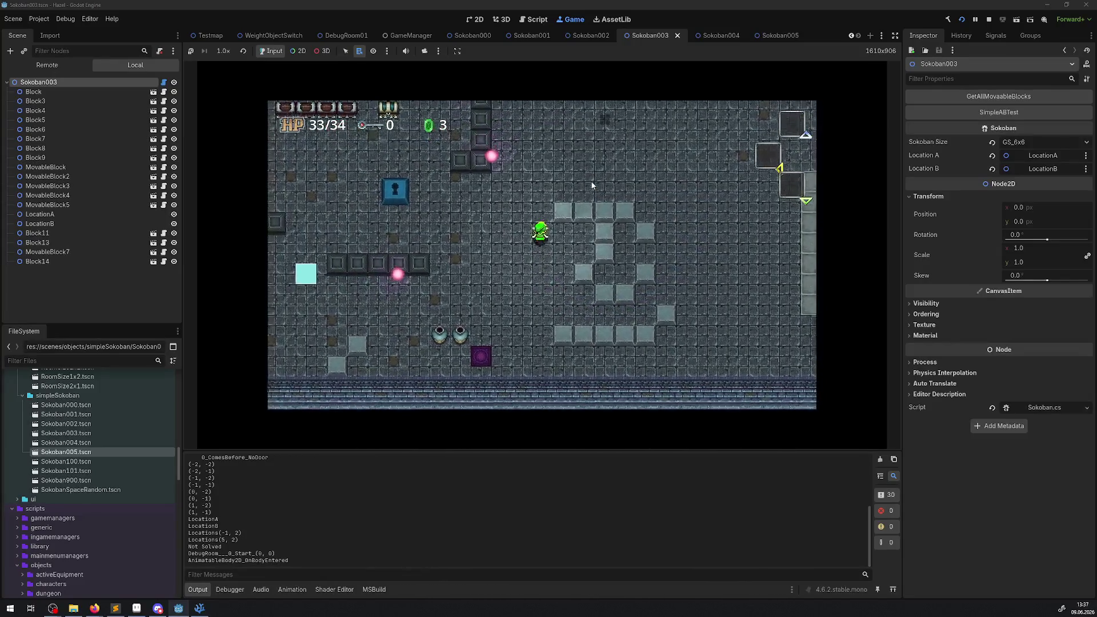
key(Right)
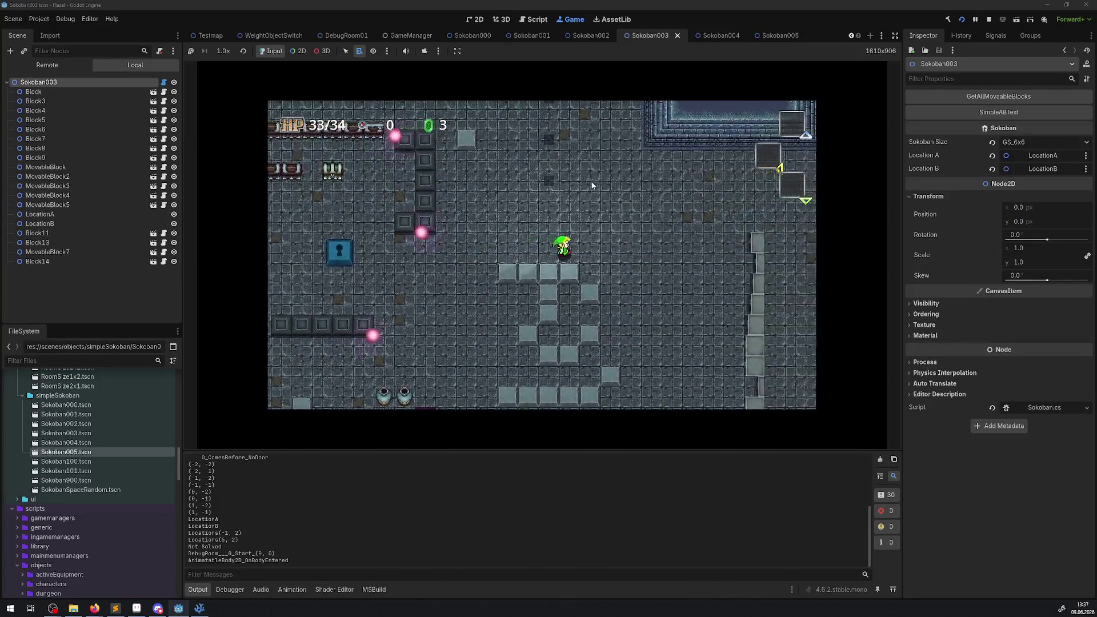
key(Left)
key(Down)
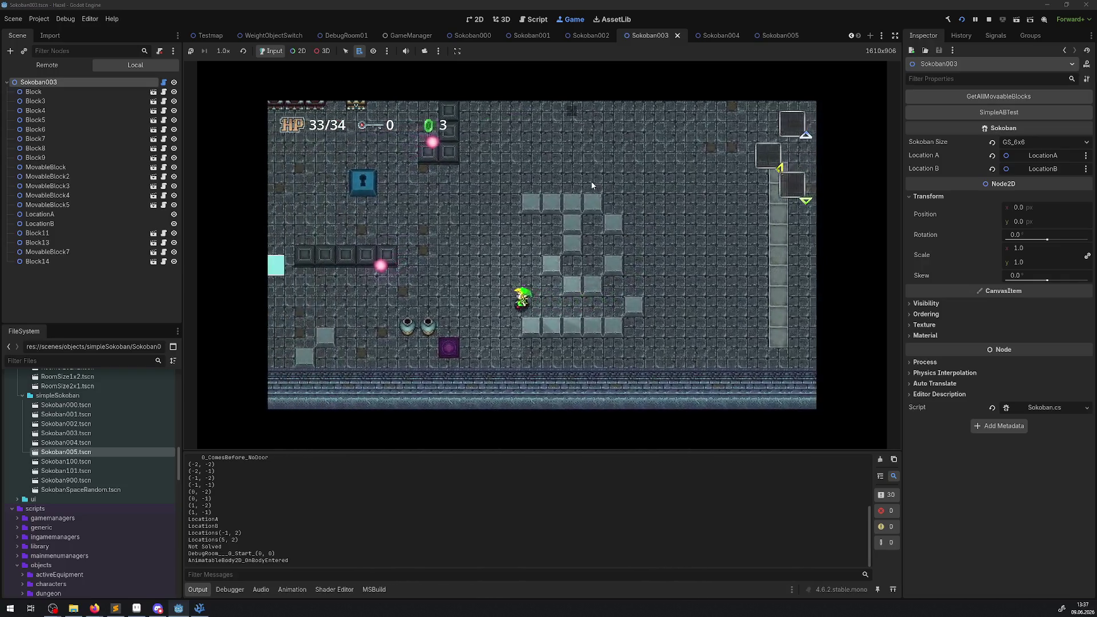
key(Up)
key(Left)
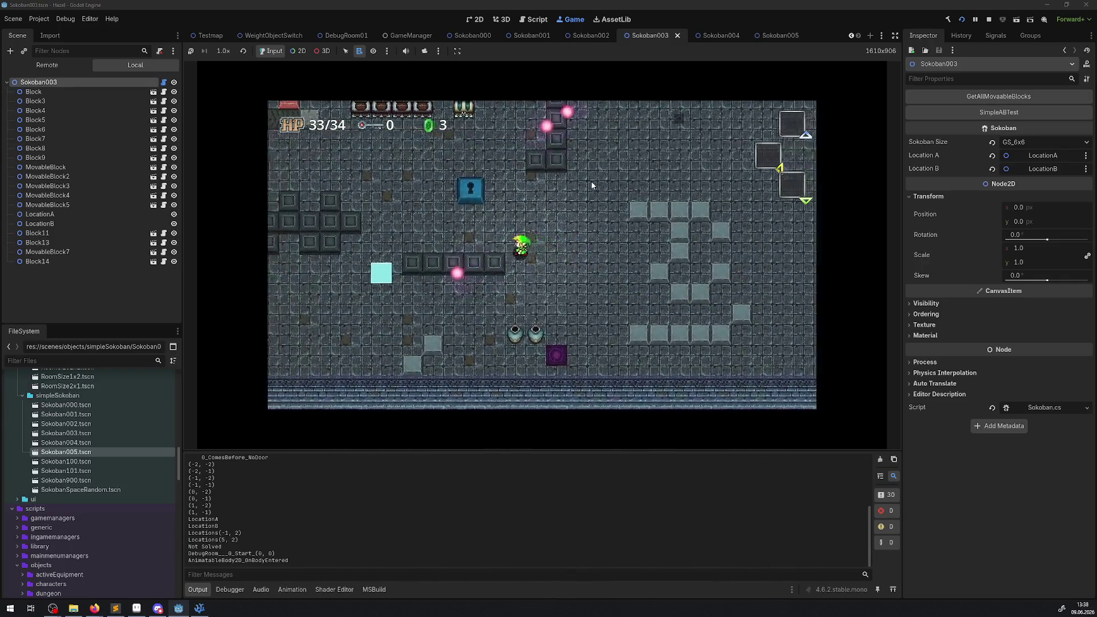
key(Right)
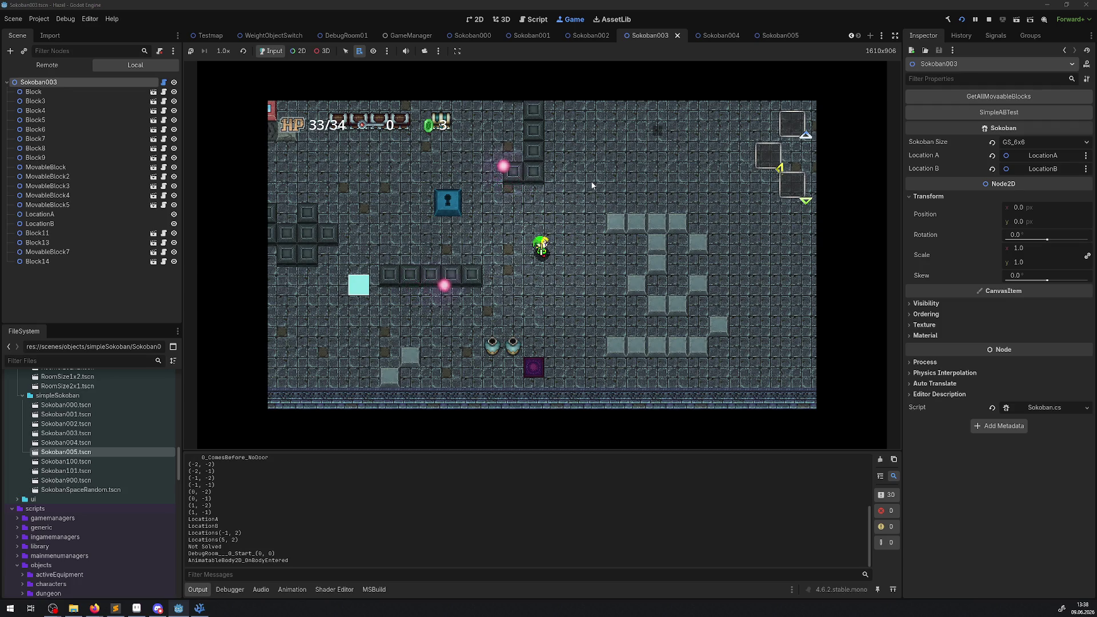
Step: Walk the player up and right, then back down beside the 3-shaped pattern, and stop the game
key(Up)
key(Right)
key(Up)
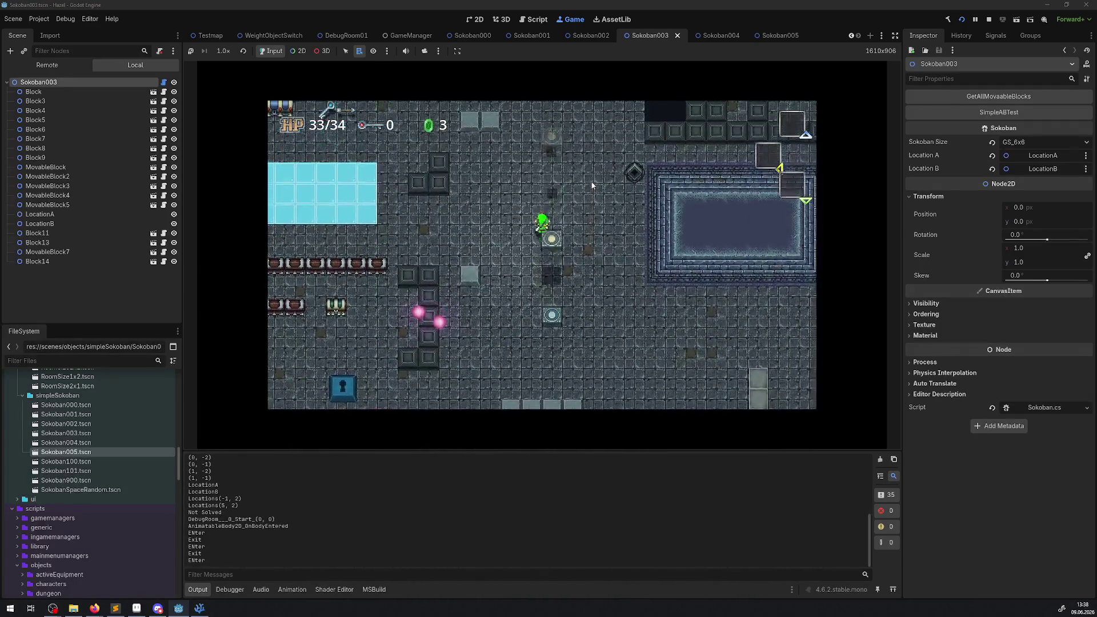
key(Down)
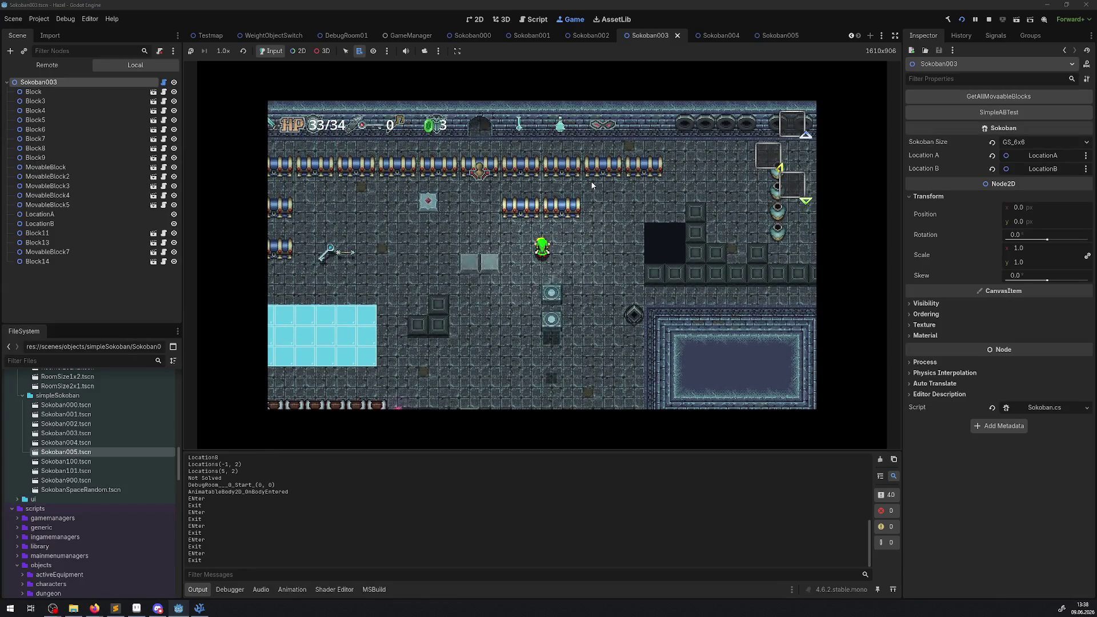
key(Down)
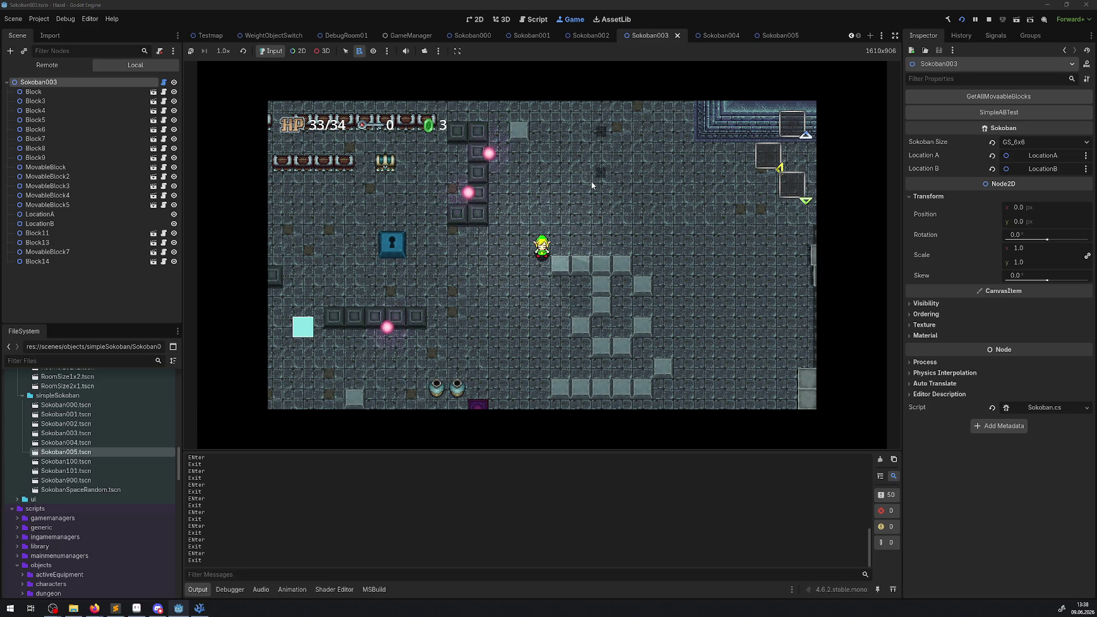
click(989, 20)
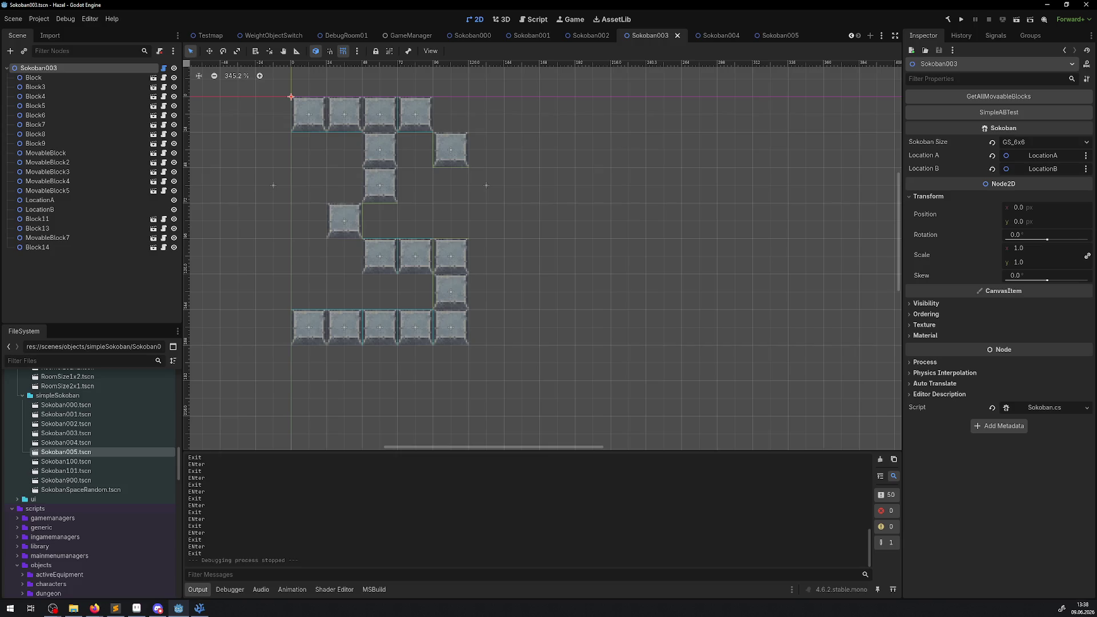
Step: Close the Sokoban003, 002, 001, 000 and 004 scene tabs, leaving only Sokoban005 open
key(alt+Tab)
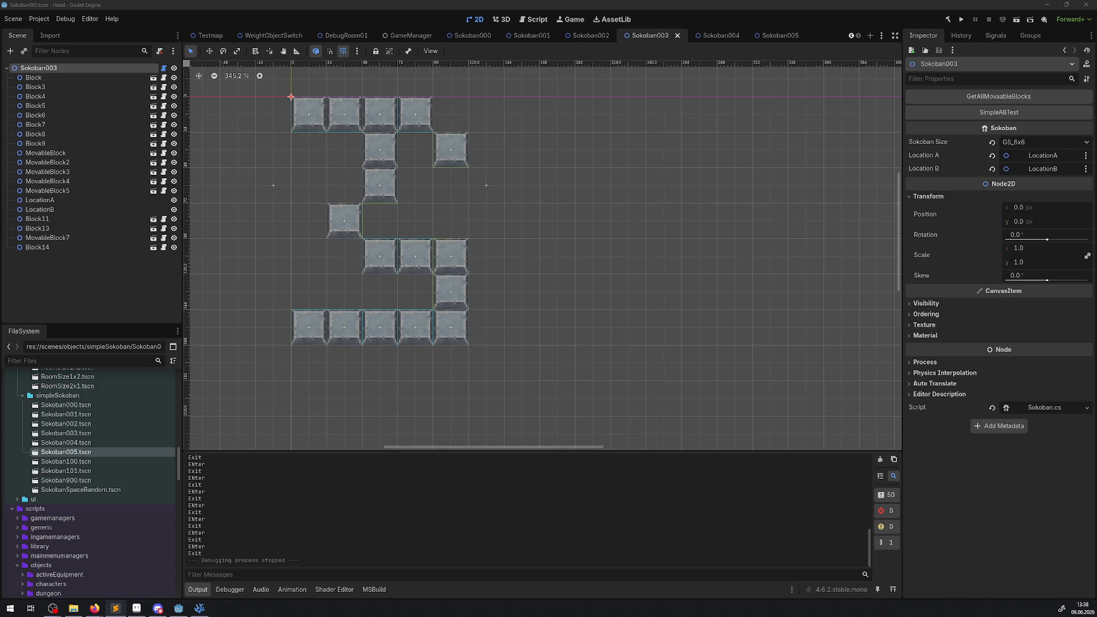
key(alt+Tab)
click(678, 35)
click(680, 35)
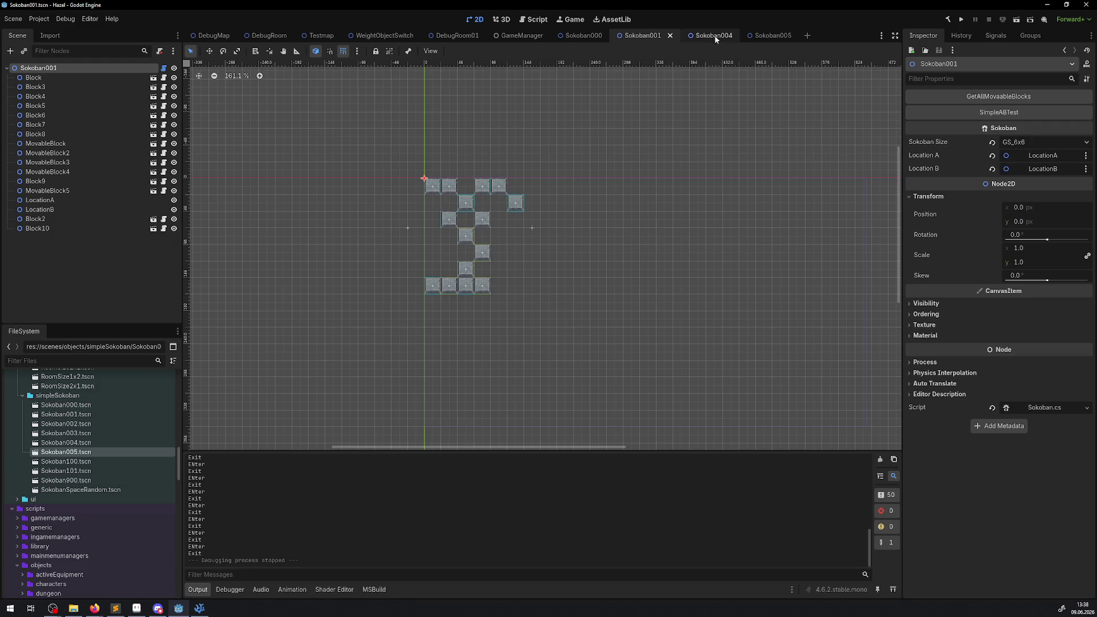
click(671, 36)
click(611, 36)
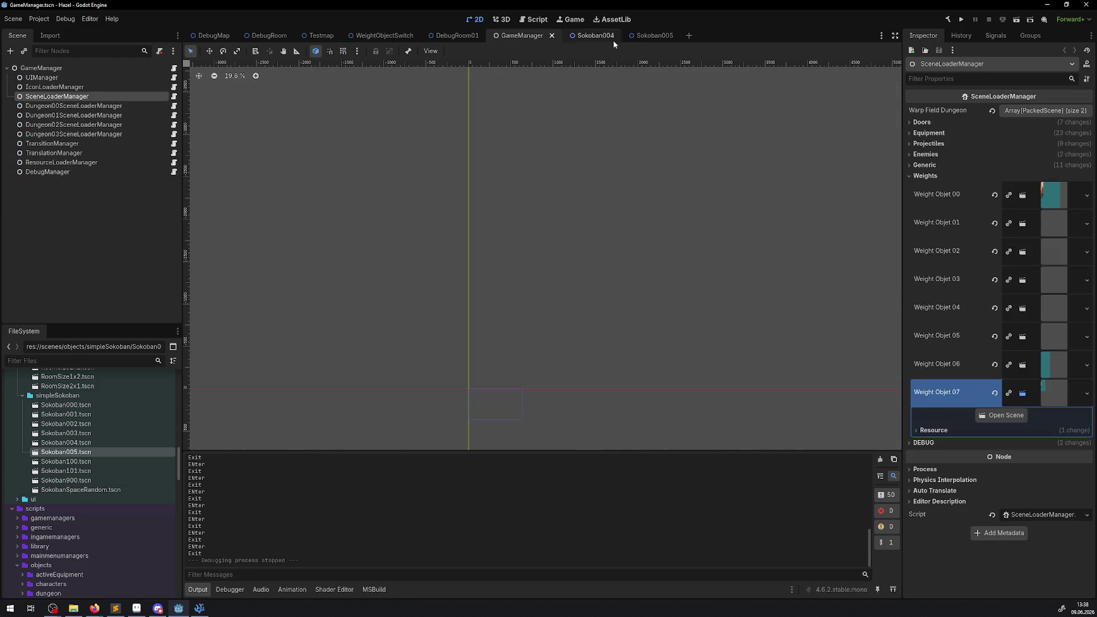
click(613, 36)
click(612, 37)
click(613, 38)
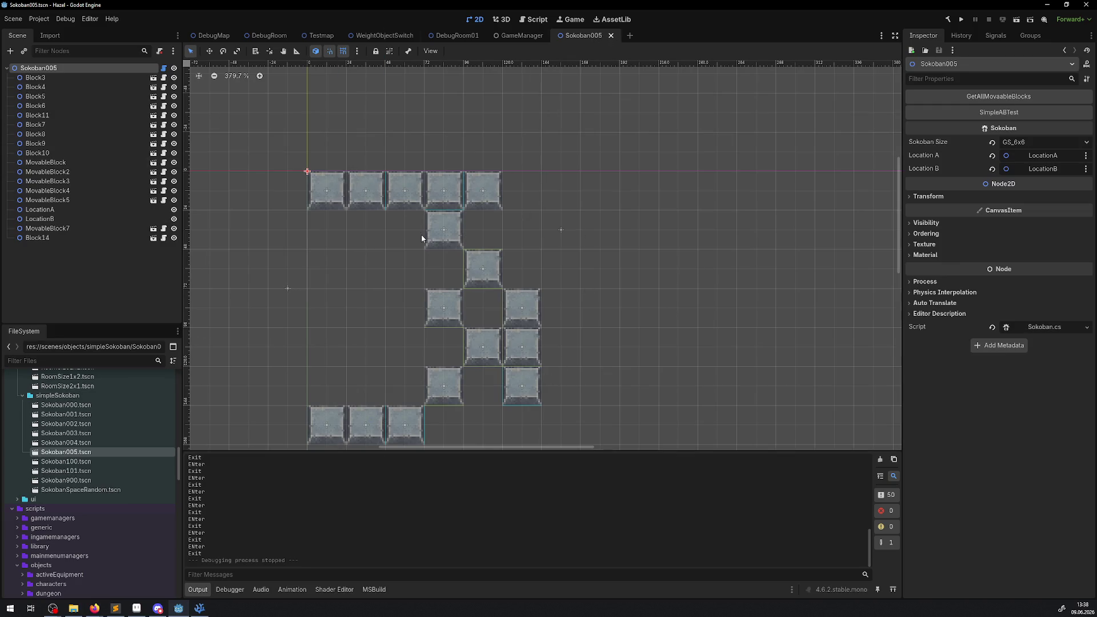
scroll(460, 251, down, 1)
scroll(460, 250, down, 2)
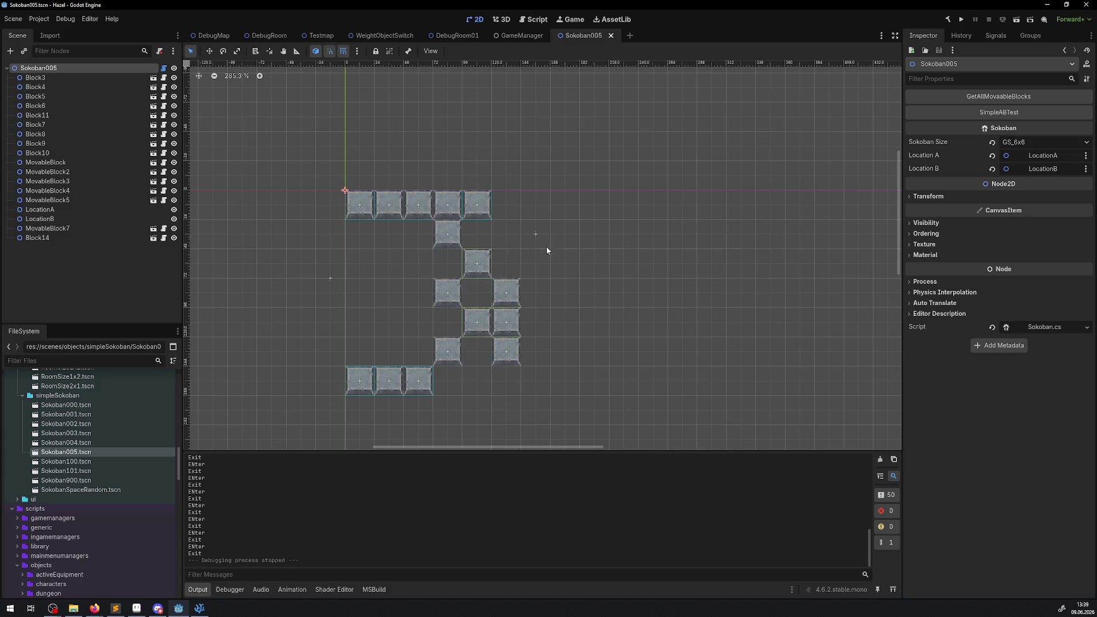
scroll(547, 249, down, 2)
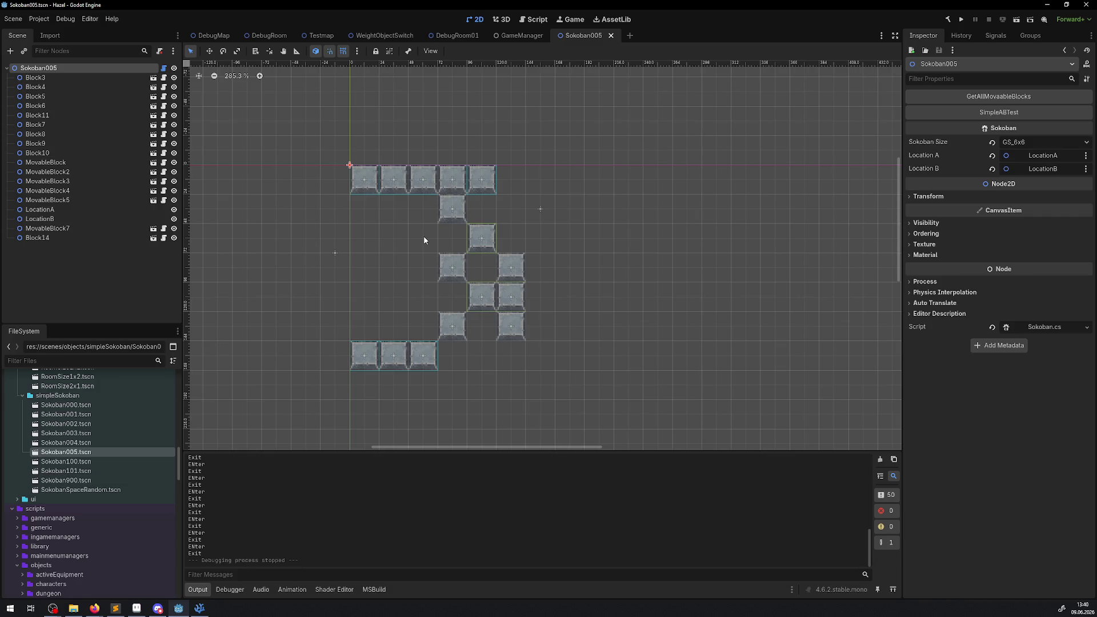
Step: Close the Sokoban005 and WeightObjectSwitch scene tabs and return to the DebugRoom scene
click(611, 36)
click(461, 36)
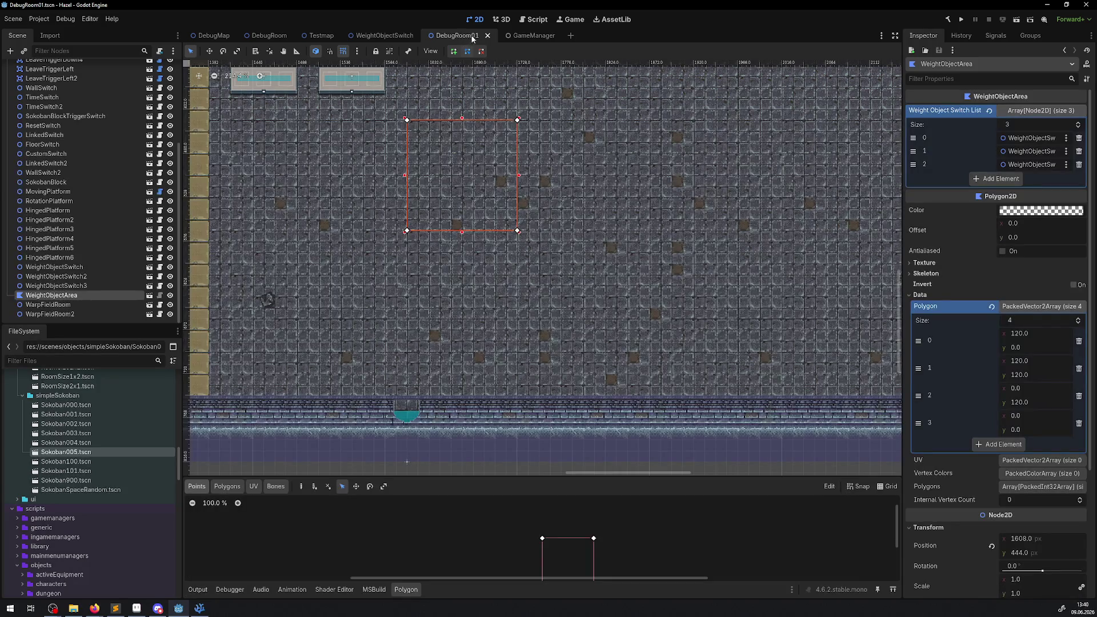
click(404, 36)
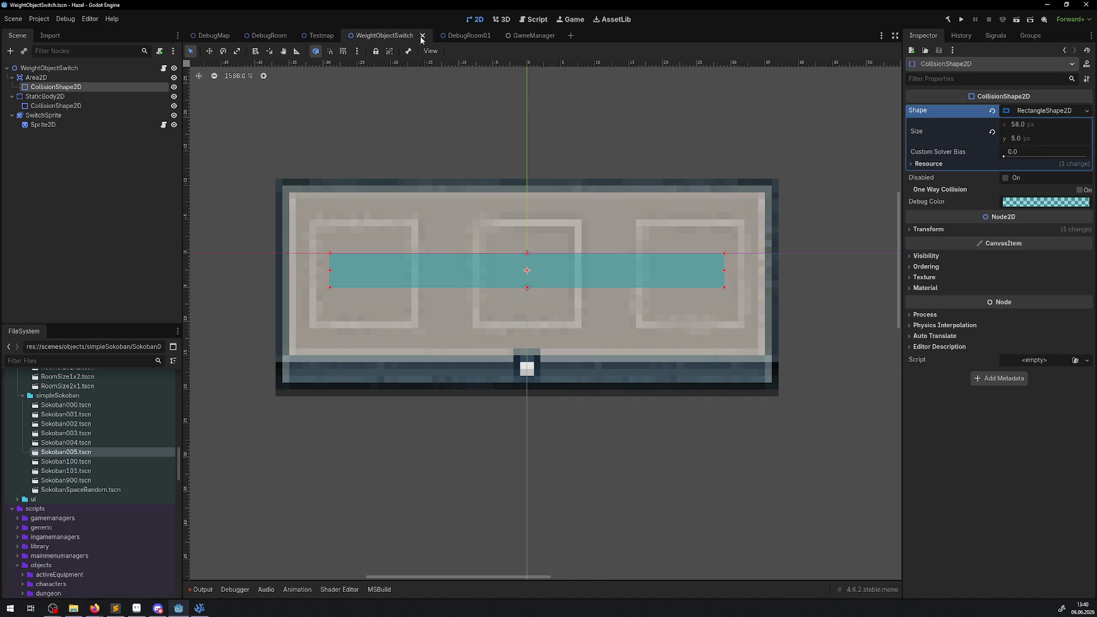
click(423, 36)
click(266, 35)
scroll(418, 247, down, 2)
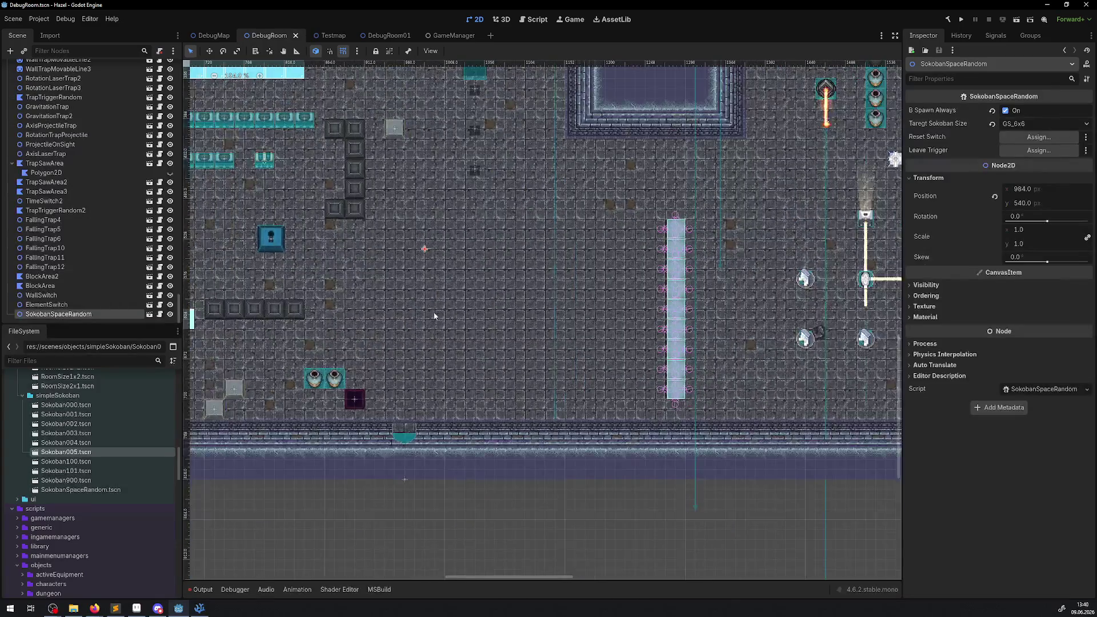
scroll(418, 247, up, 3)
Step: Collapse the weights and trigger folders and expand rooms > traps in the FileSystem dock
mouse_move(418, 247)
mouse_down()
mouse_move(642, 200)
mouse_move(654, 208)
mouse_up()
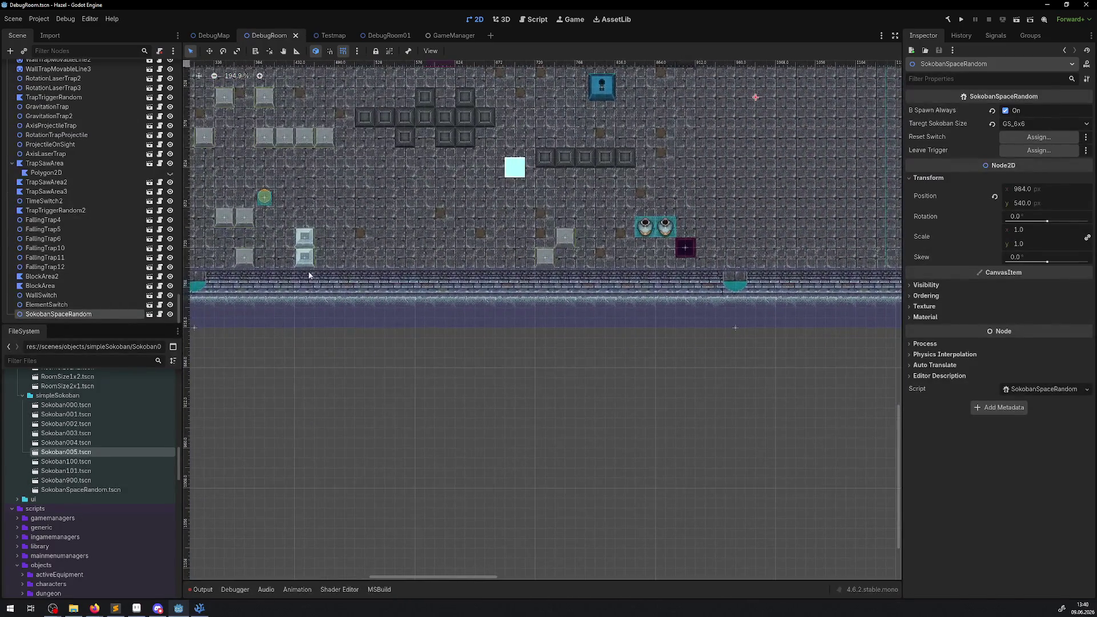
scroll(72, 429, up, 6)
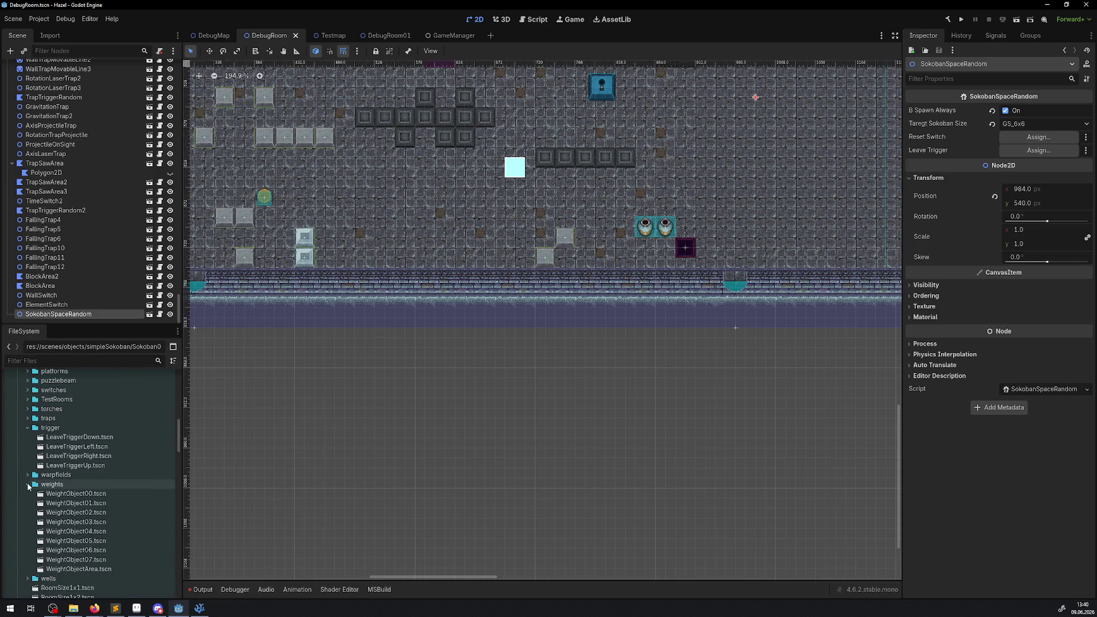
click(28, 484)
click(27, 430)
scroll(27, 431, up, 3)
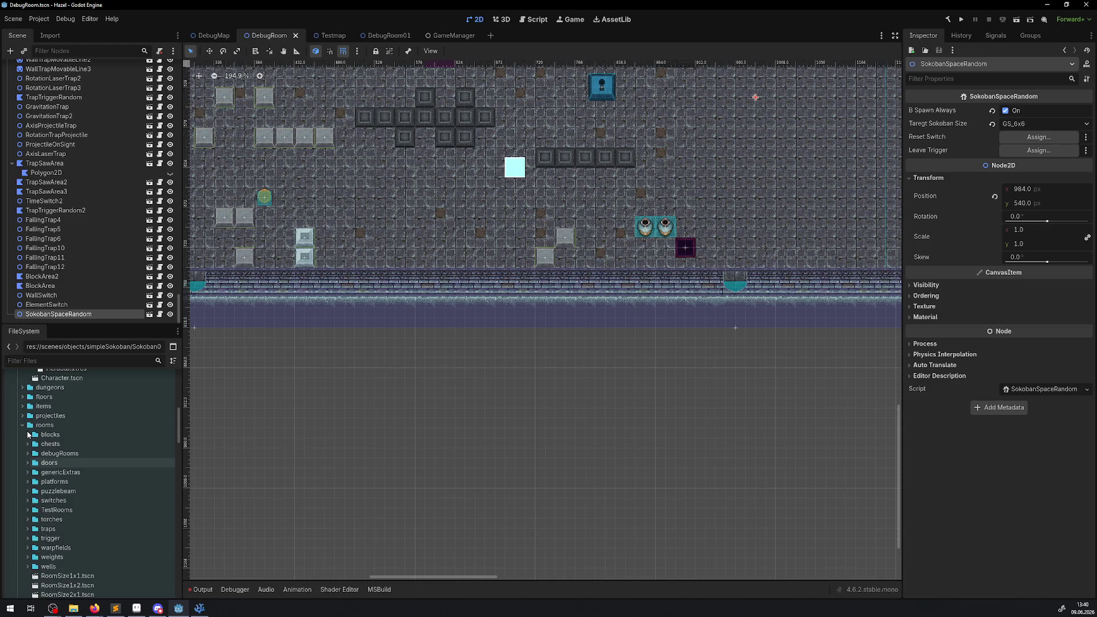
click(22, 426)
click(23, 426)
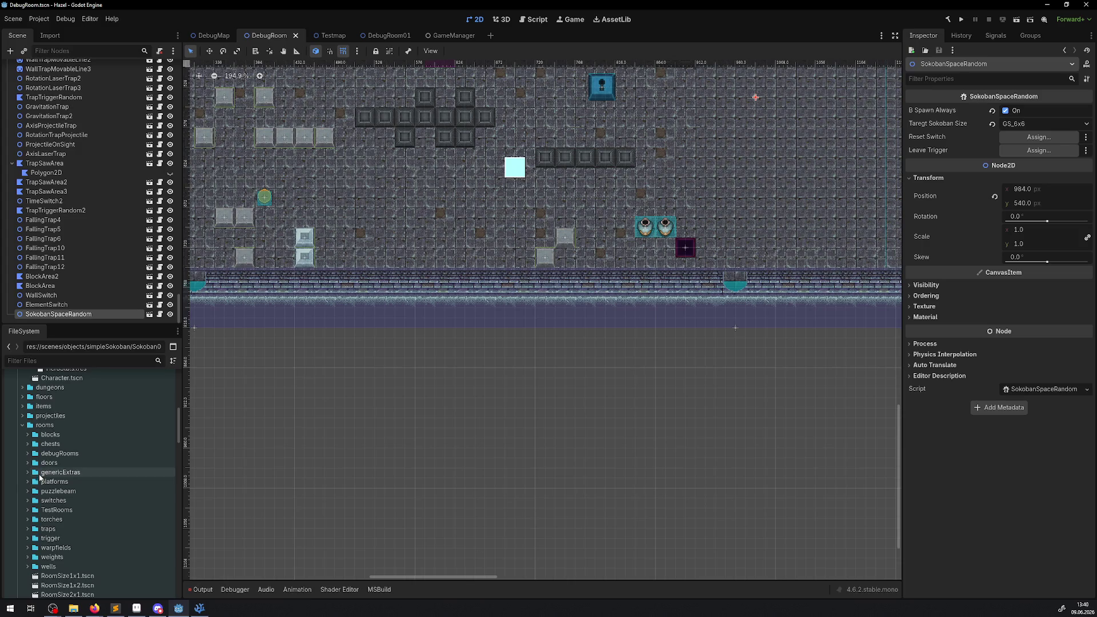
click(27, 529)
scroll(133, 471, down, 5)
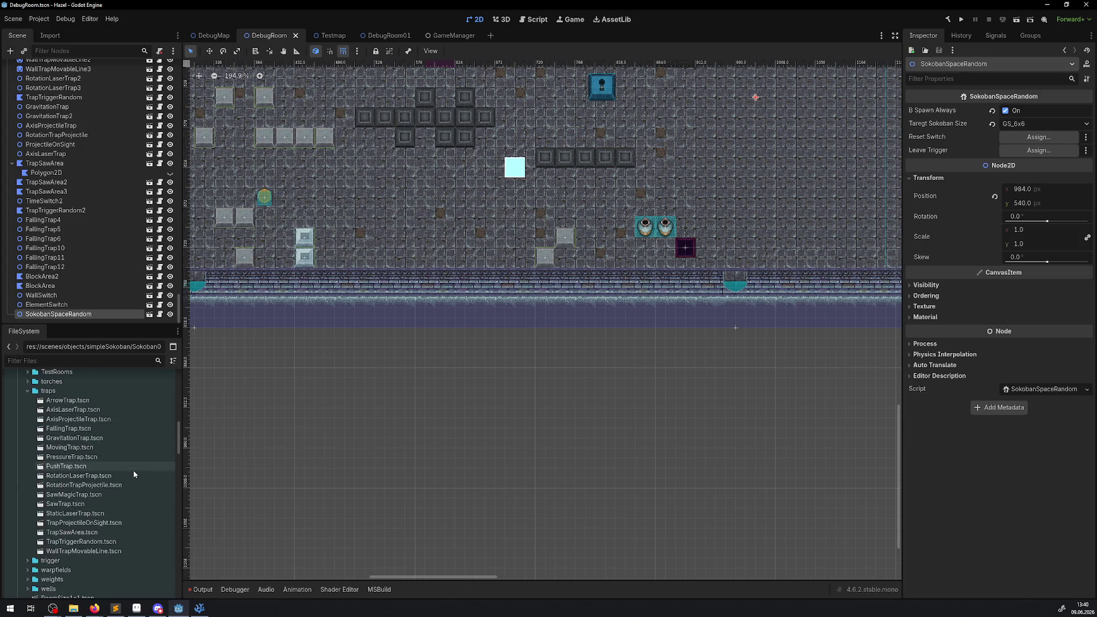
Step: Place a MovingTrap beside the light blocks near the floor and open its script
mouse_move(69, 448)
mouse_down()
mouse_move(371, 270)
mouse_move(343, 252)
mouse_move(315, 257)
mouse_up()
scroll(338, 257, up, 4)
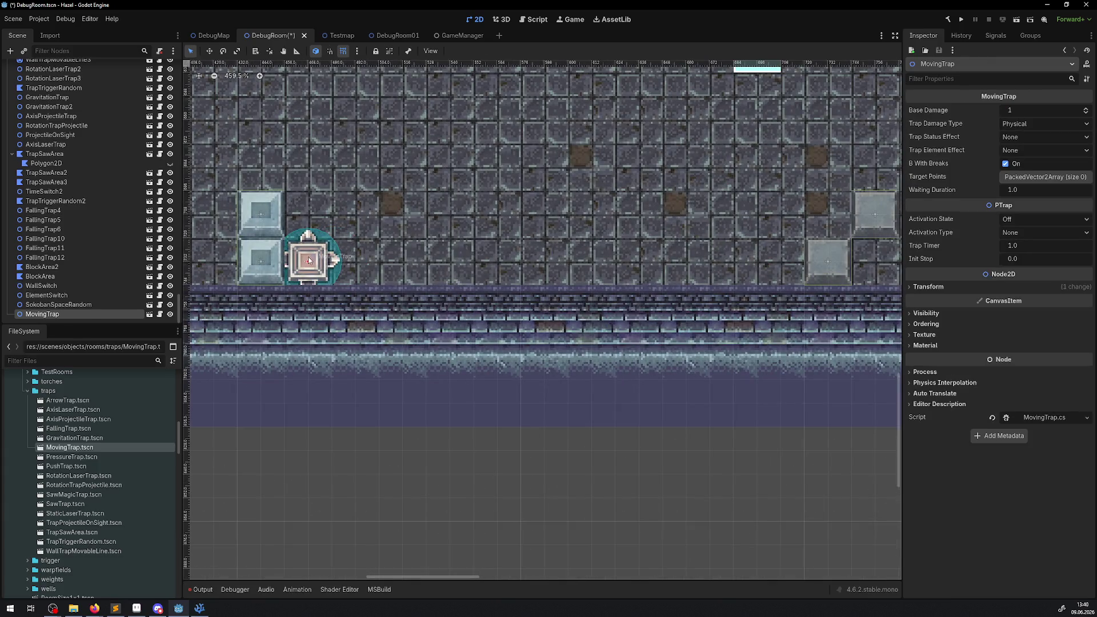
click(160, 315)
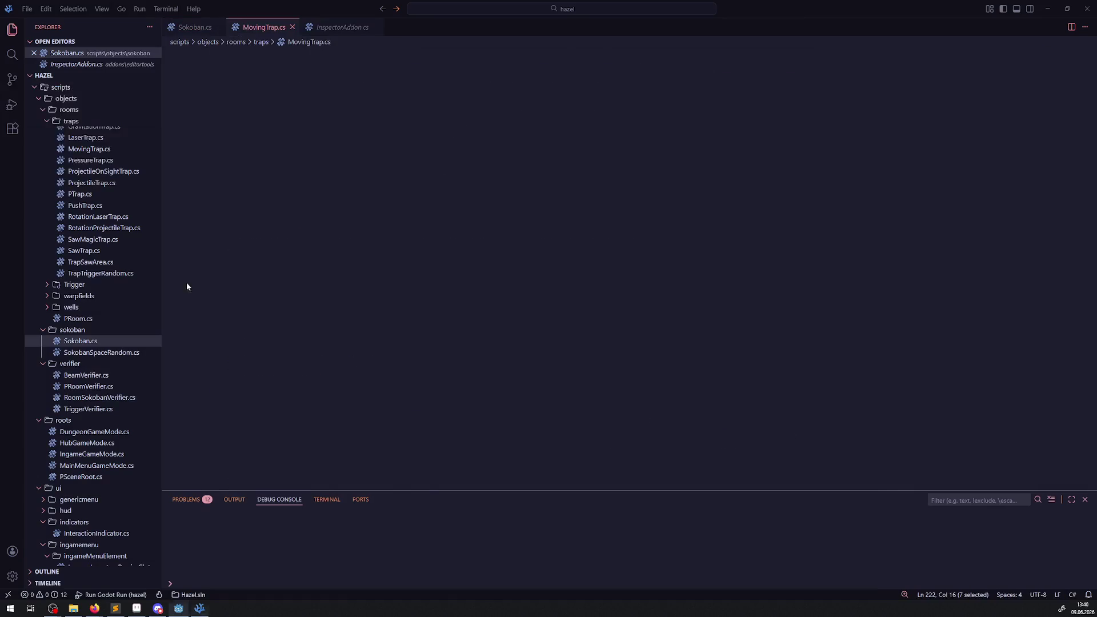
Step: Close the Sokoban.cs and InspectorAddon.cs tabs so only MovingTrap.cs stays open
click(220, 27)
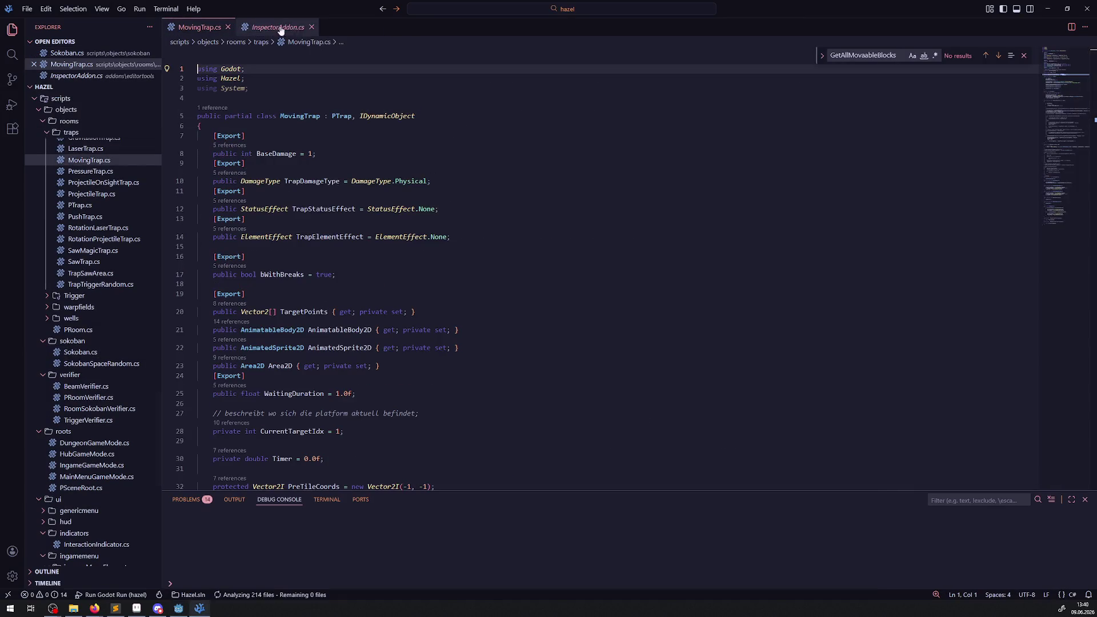
click(313, 26)
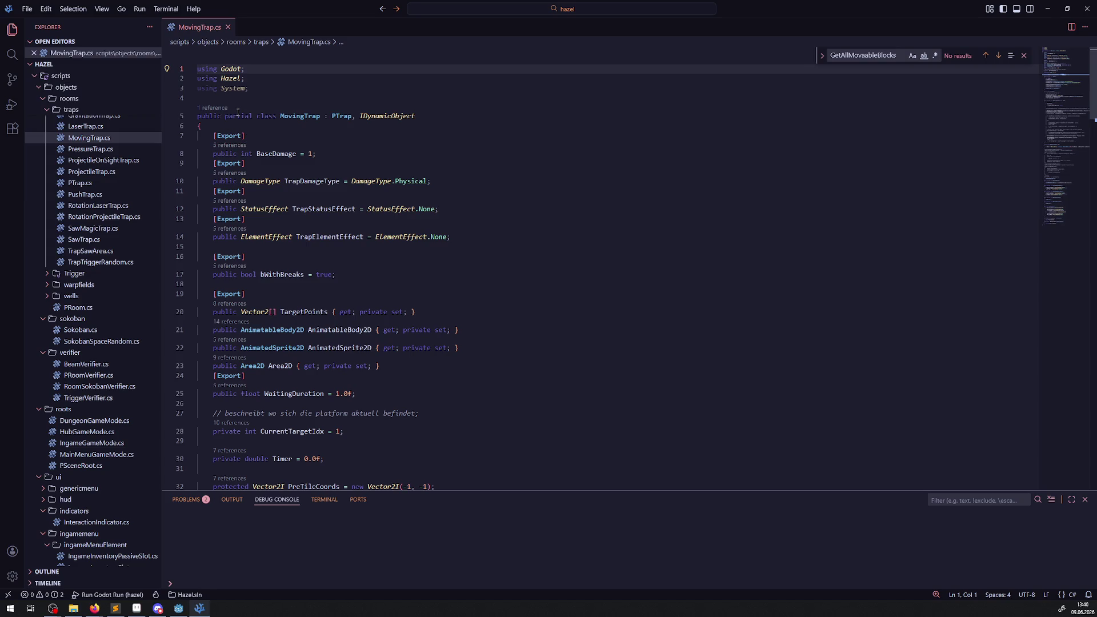
scroll(310, 111, down, 2)
scroll(311, 111, down, 20)
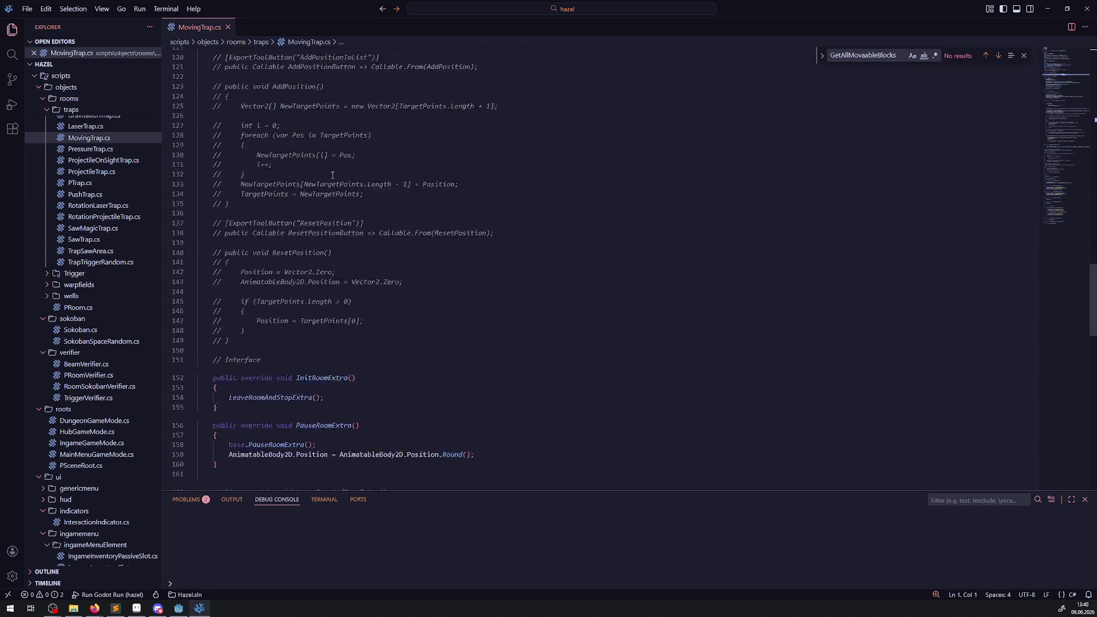
scroll(342, 169, up, 10)
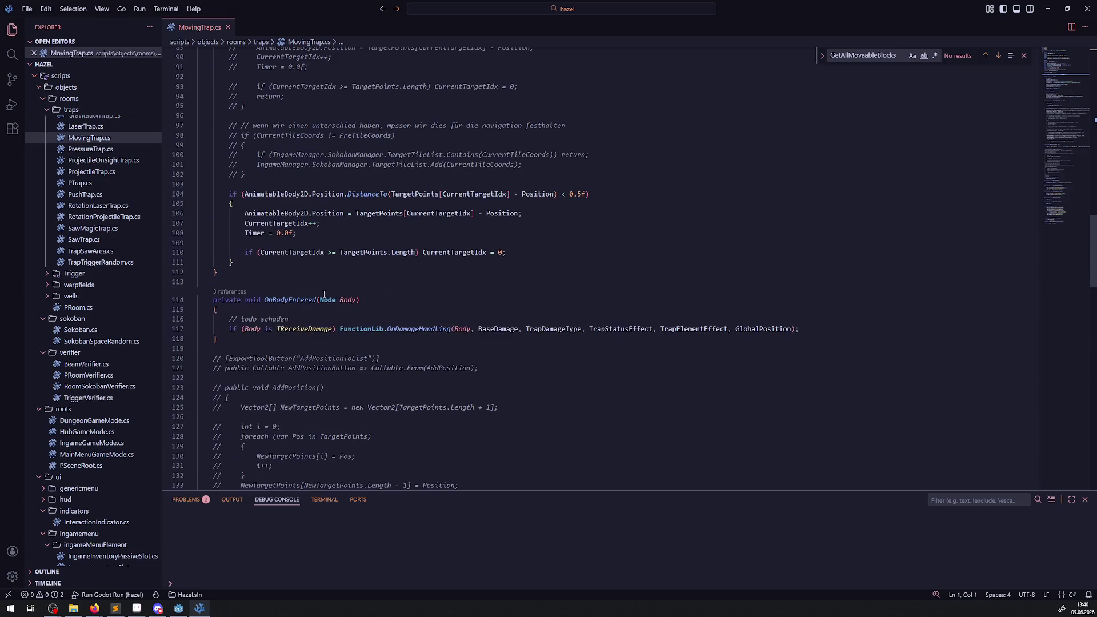
Step: Read through MovingTrap.cs's _PhysicsProcess movement code without edits, then go back to Godot
scroll(297, 304, down, 5)
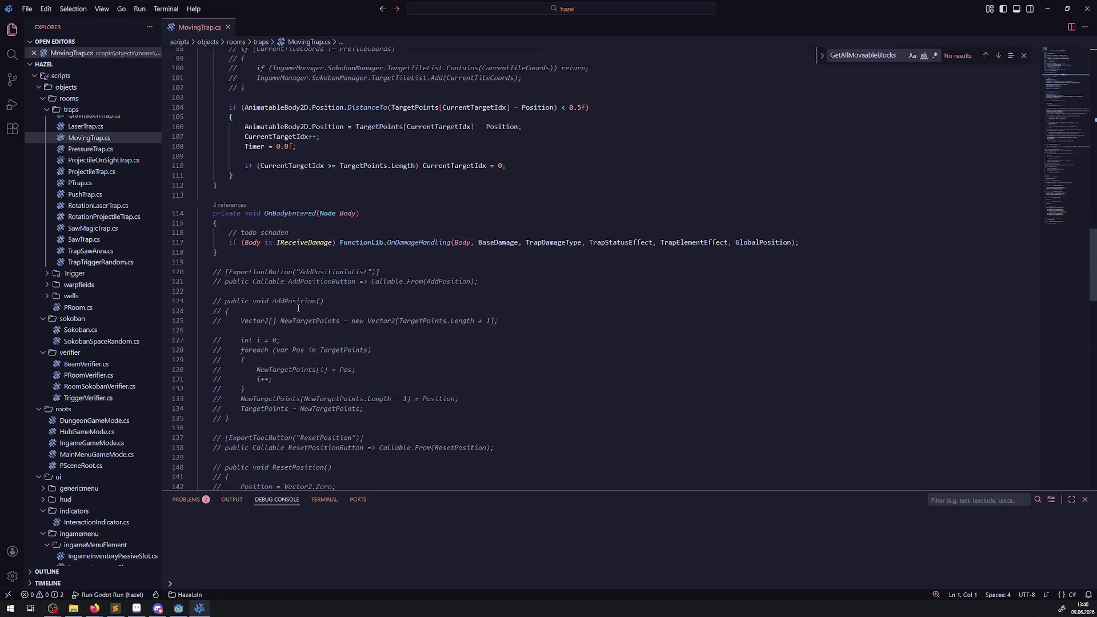
scroll(297, 304, down, 3)
mouse_move(232, 363)
mouse_down()
mouse_move(234, 255)
mouse_move(302, 216)
mouse_up()
scroll(234, 256, up, 3)
scroll(310, 301, up, 10)
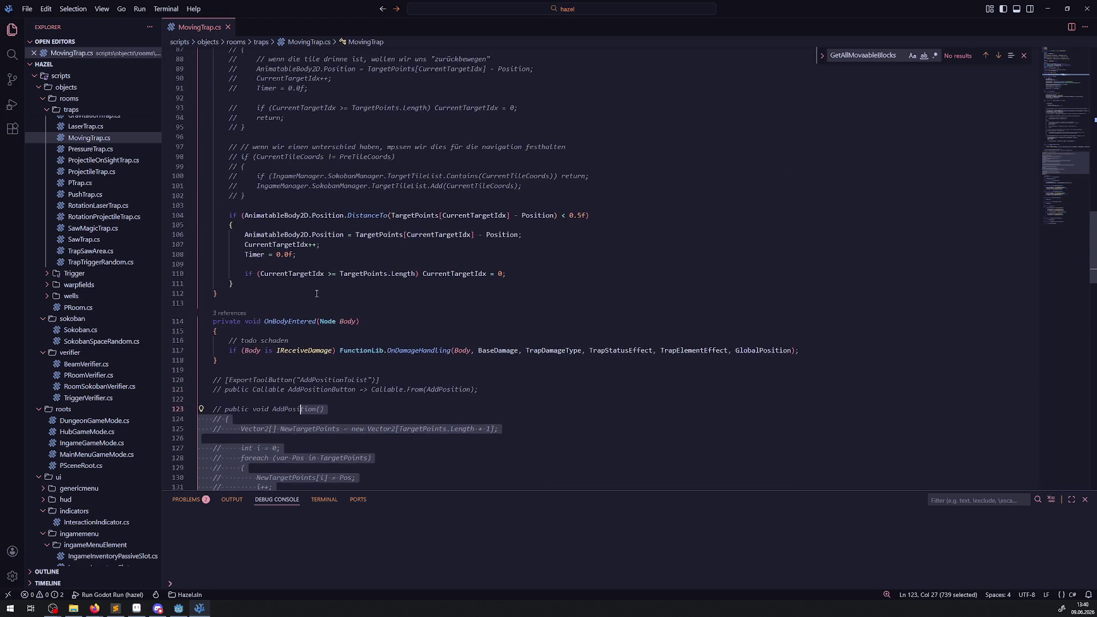
scroll(309, 302, up, 4)
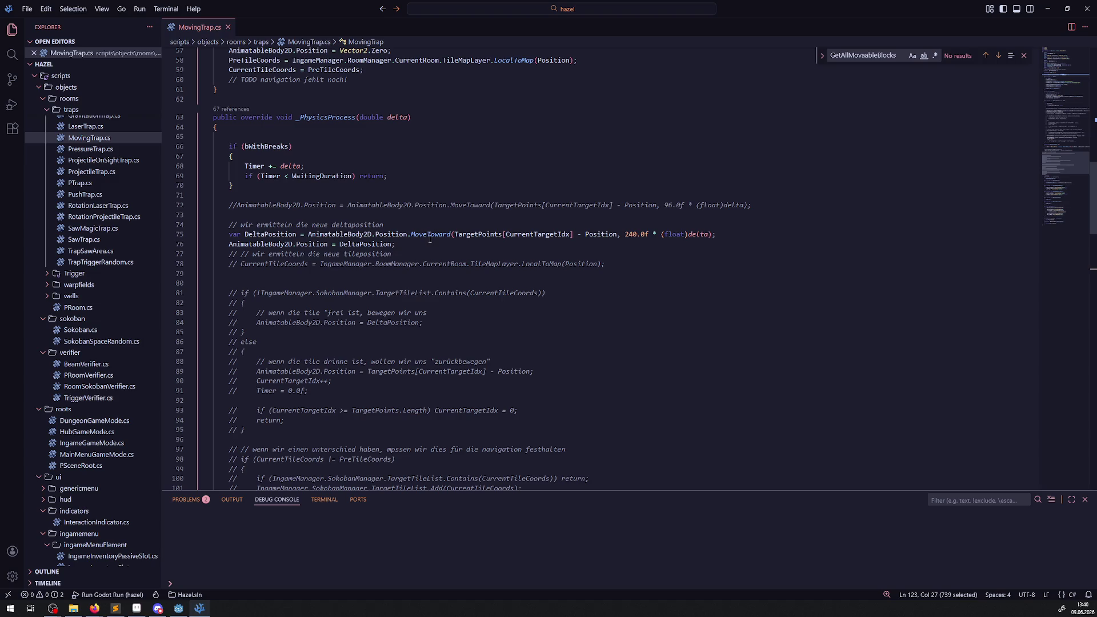
click(408, 248)
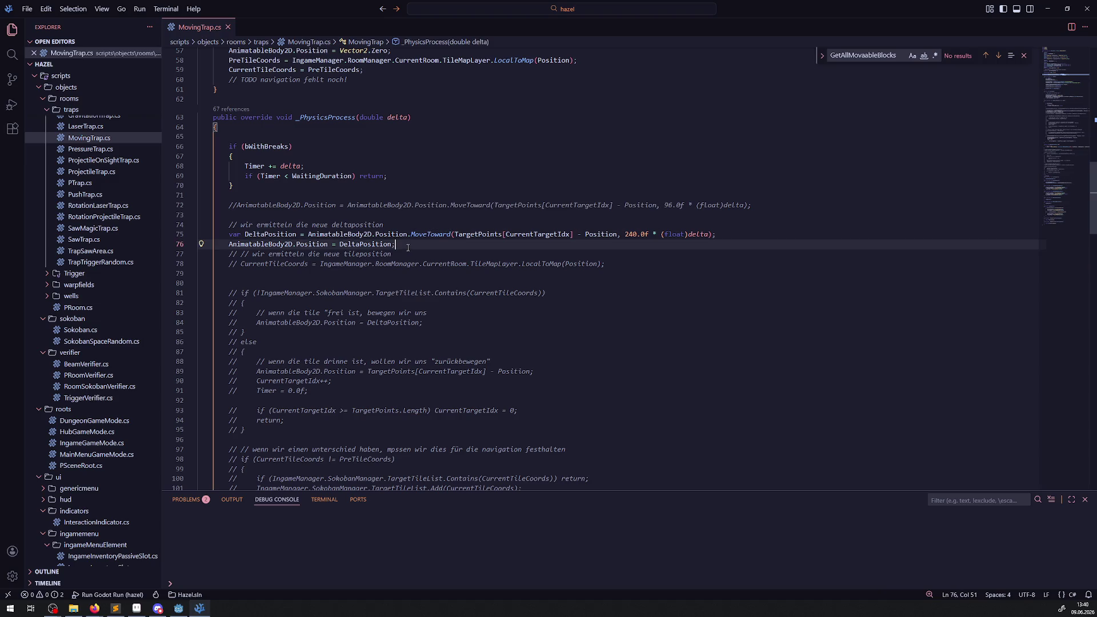
scroll(411, 240, down, 5)
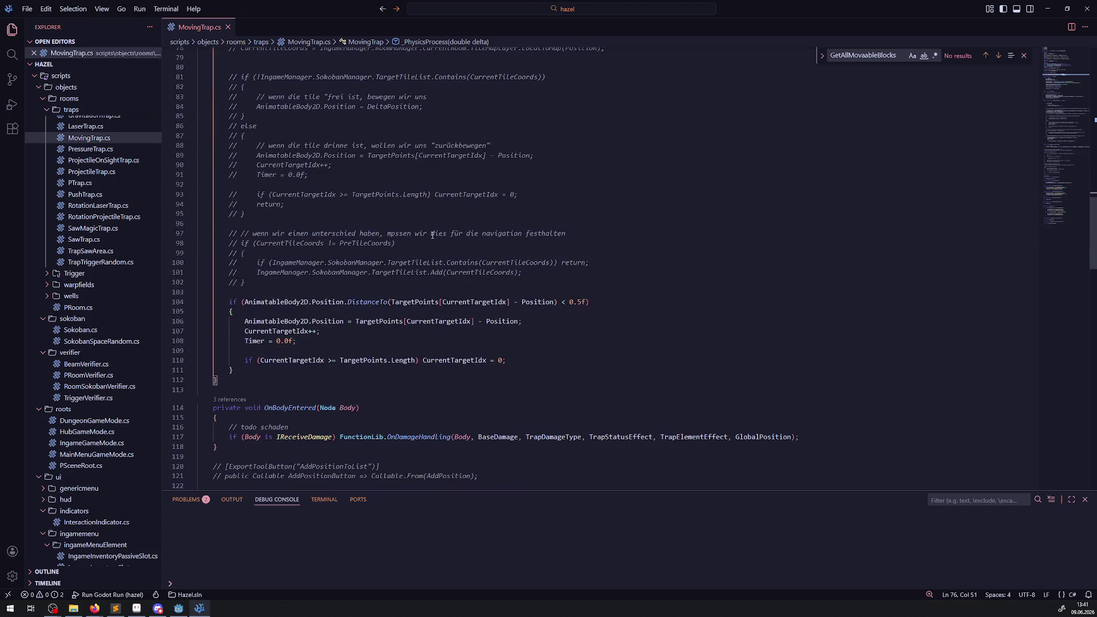
click(181, 610)
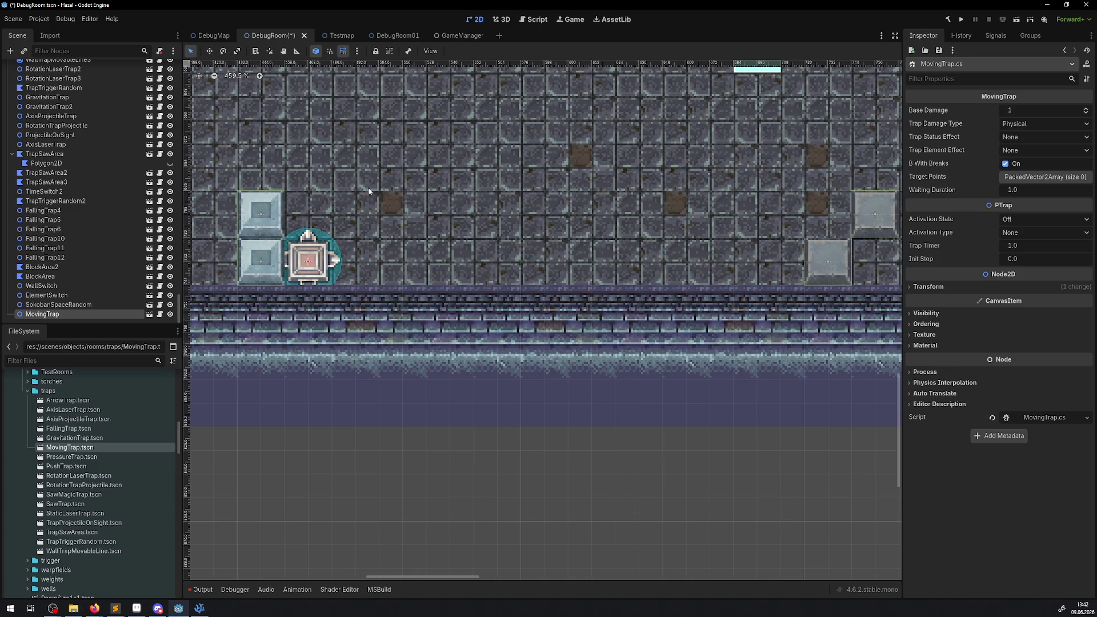
Step: Save the DebugRoom scene and launch the game to playtest it
click(963, 20)
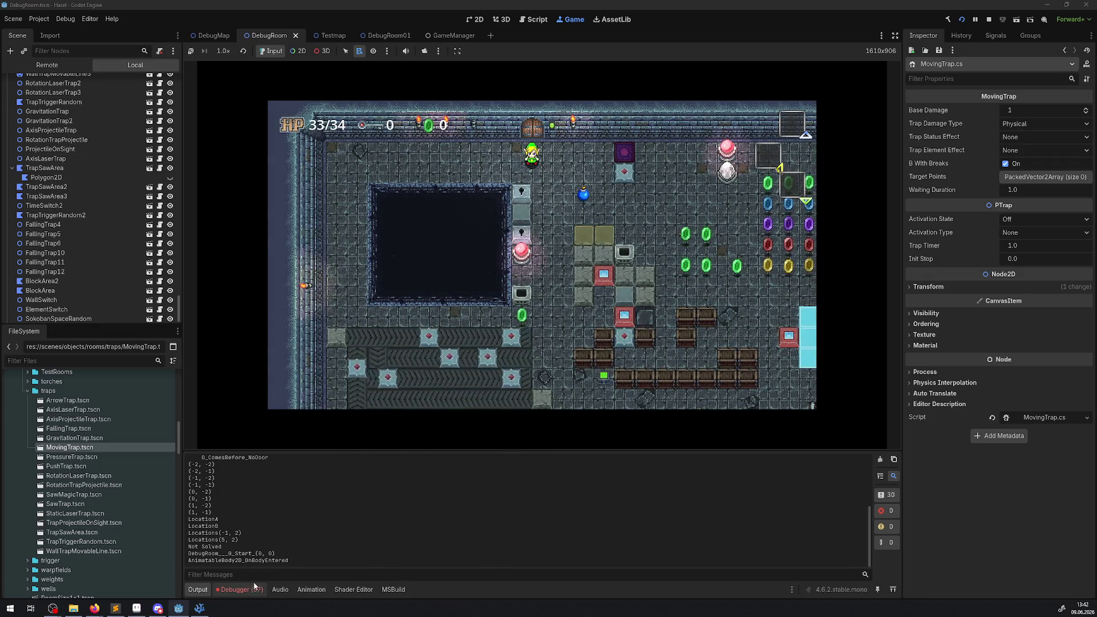
Step: Walk the player down-right through the room, collecting gems
key(Down)
key(Right)
key(Down)
key(Right)
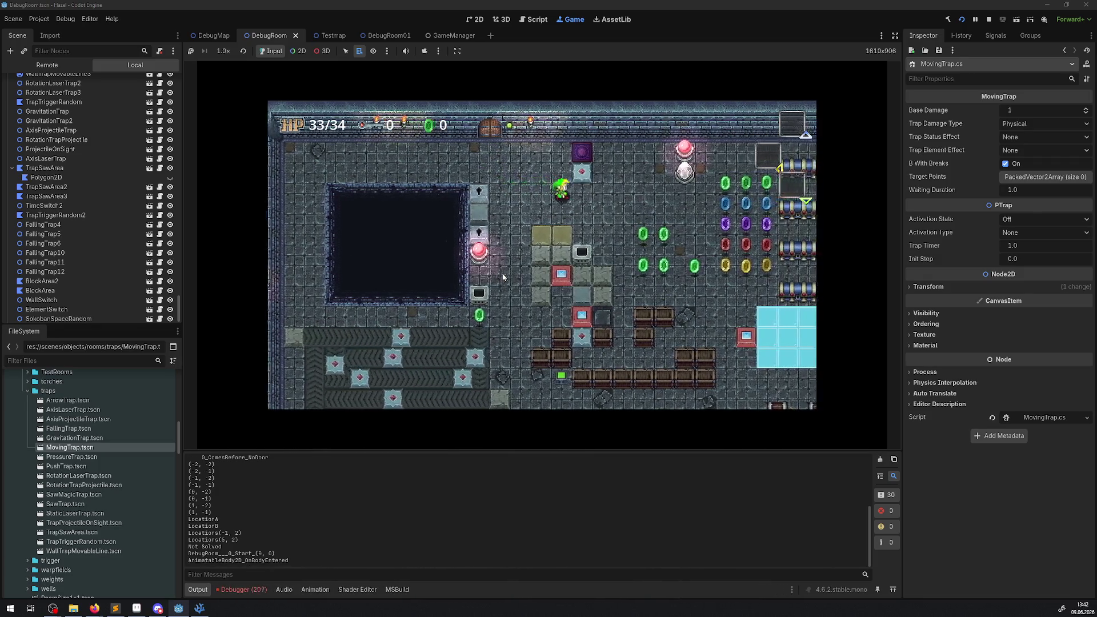
key(Down)
key(Right)
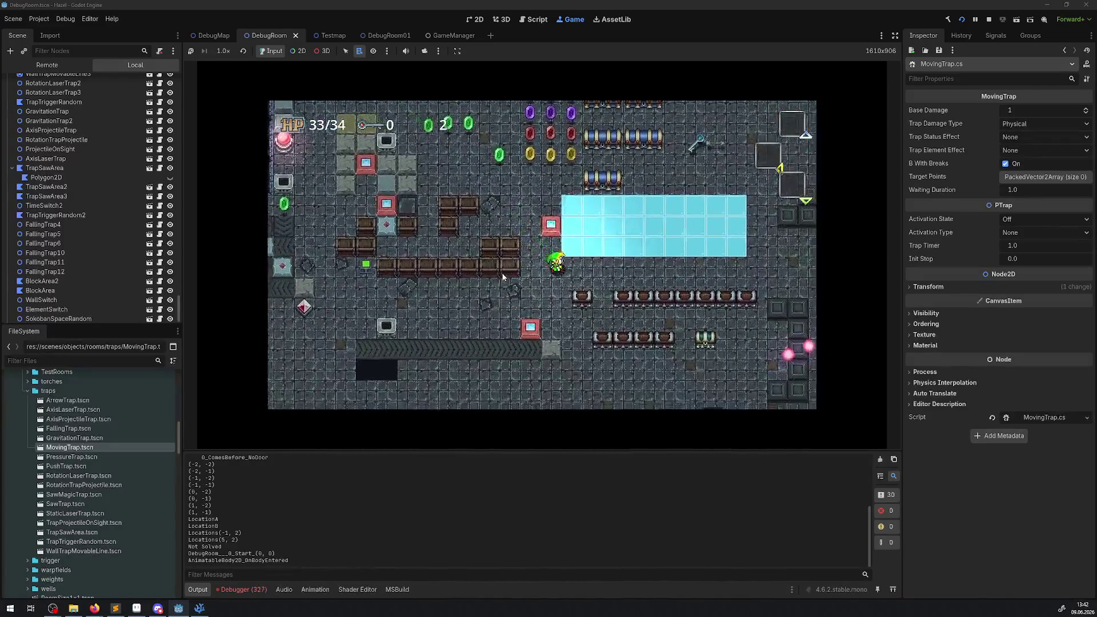
key(Down)
key(Right)
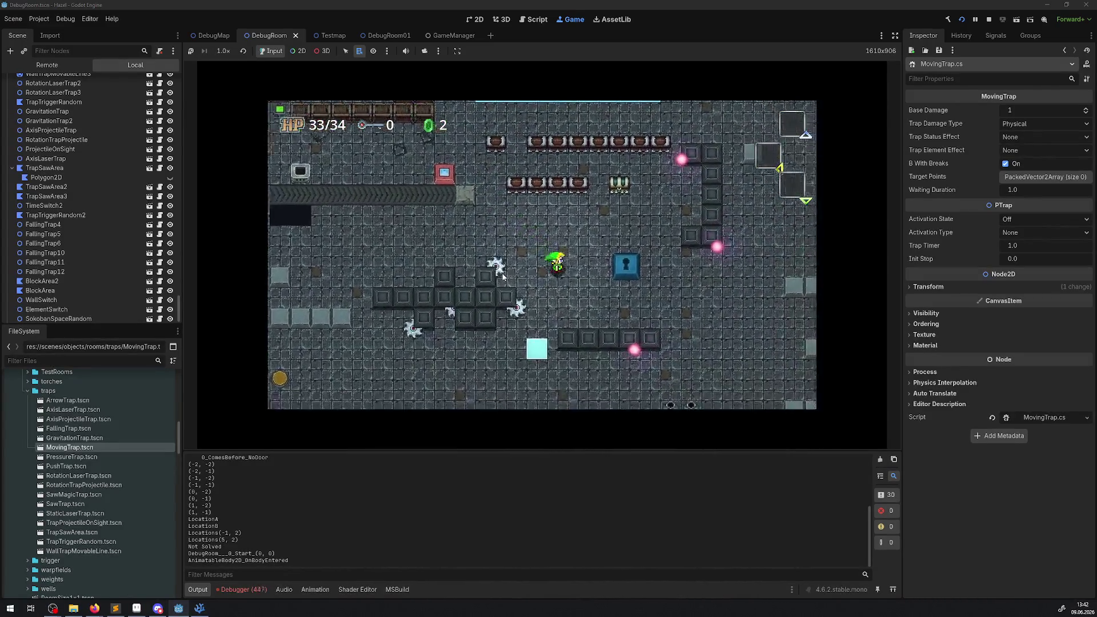
Step: Walk the player down-left to the floor and into the moving trap, then stop the game
key(Down)
key(Left)
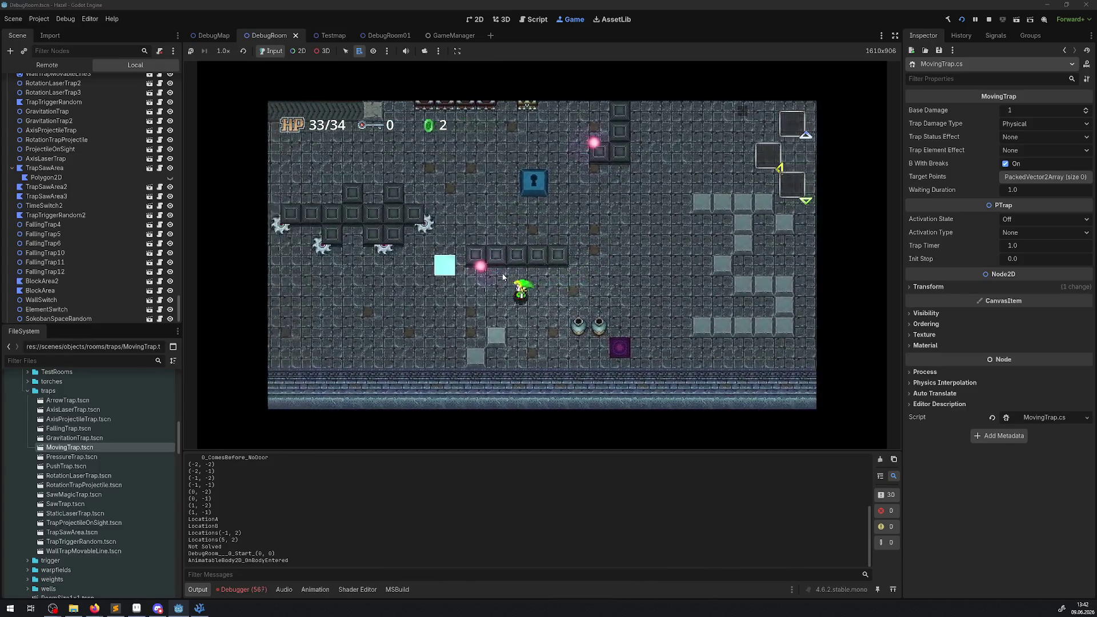
key(Left)
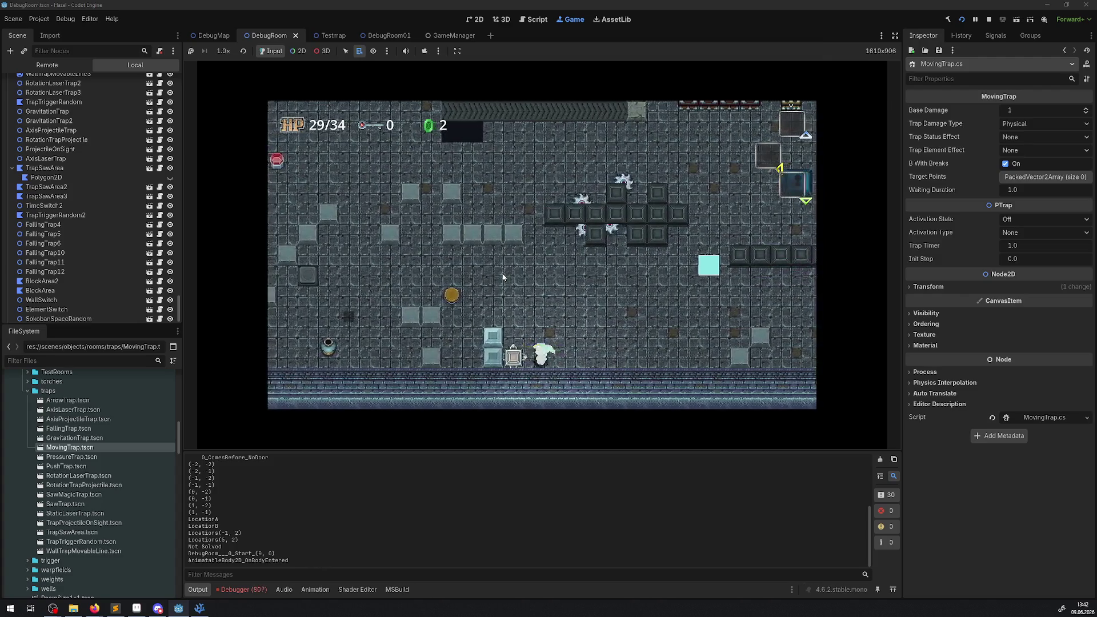
key(Right)
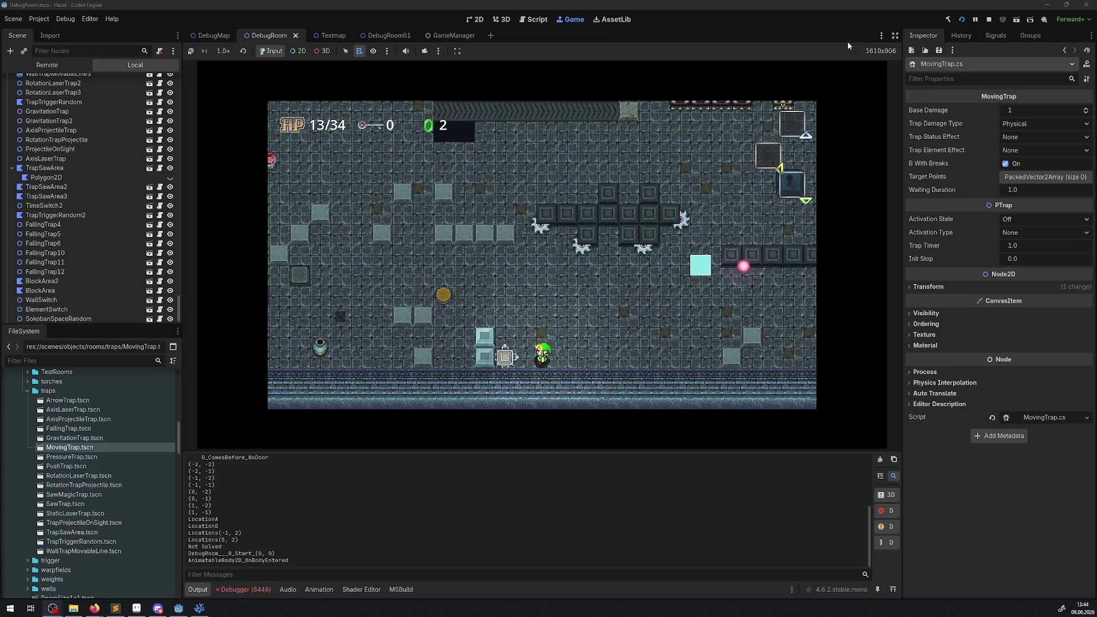
click(989, 19)
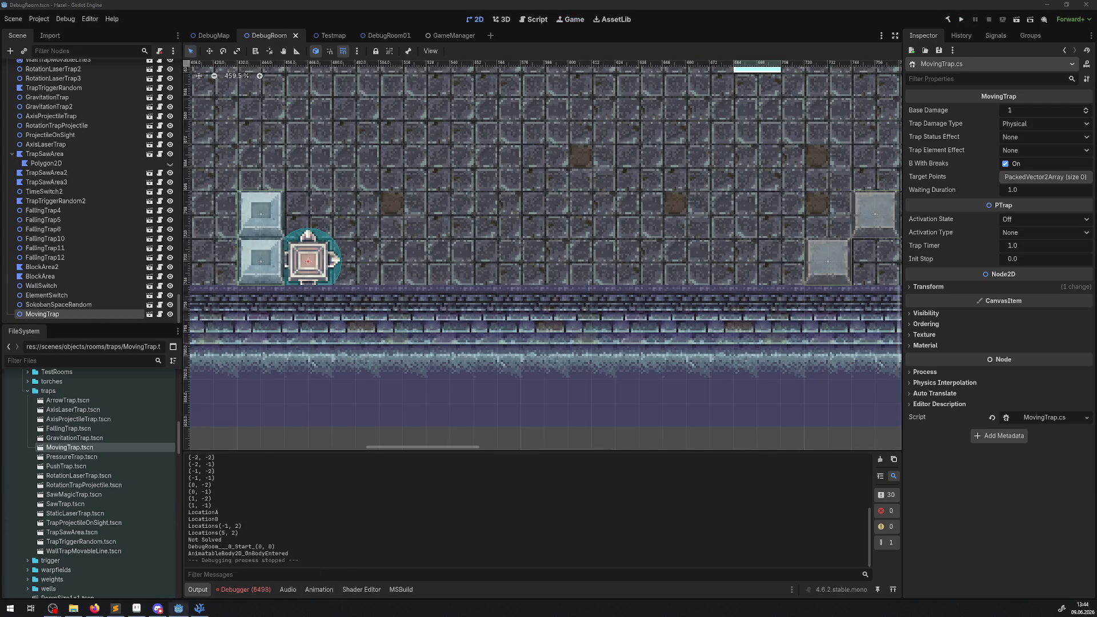
key(alt+Tab)
scroll(462, 309, down, 6)
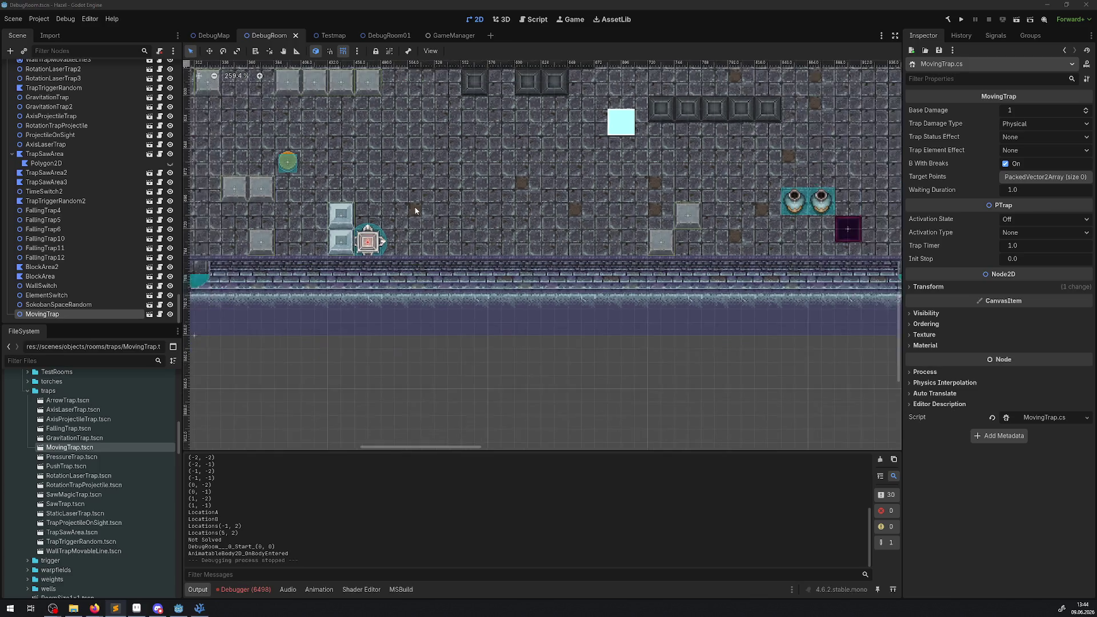
scroll(461, 309, down, 8)
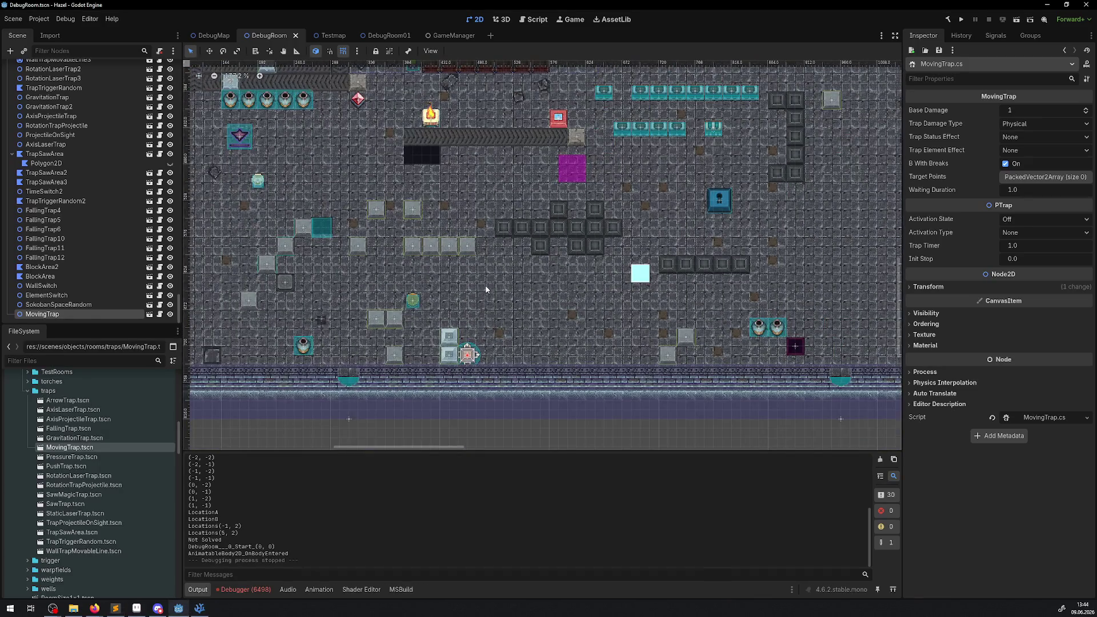
scroll(485, 283, down, 1)
mouse_move(485, 283)
mouse_down()
mouse_move(297, 340)
mouse_move(313, 333)
mouse_up()
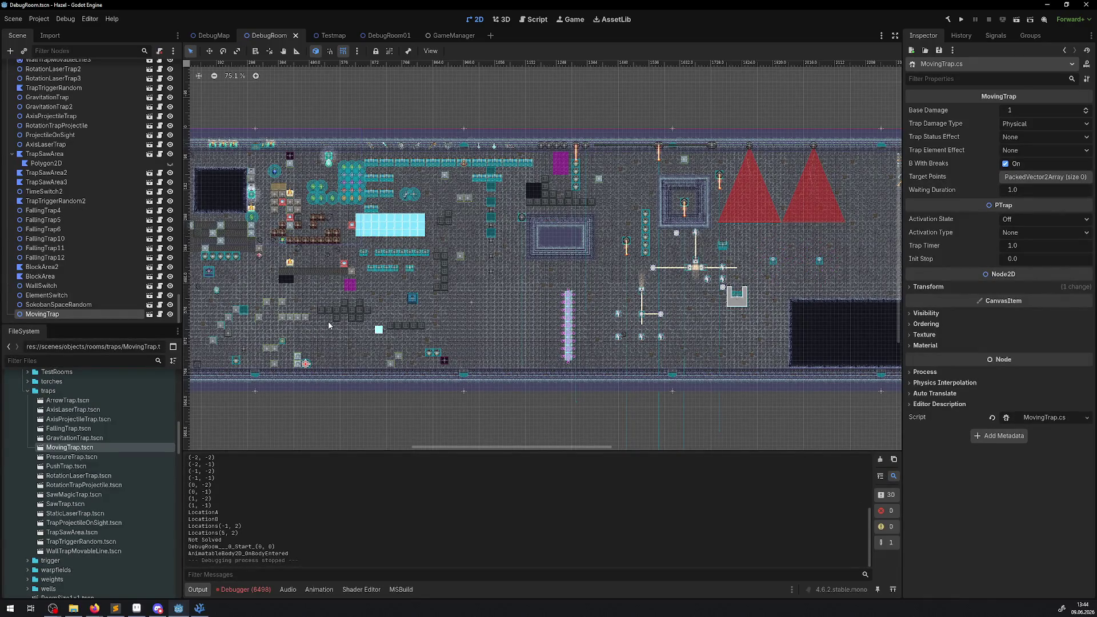
scroll(684, 292, up, 4)
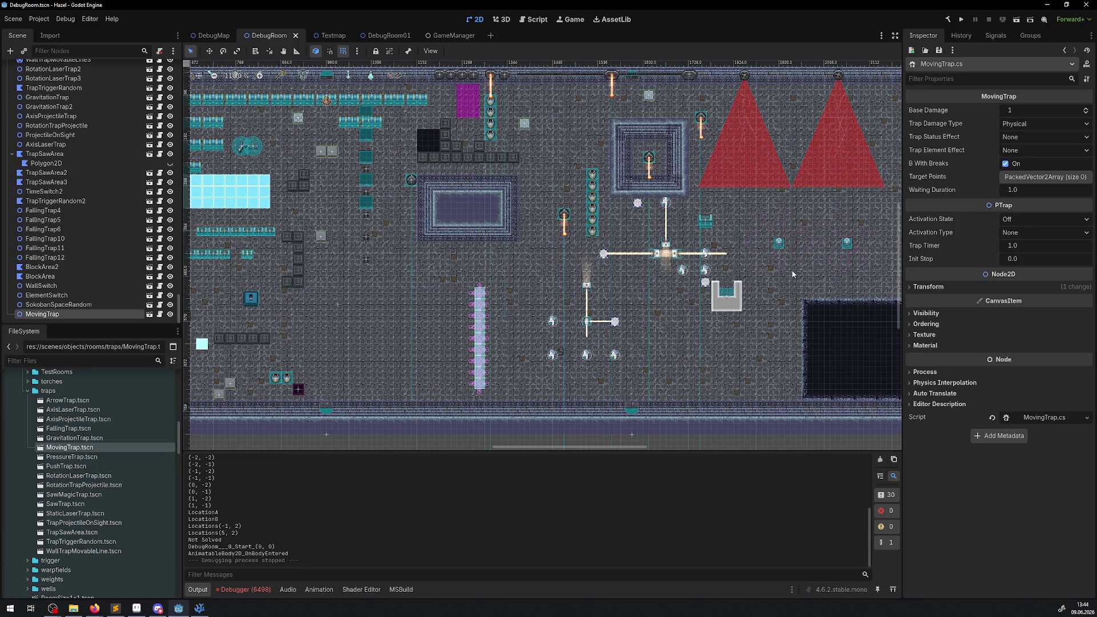
scroll(688, 247, up, 5)
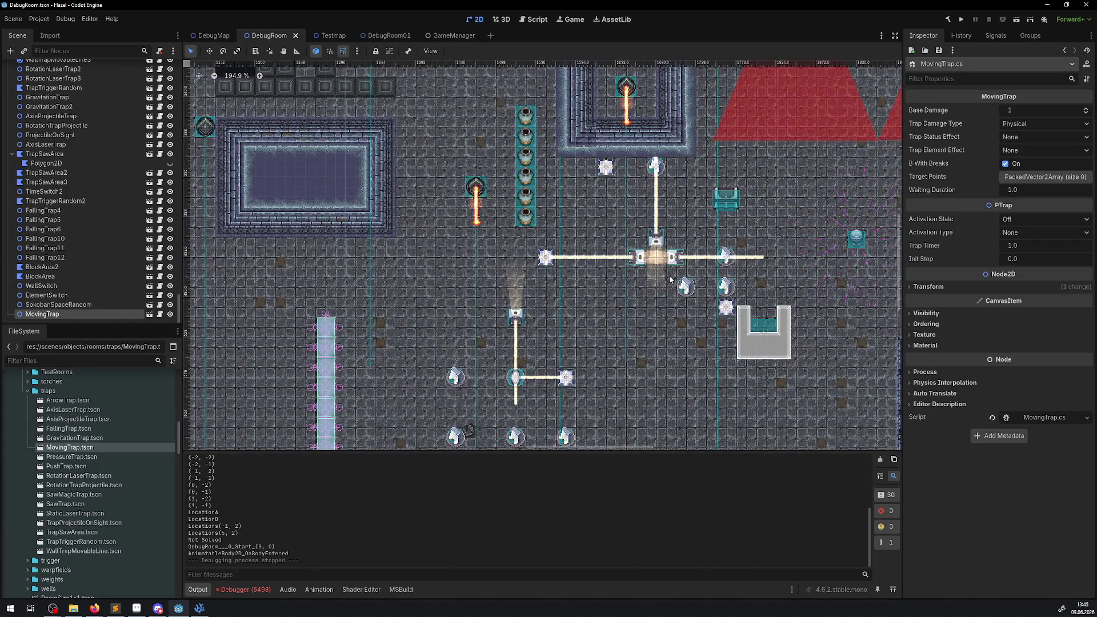
scroll(671, 279, down, 5)
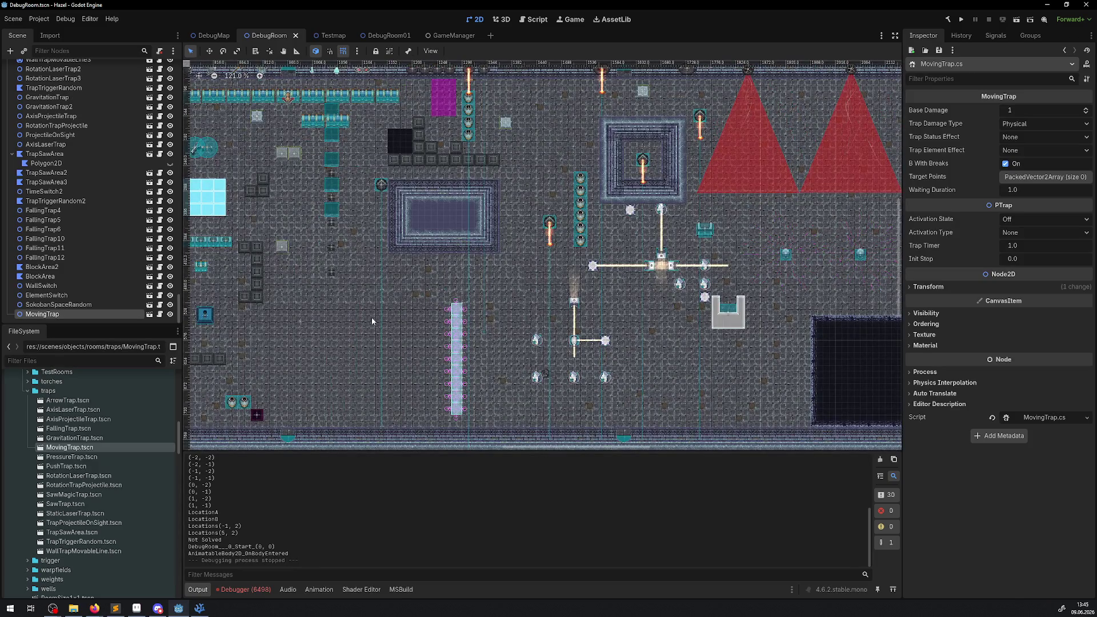
drag(372, 322, 574, 295)
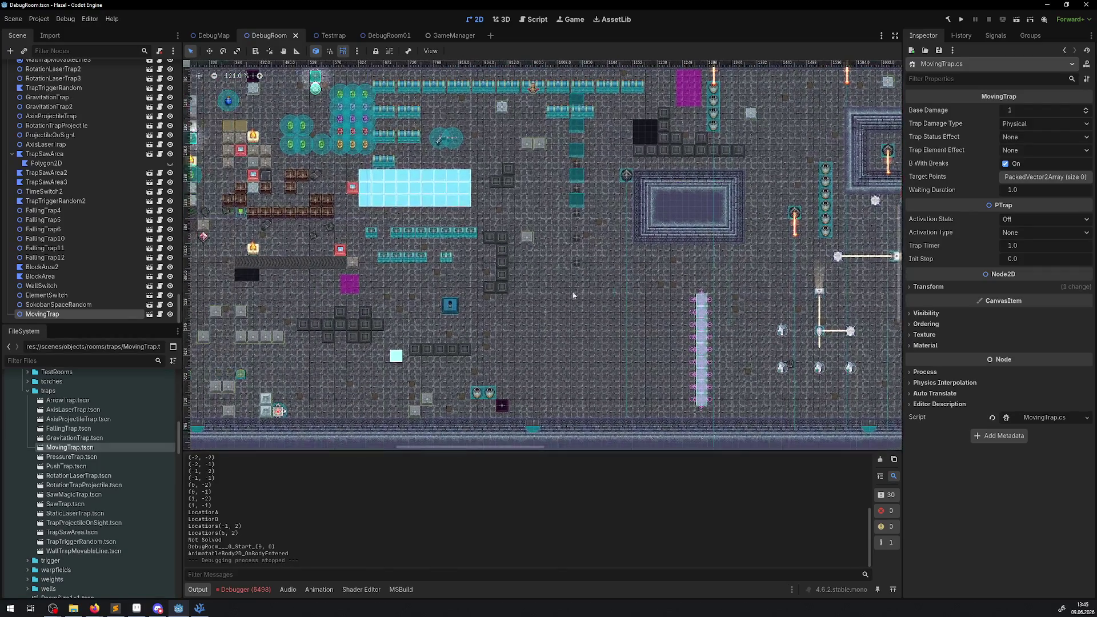
drag(354, 294, 428, 310)
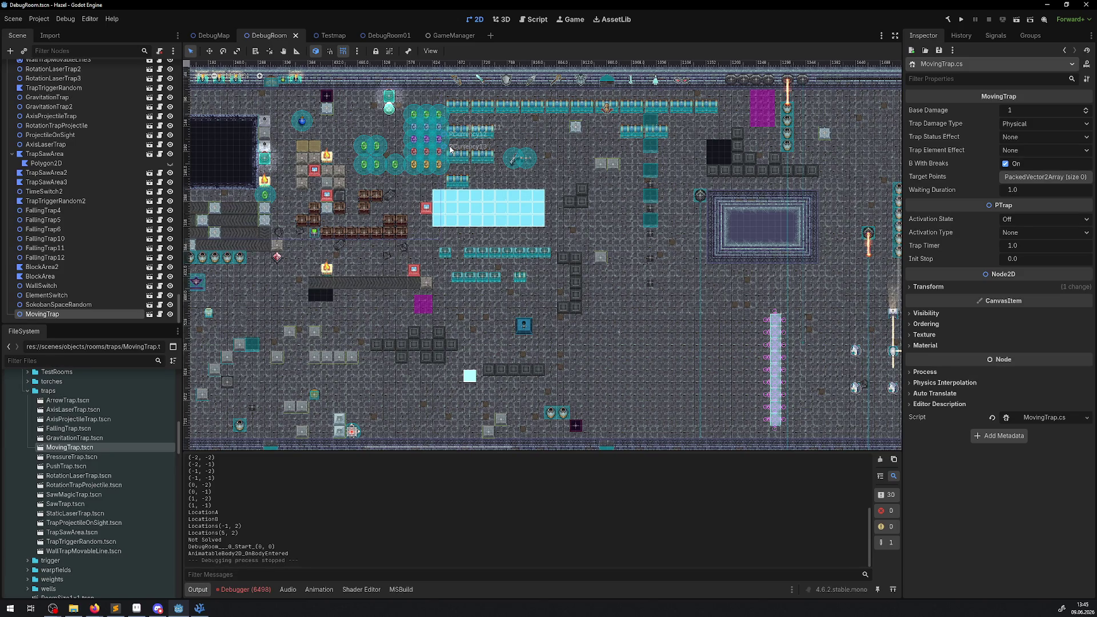
scroll(451, 150, up, 2)
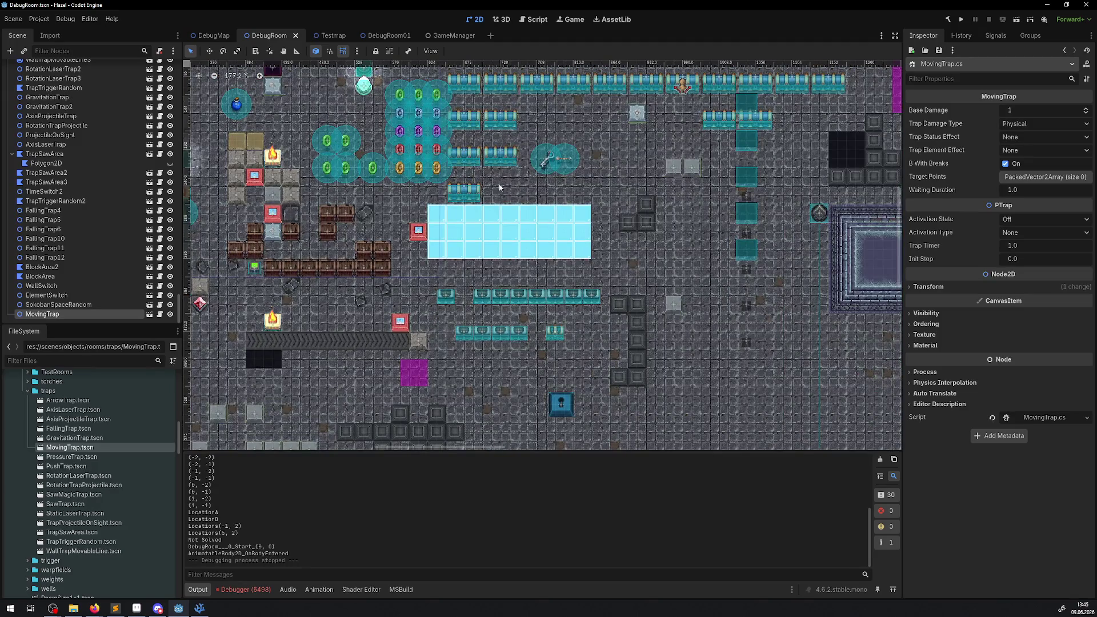
scroll(499, 187, down, 4)
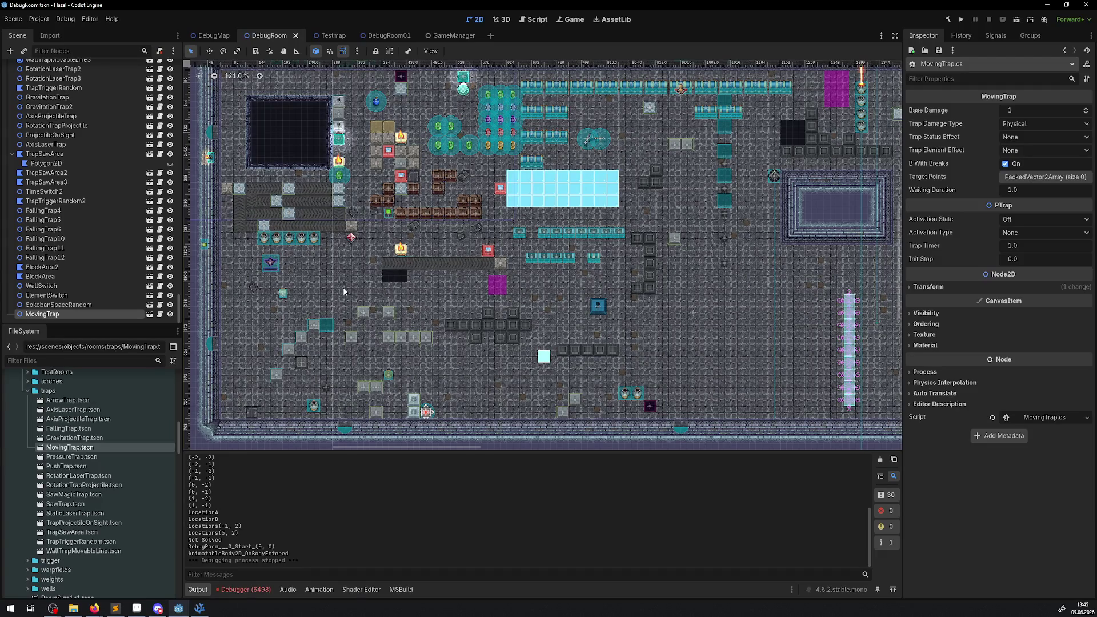
scroll(287, 255, up, 5)
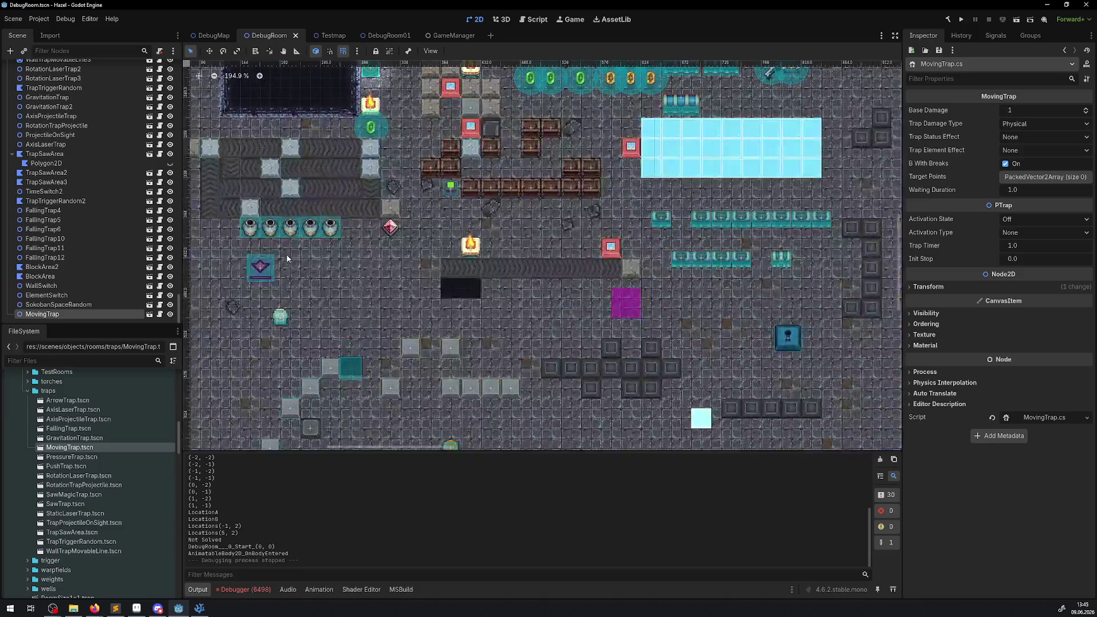
scroll(287, 258, down, 4)
scroll(287, 258, up, 3)
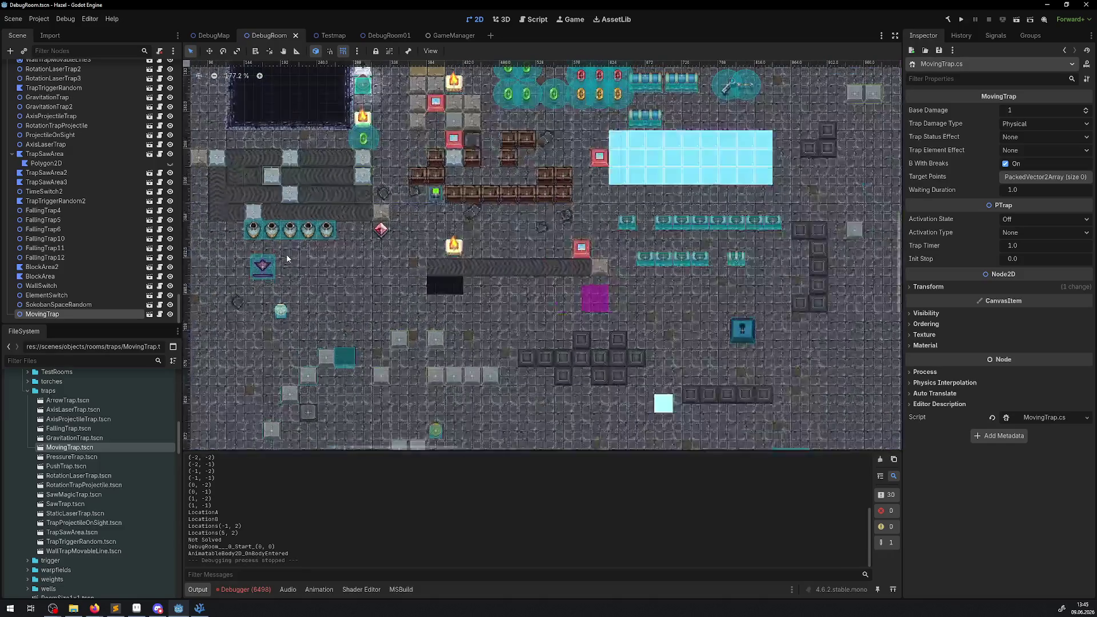
scroll(287, 258, down, 1)
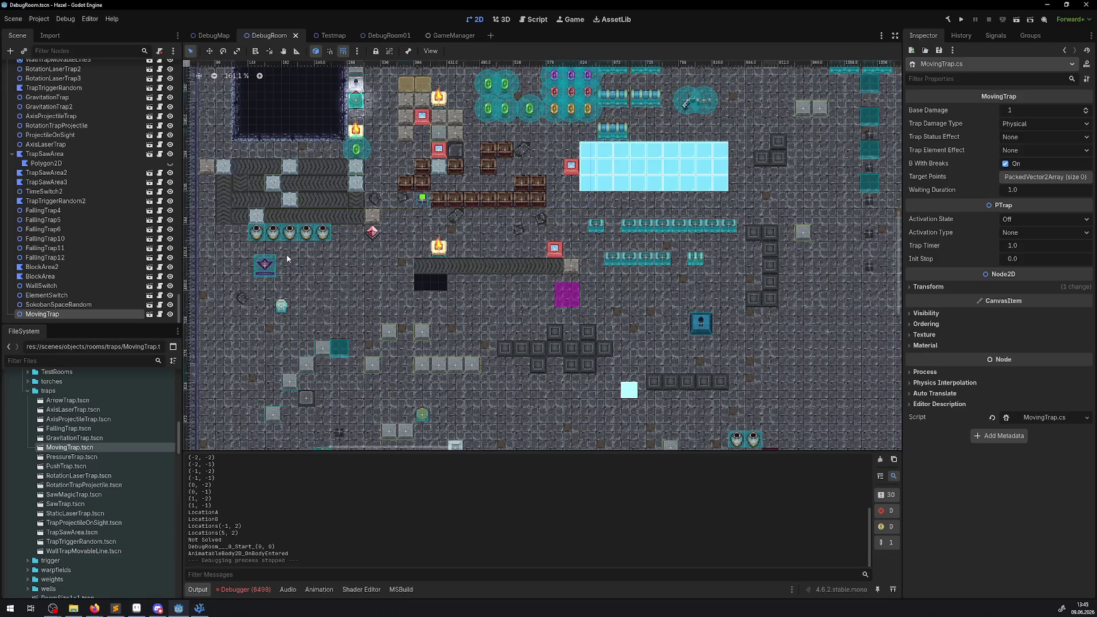
click(289, 267)
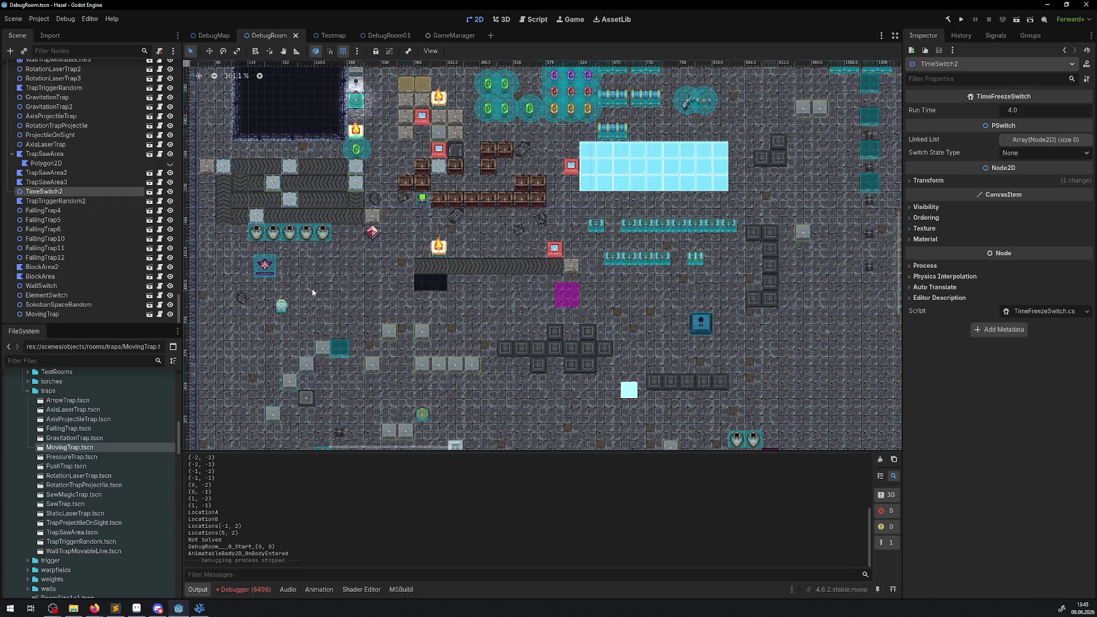
click(567, 266)
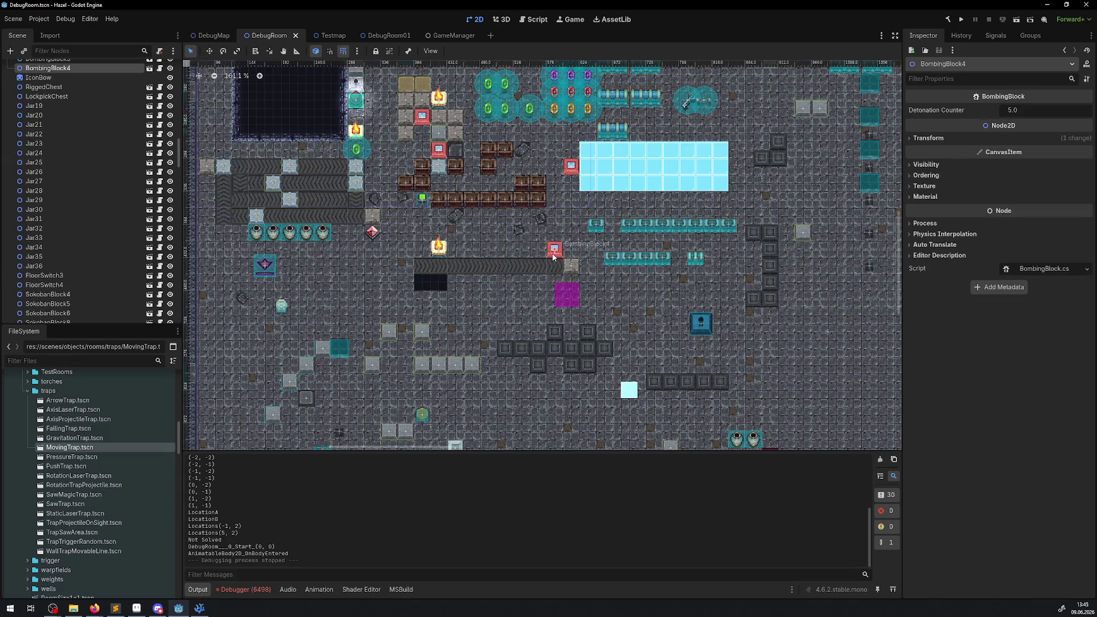
scroll(561, 262, up, 3)
scroll(559, 267, up, 1)
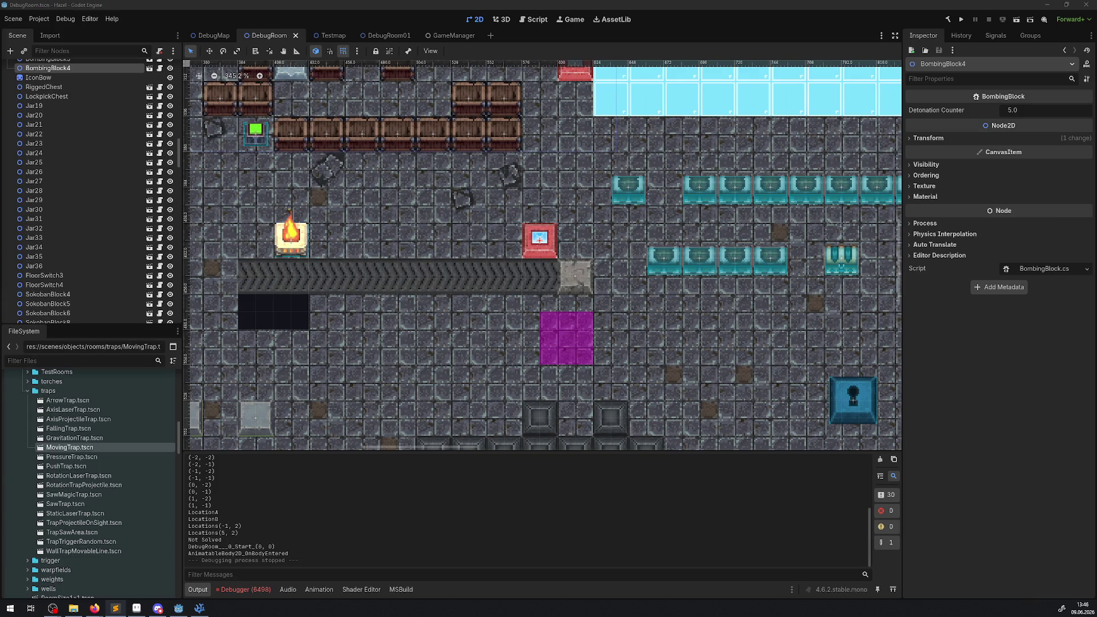
scroll(646, 236, down, 2)
scroll(646, 235, down, 12)
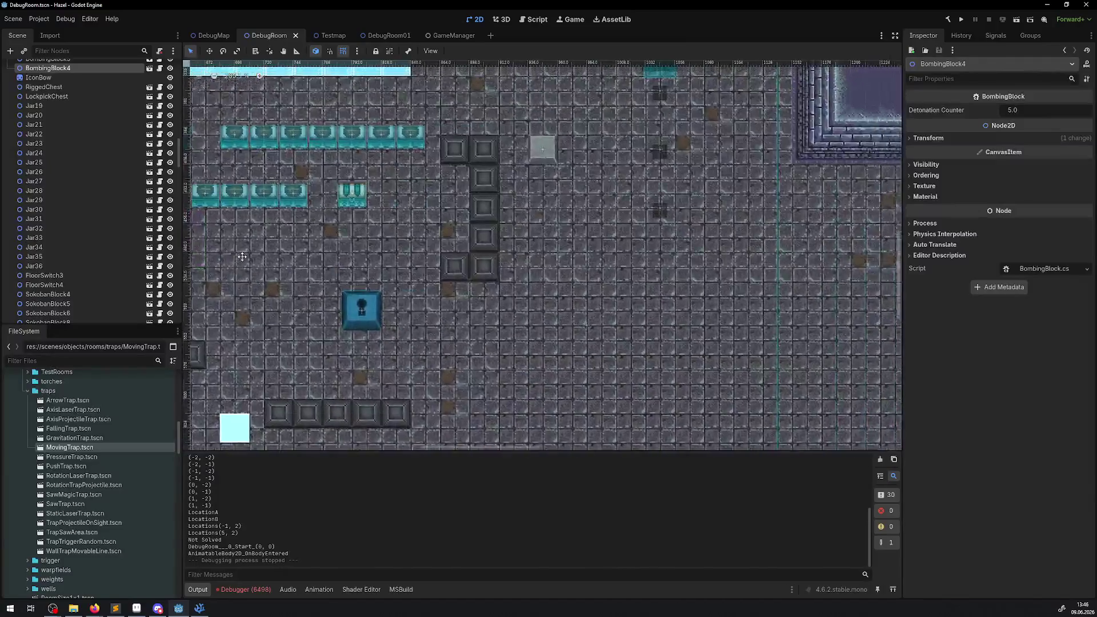
drag(366, 305, 151, 265)
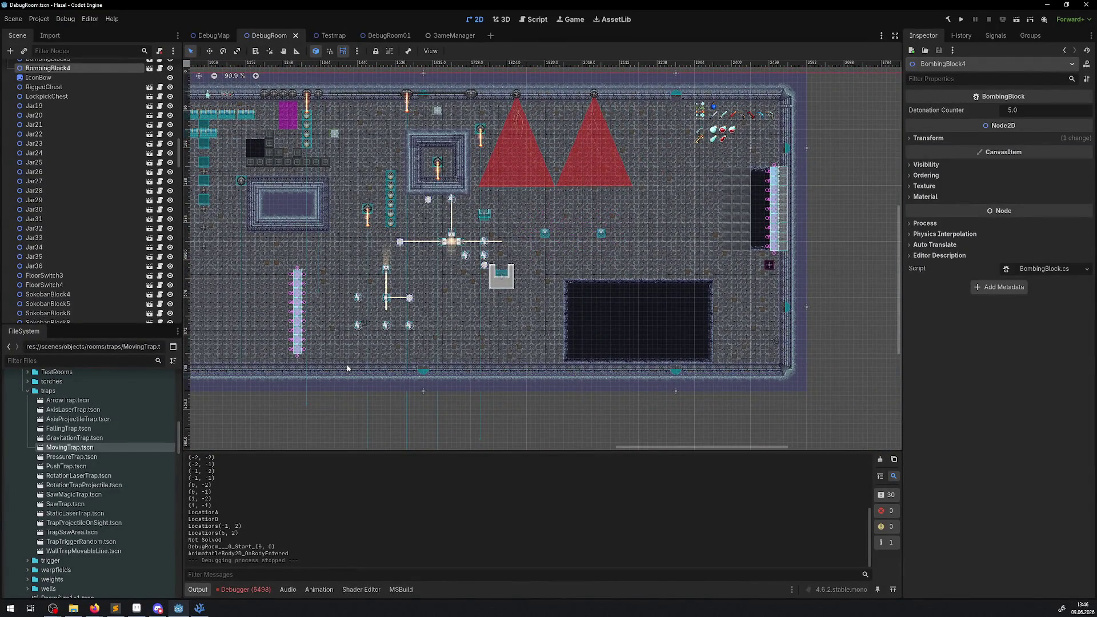
scroll(743, 128, up, 5)
drag(350, 353, 263, 397)
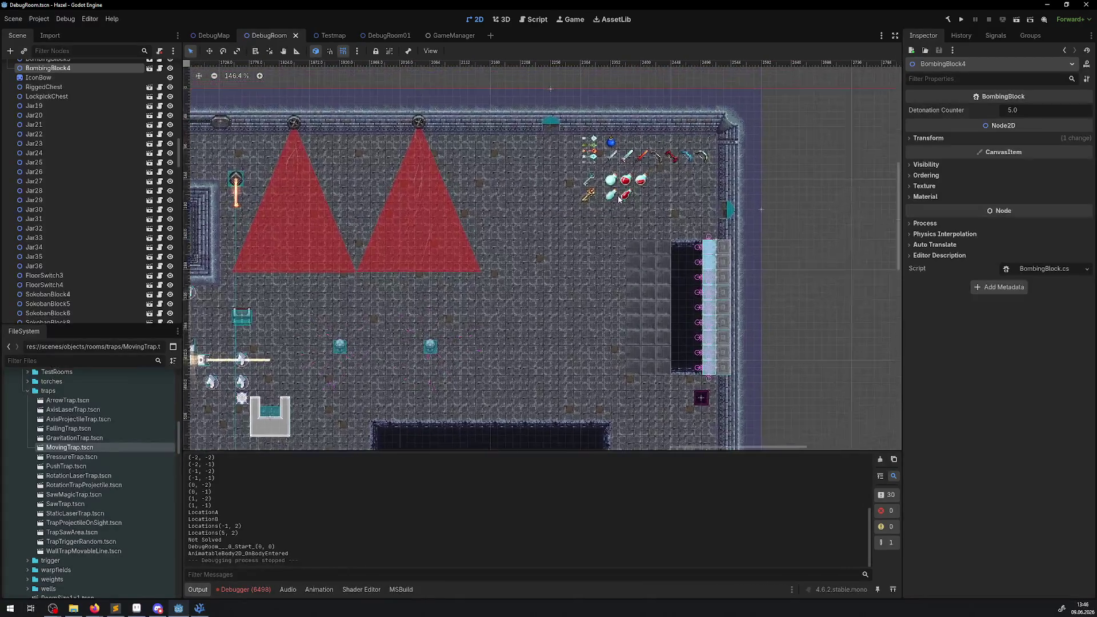
drag(563, 131, 714, 217)
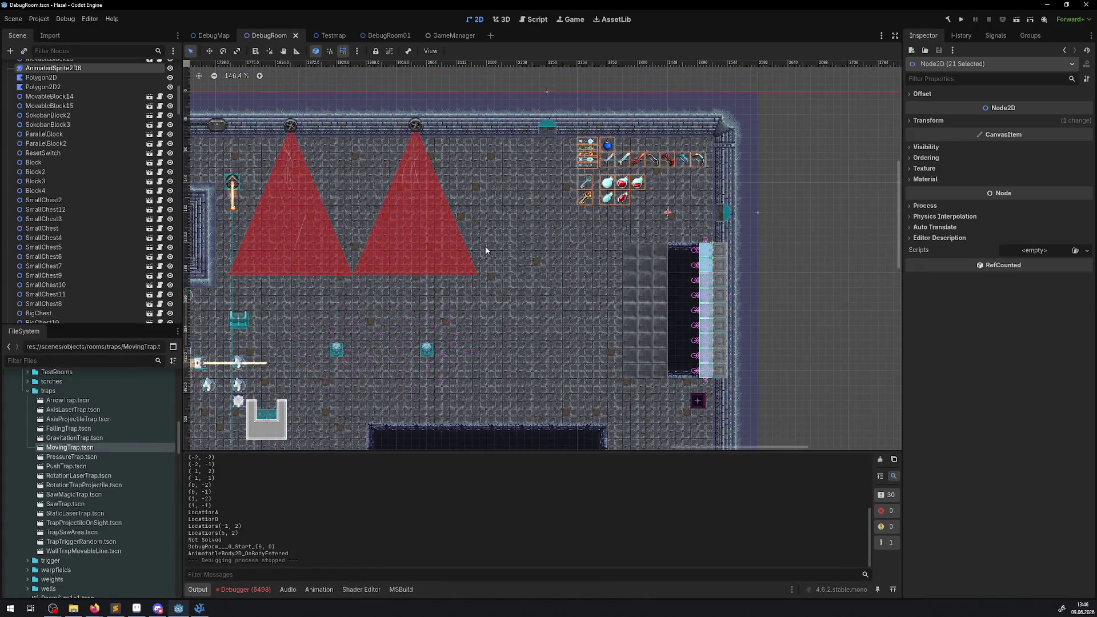
drag(561, 283, 717, 199)
drag(407, 247, 584, 242)
click(635, 306)
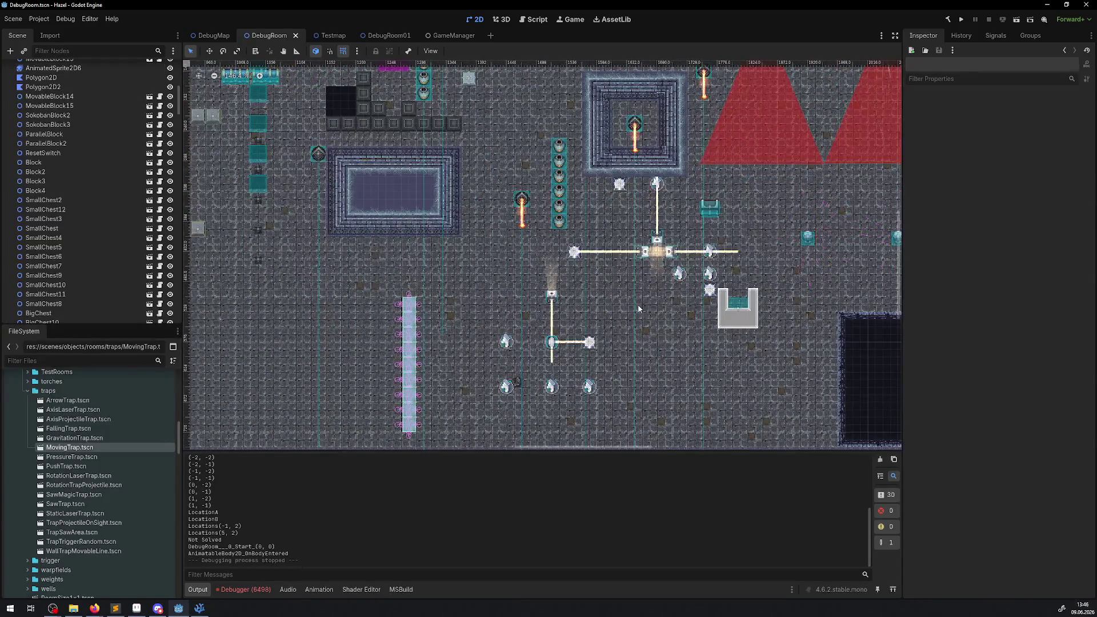
scroll(623, 241, up, 3)
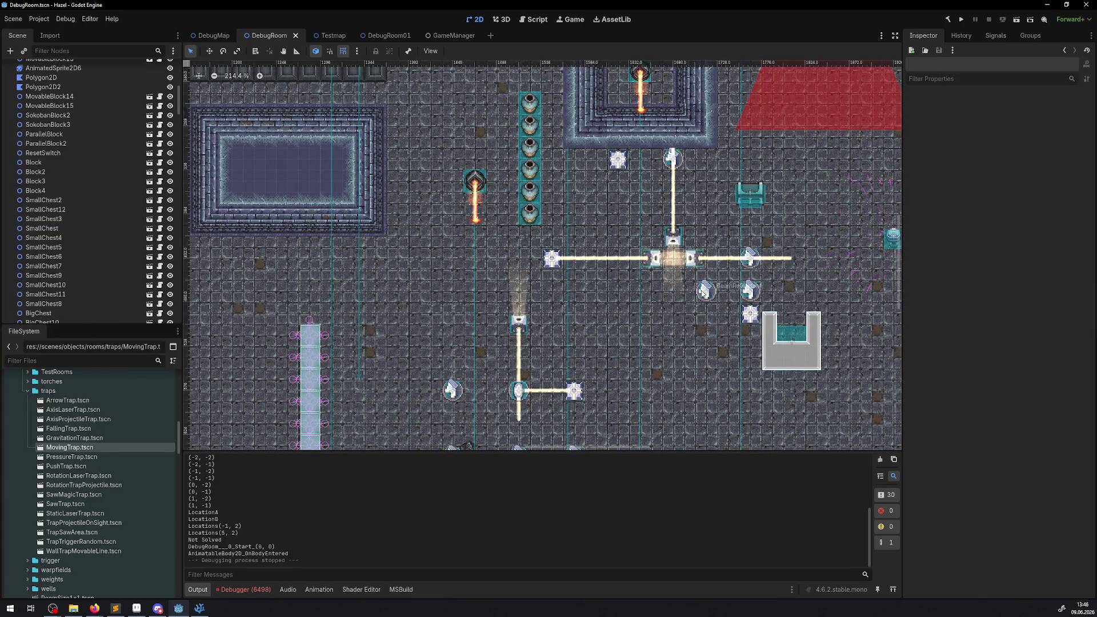
click(706, 291)
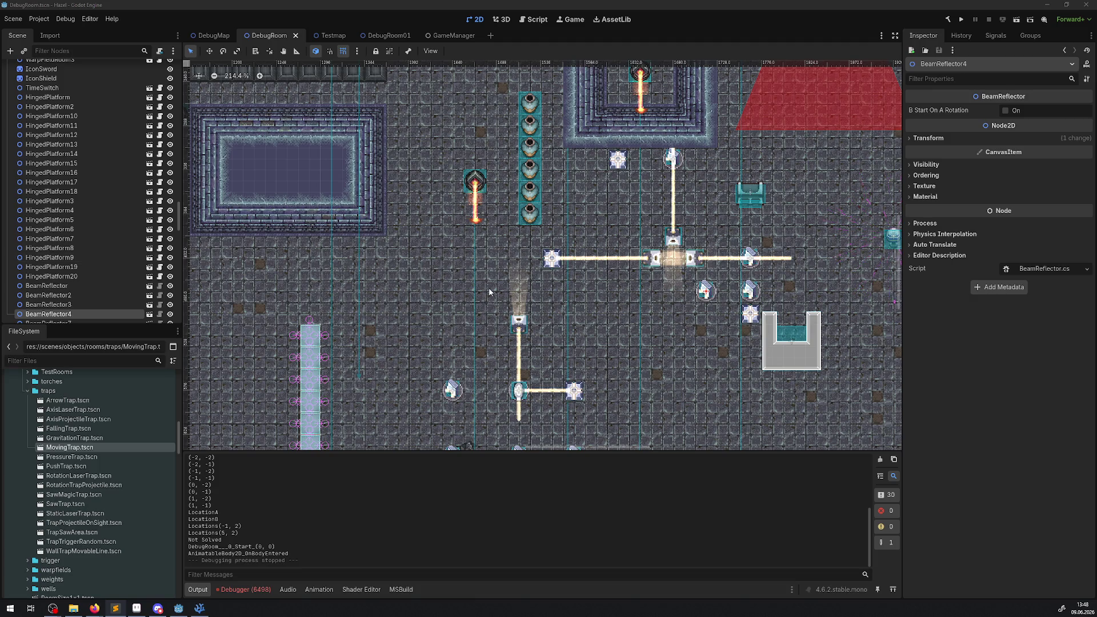
Step: Launch the game and open the in-game inventory's map page
click(858, 86)
click(961, 20)
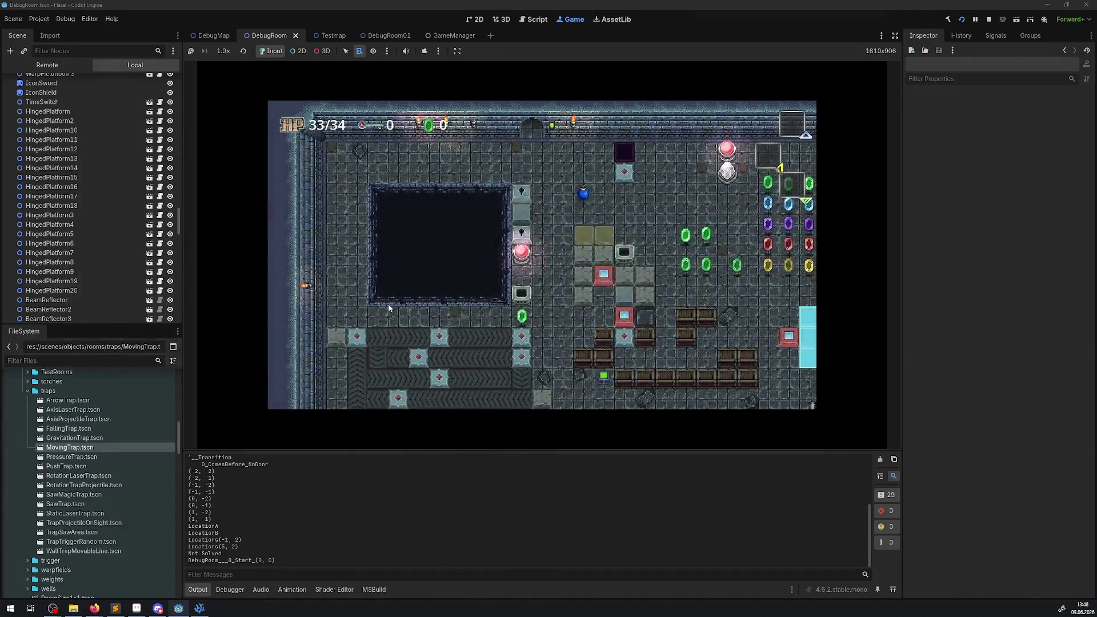
key(Escape)
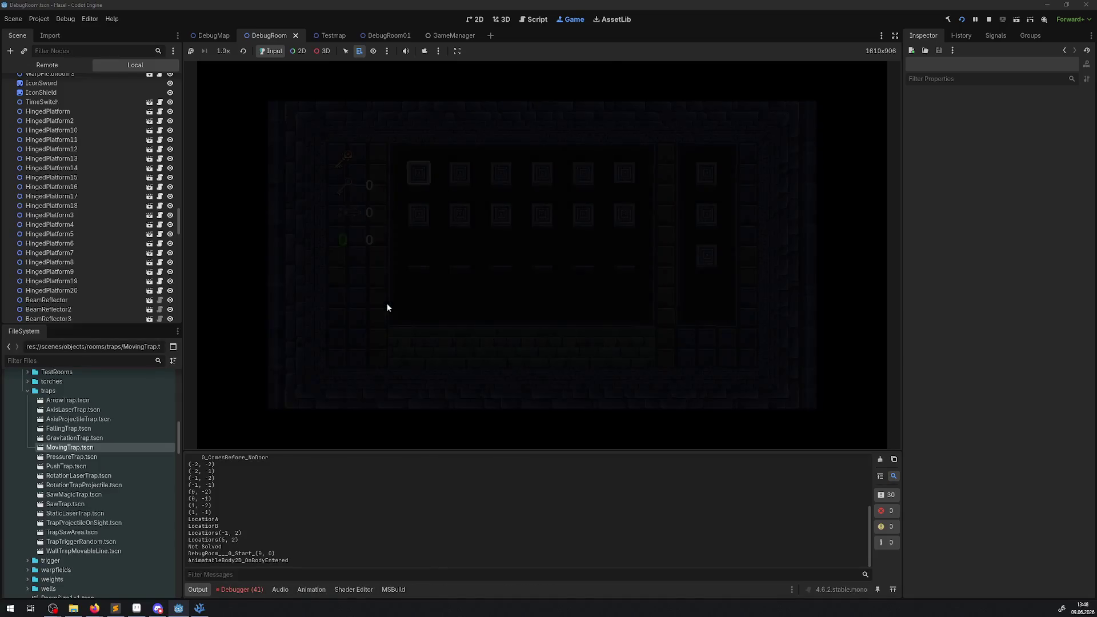
key(Right)
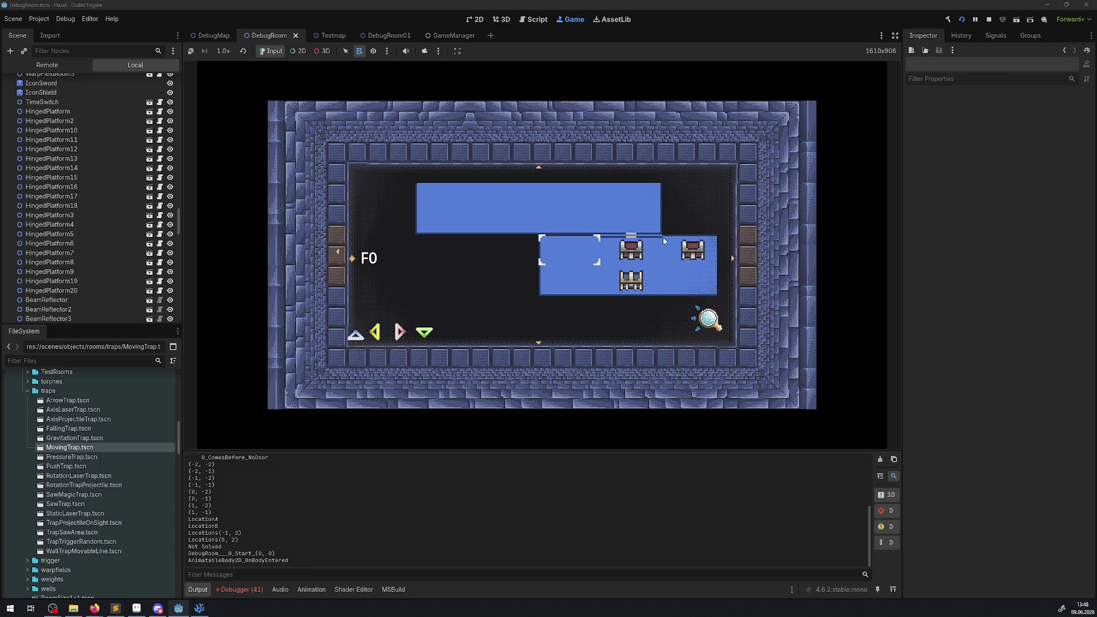
Step: Toggle the map's middle and top chest slots between chest and key, then stop the game
key(Return)
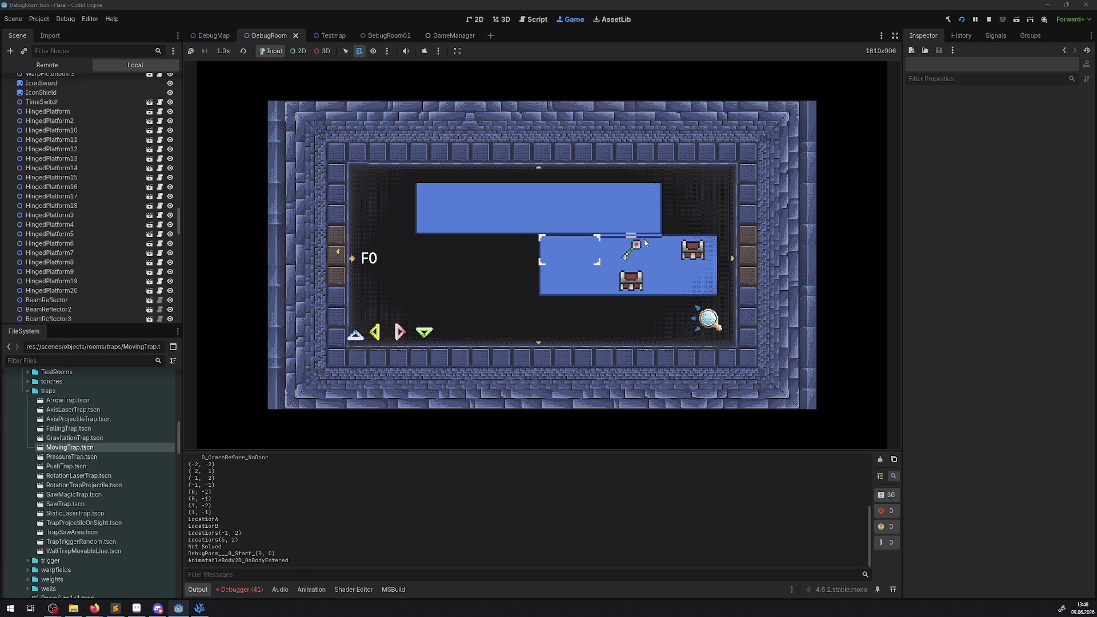
click(633, 243)
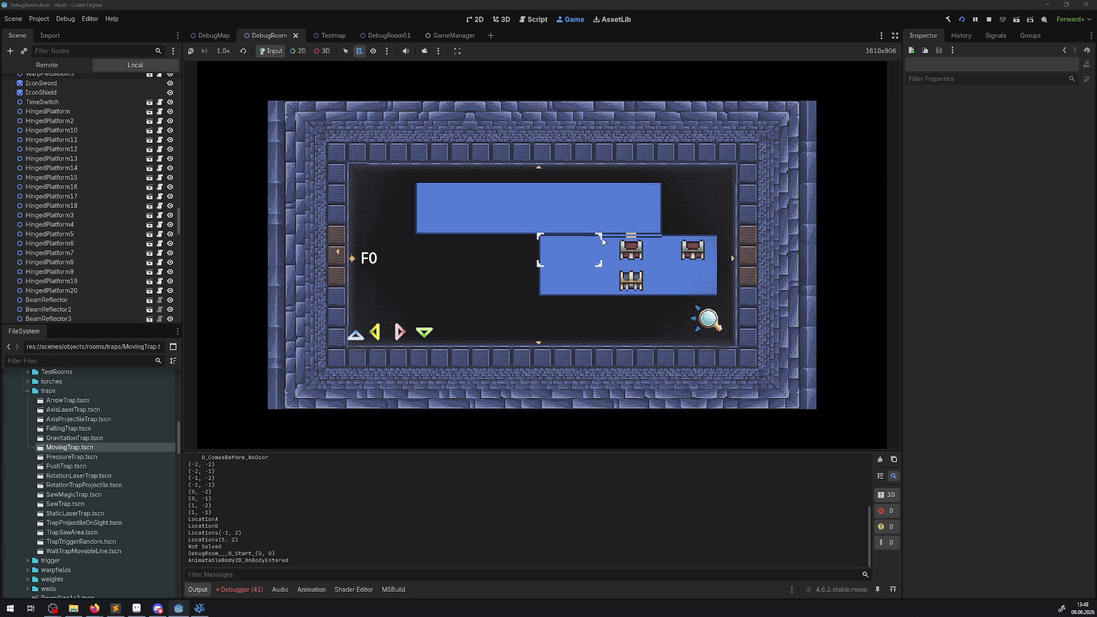
key(Left)
key(Return)
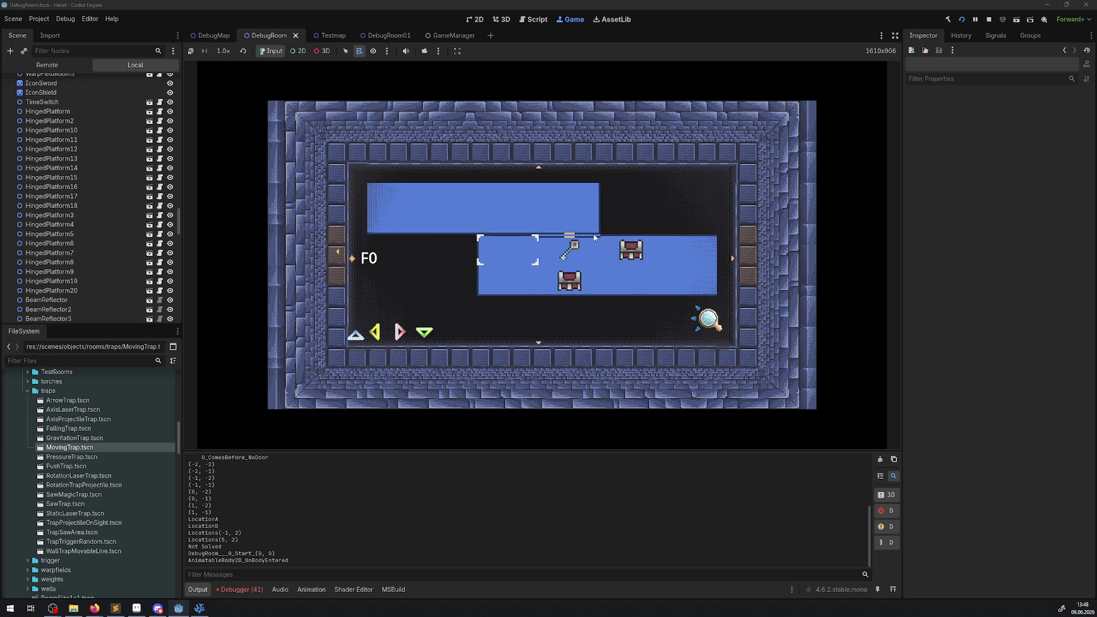
key(Return)
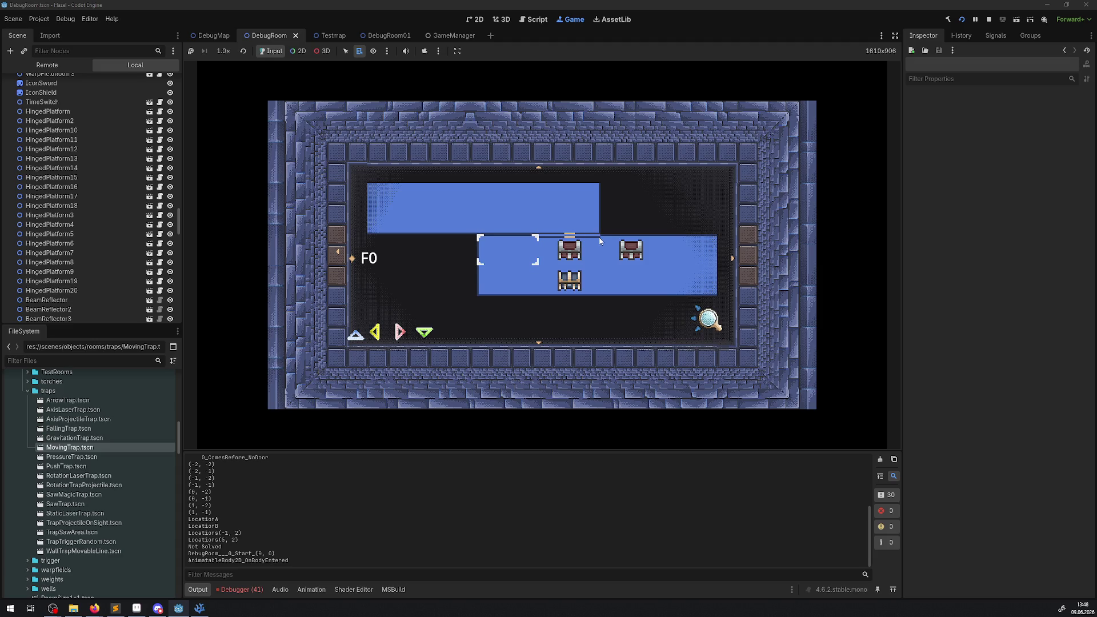
click(569, 241)
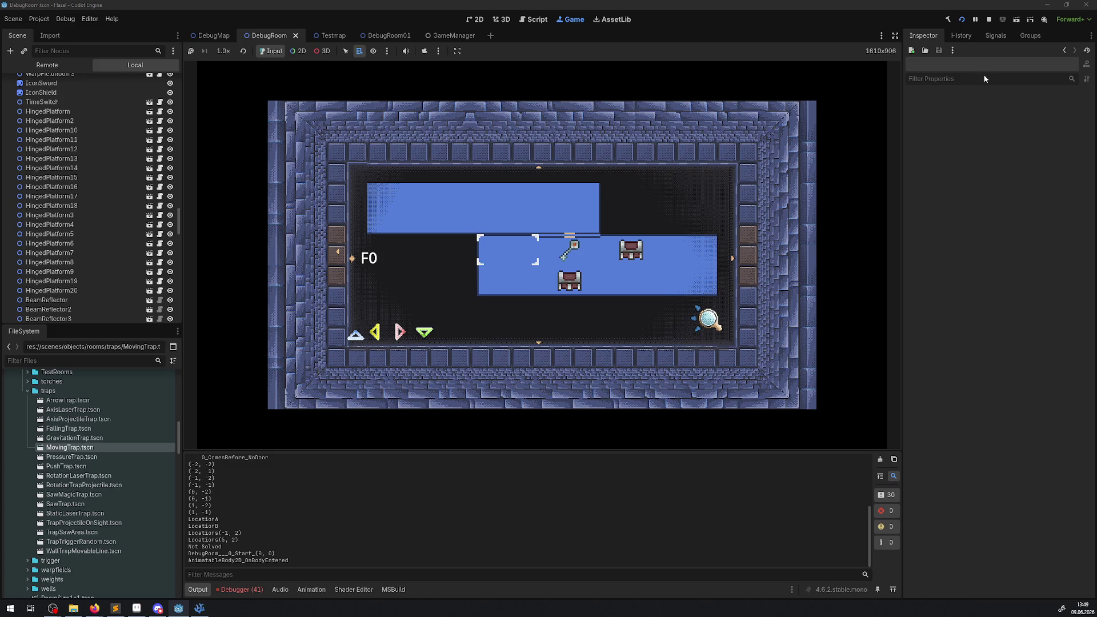
click(985, 21)
click(199, 609)
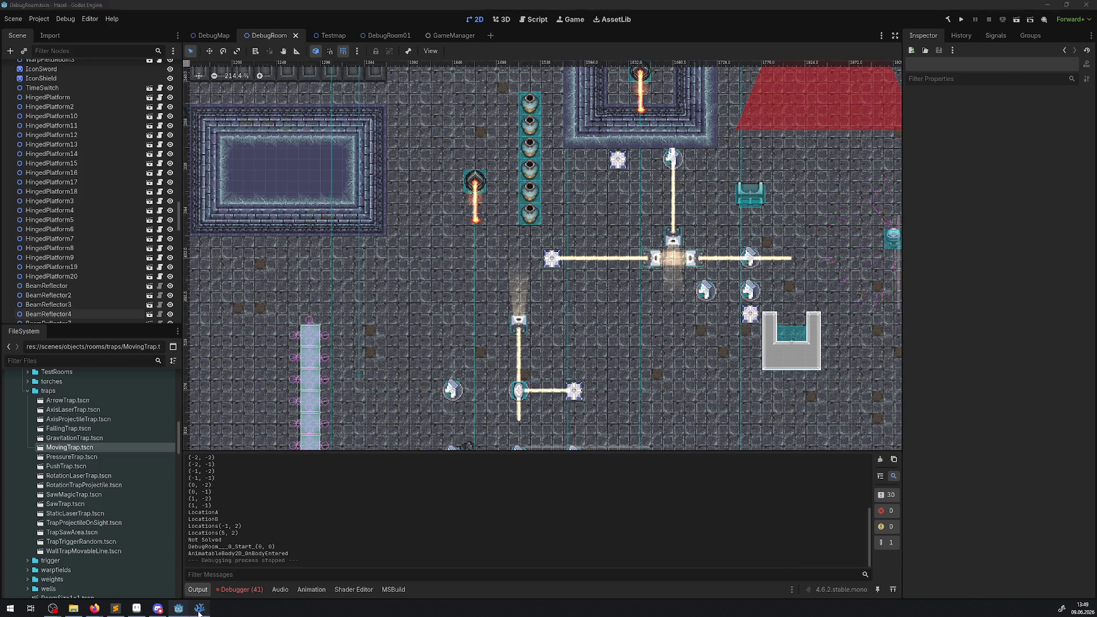
Step: Delete the MovingTrap node from the DebugRoom, confirm, and save the scene with Ctrl+S
click(178, 609)
scroll(389, 333, down, 5)
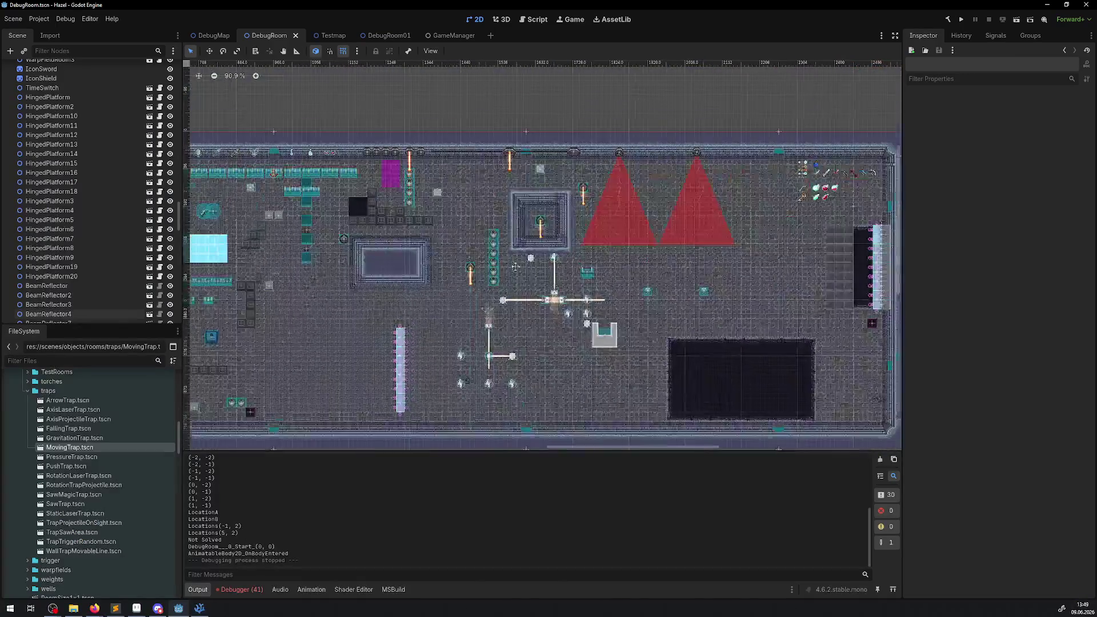
scroll(318, 242, up, 5)
click(318, 241)
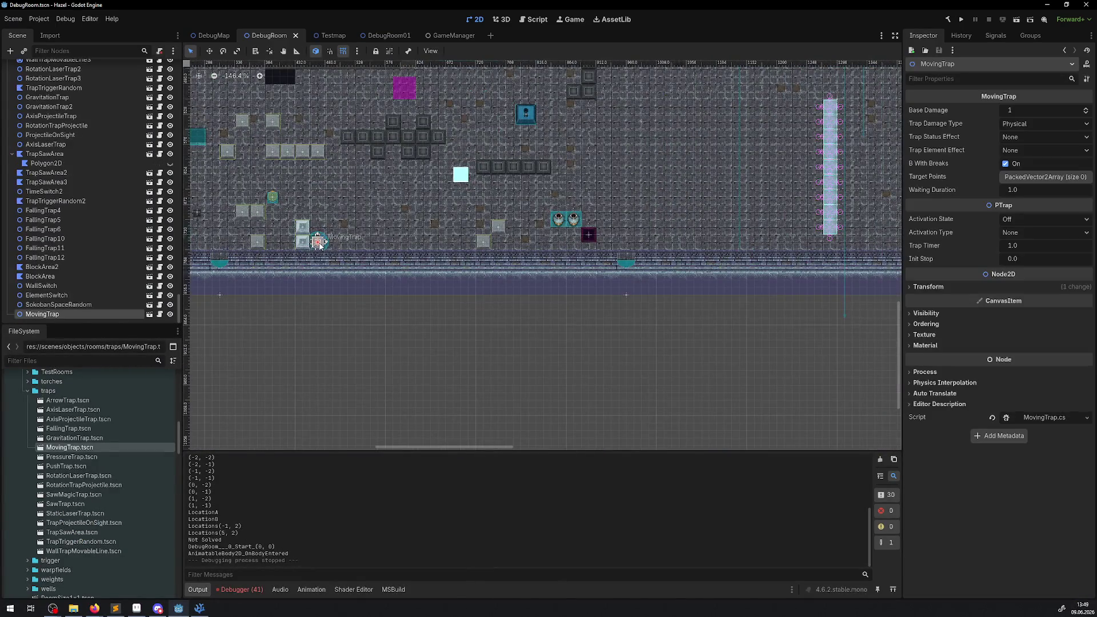
key(Delete)
click(526, 321)
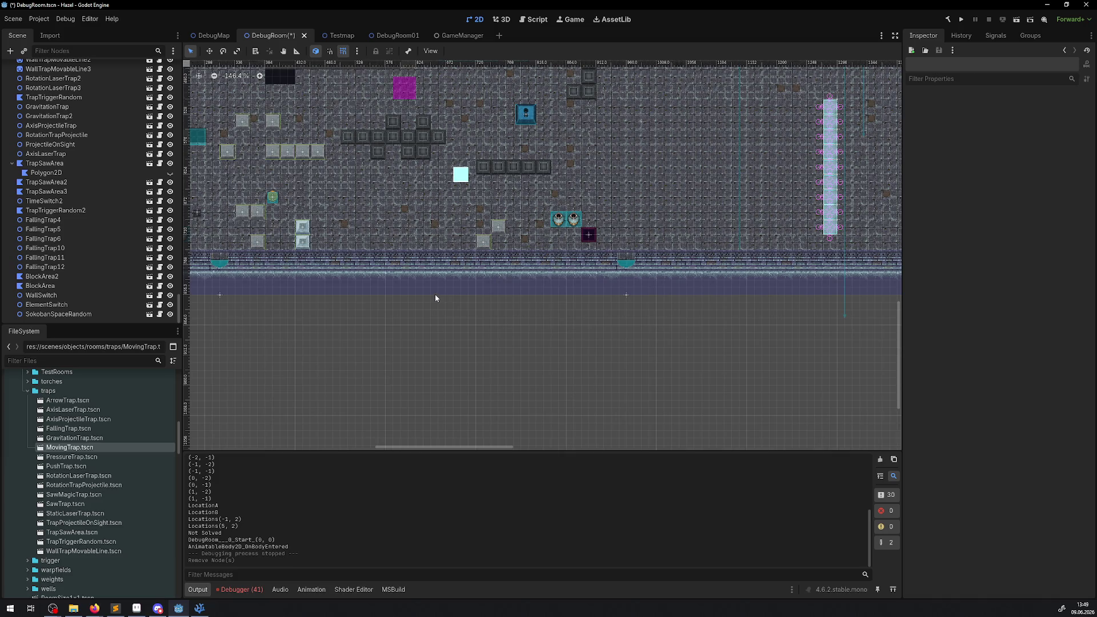
key(ctrl+s)
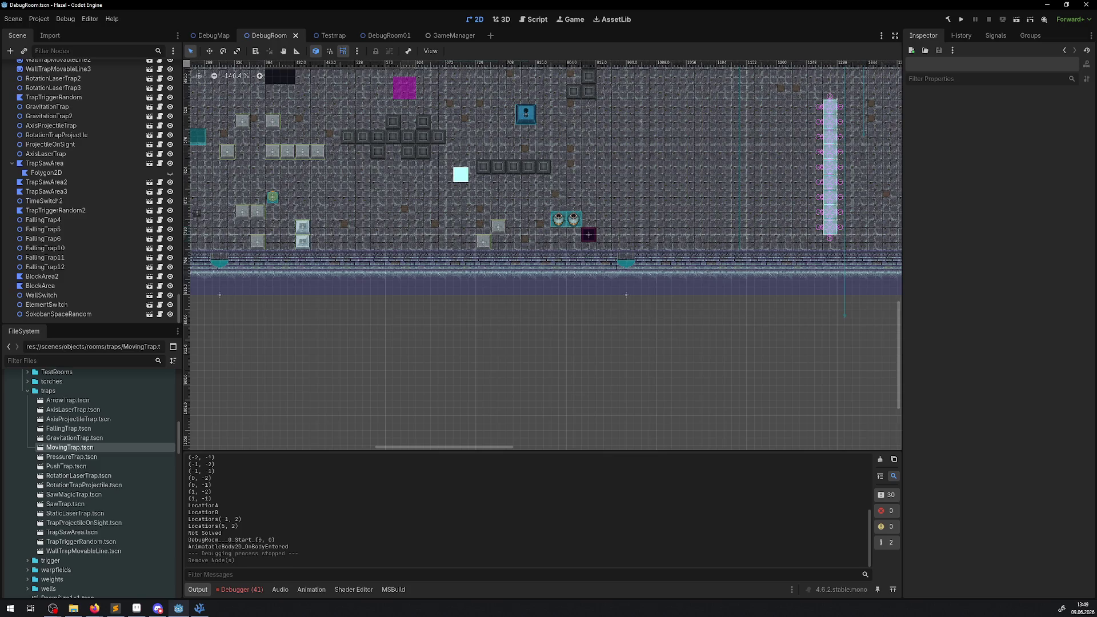
key(alt+Tab)
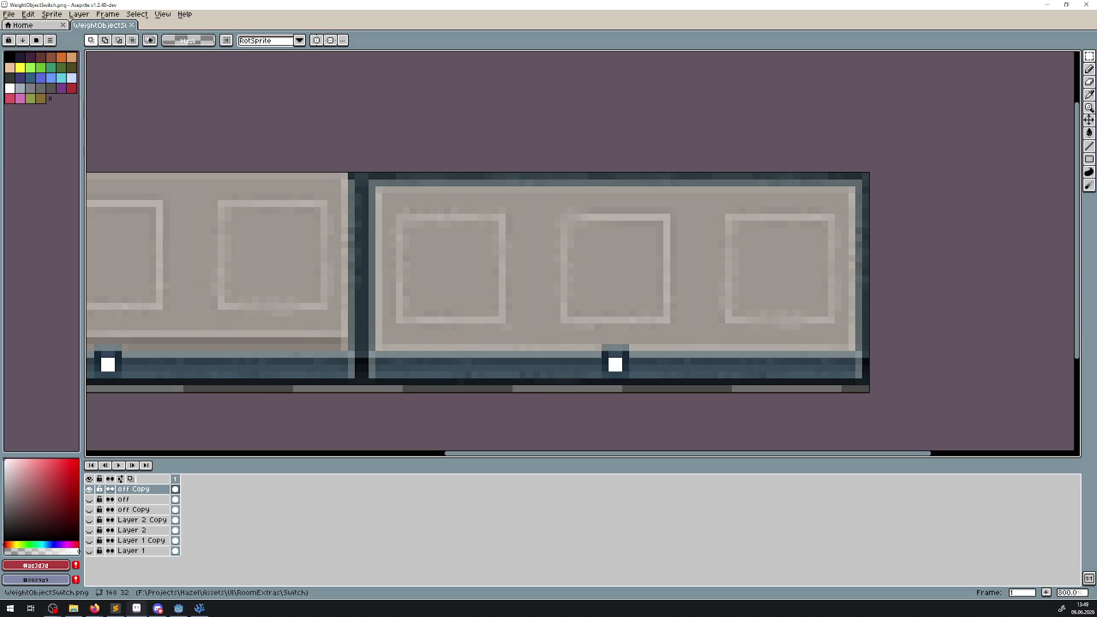
Step: Close WeightObjectSwitch.png and open UI/Icons/Map/MapDisplay.png in Aseprite
click(133, 26)
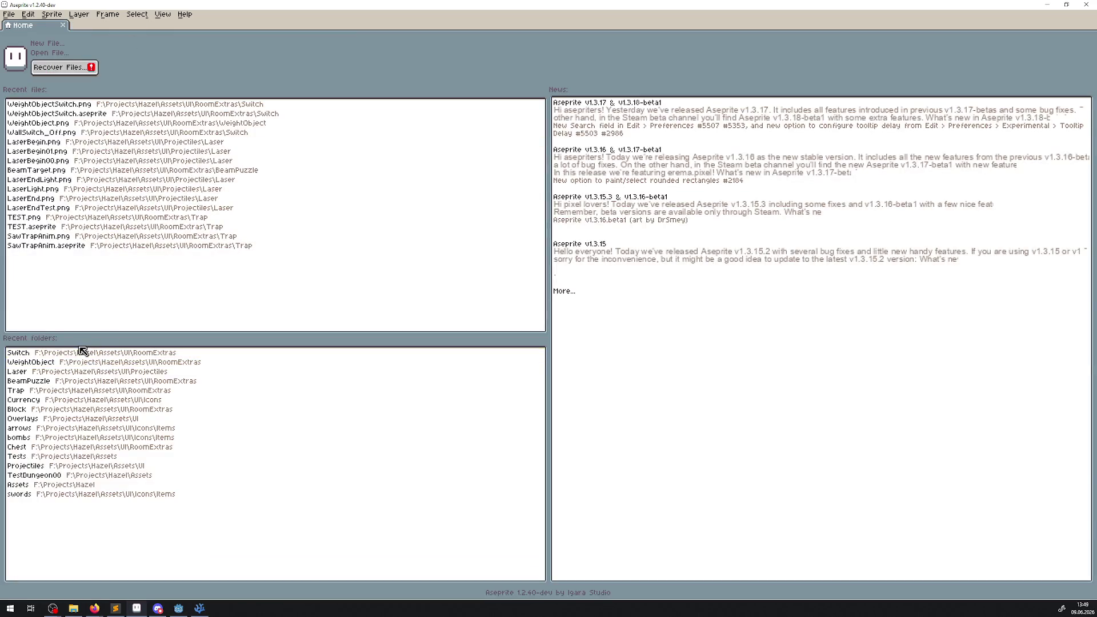
click(81, 351)
click(96, 64)
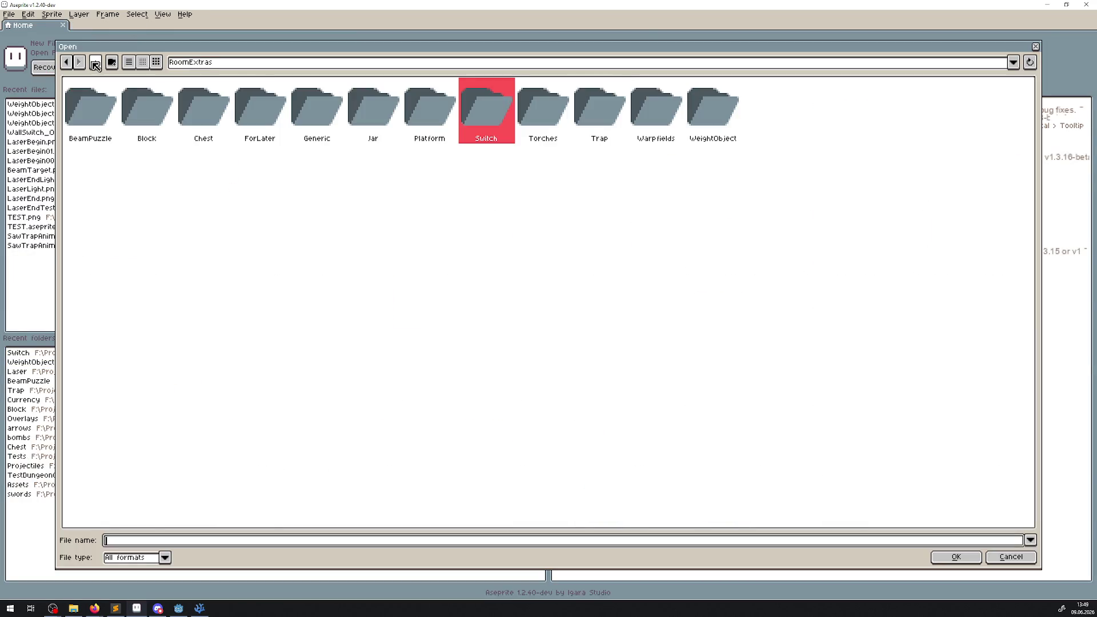
click(95, 64)
double_click(272, 108)
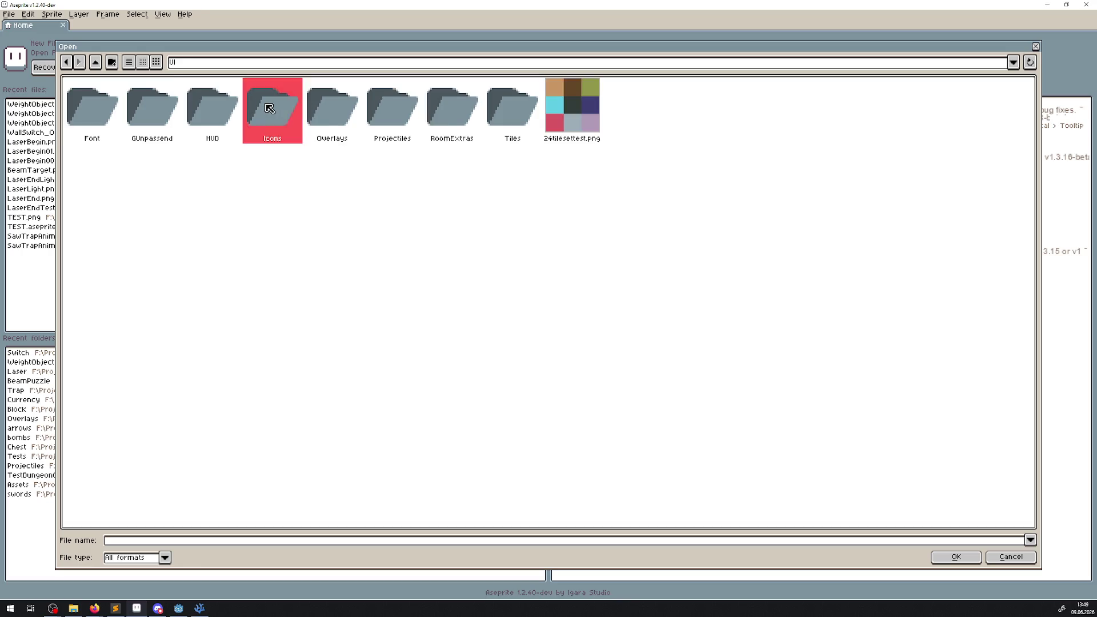
double_click(489, 112)
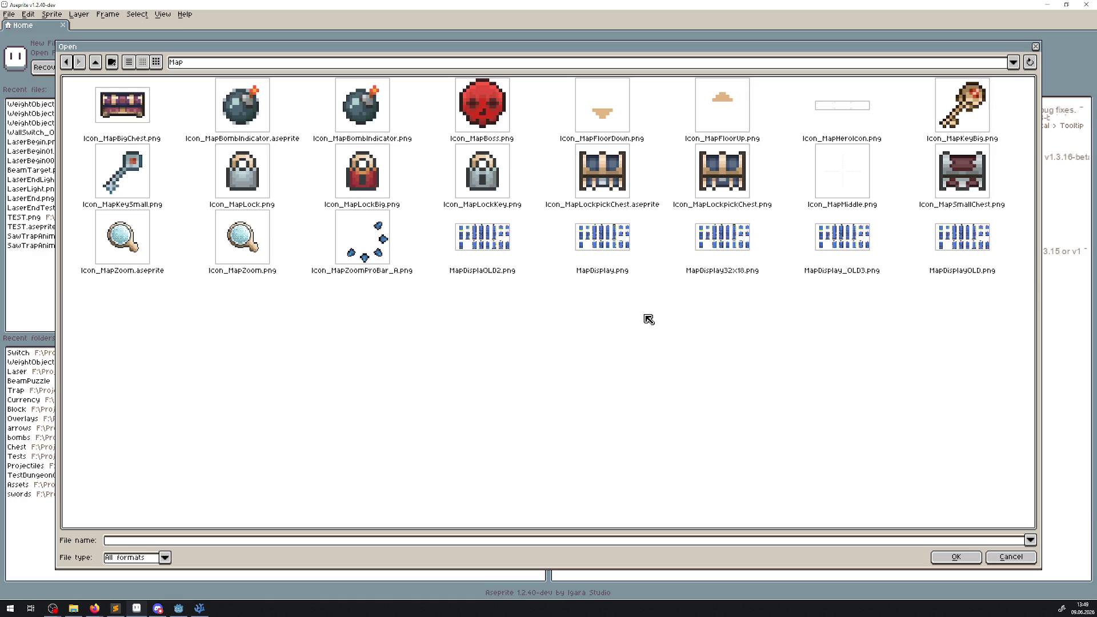
double_click(603, 237)
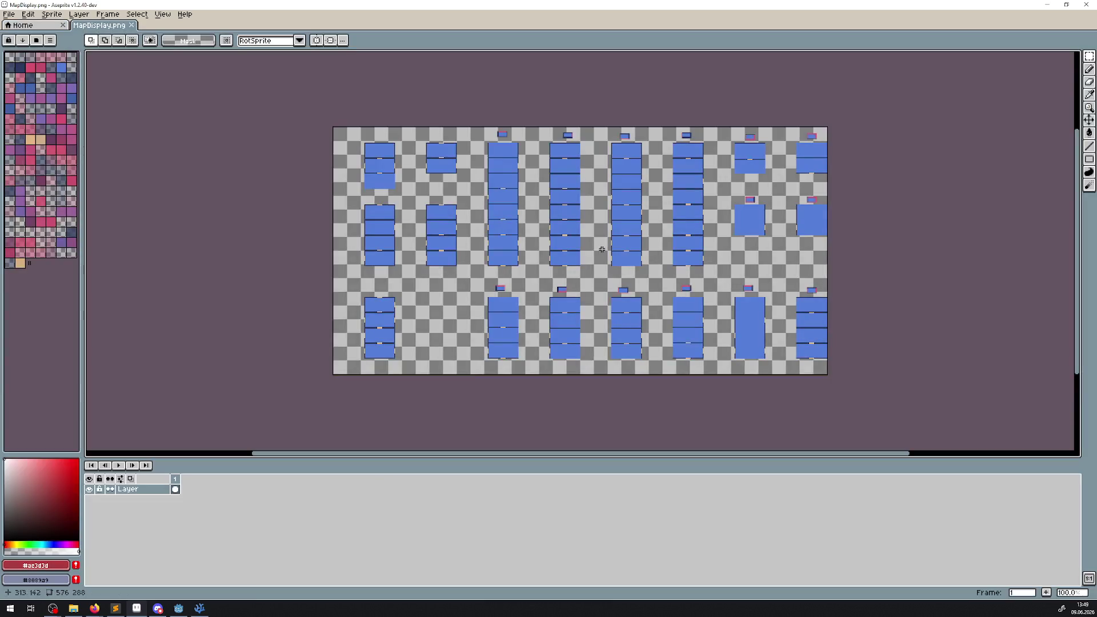
Step: Check the sheet's top and right edges, then return to Godot's DebugRoom01 scene
scroll(397, 229, up, 3)
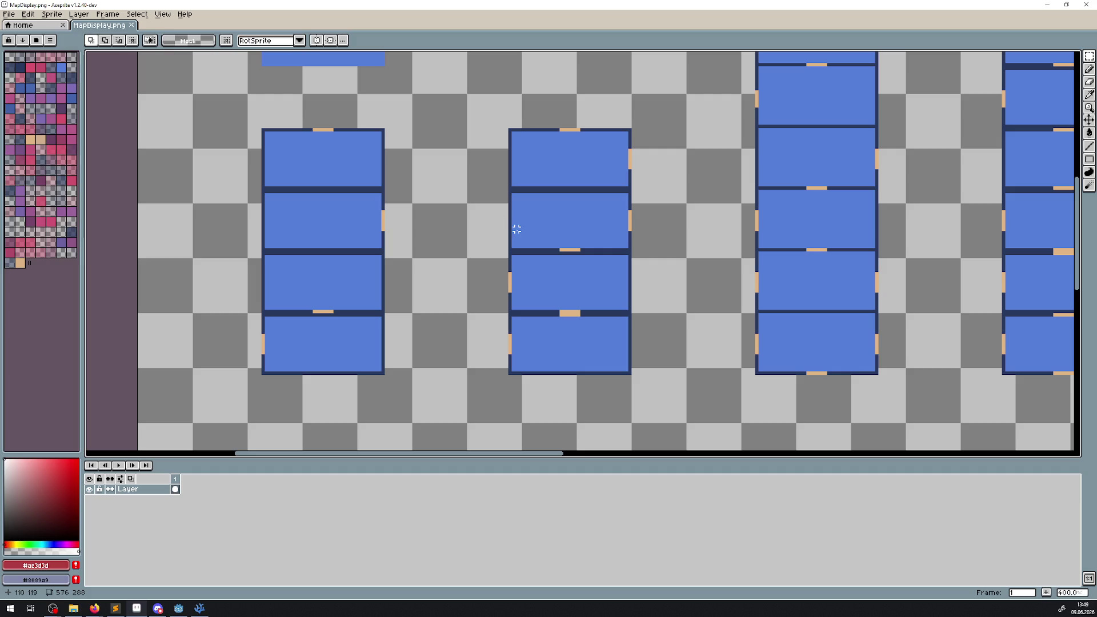
scroll(517, 230, down, 3)
scroll(657, 251, up, 2)
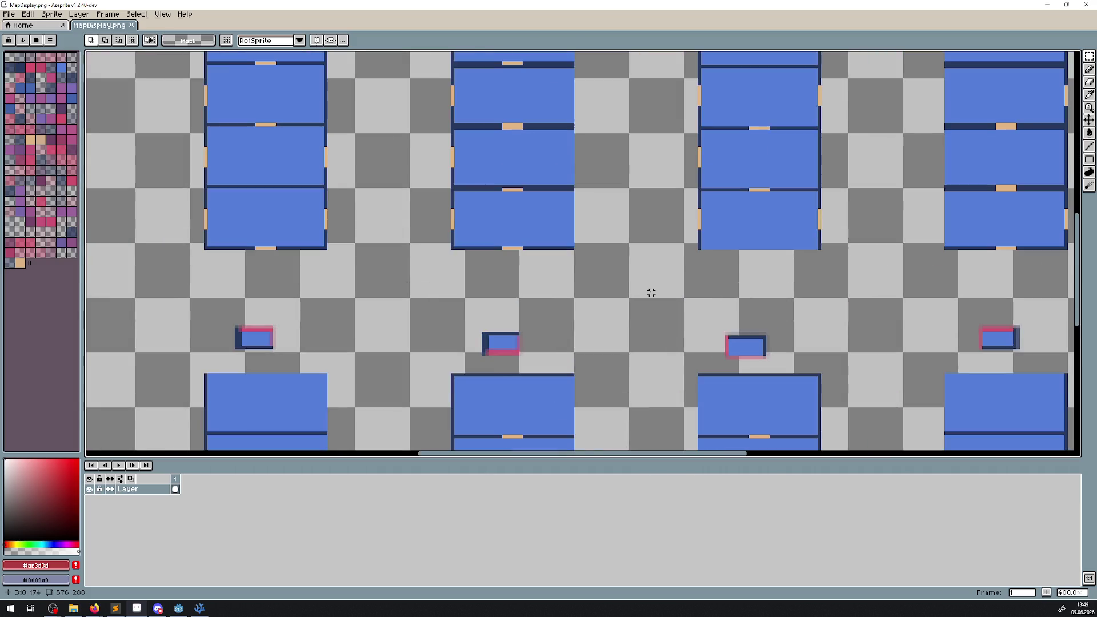
mouse_move(684, 290)
mouse_down()
mouse_move(446, 186)
mouse_move(385, 205)
mouse_move(442, 366)
mouse_move(734, 332)
mouse_move(796, 342)
mouse_move(693, 269)
mouse_move(451, 176)
mouse_up()
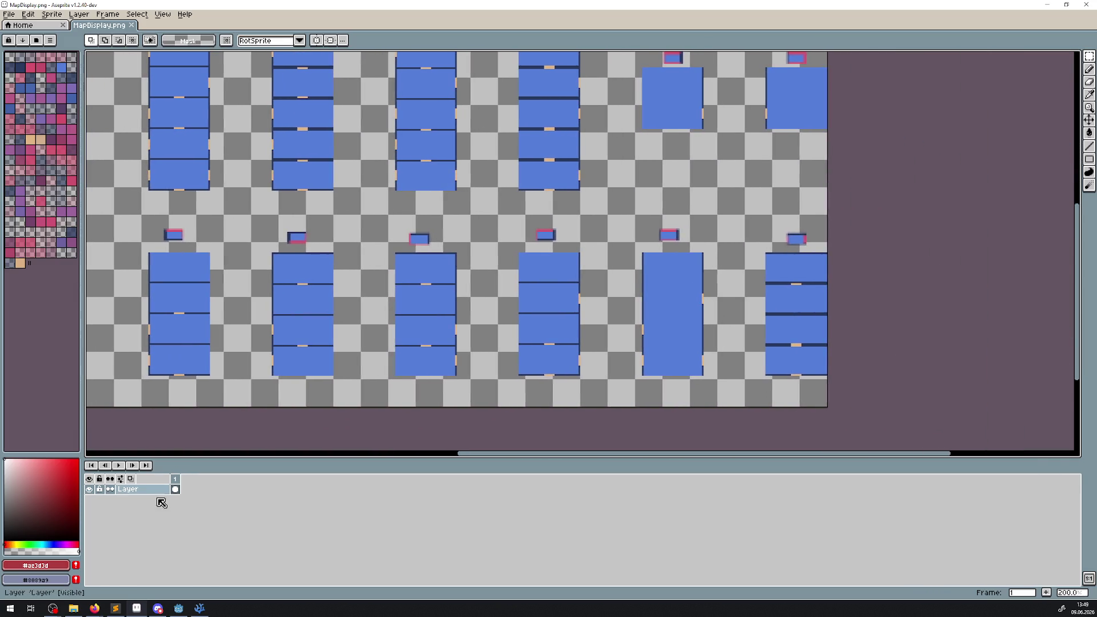
click(178, 609)
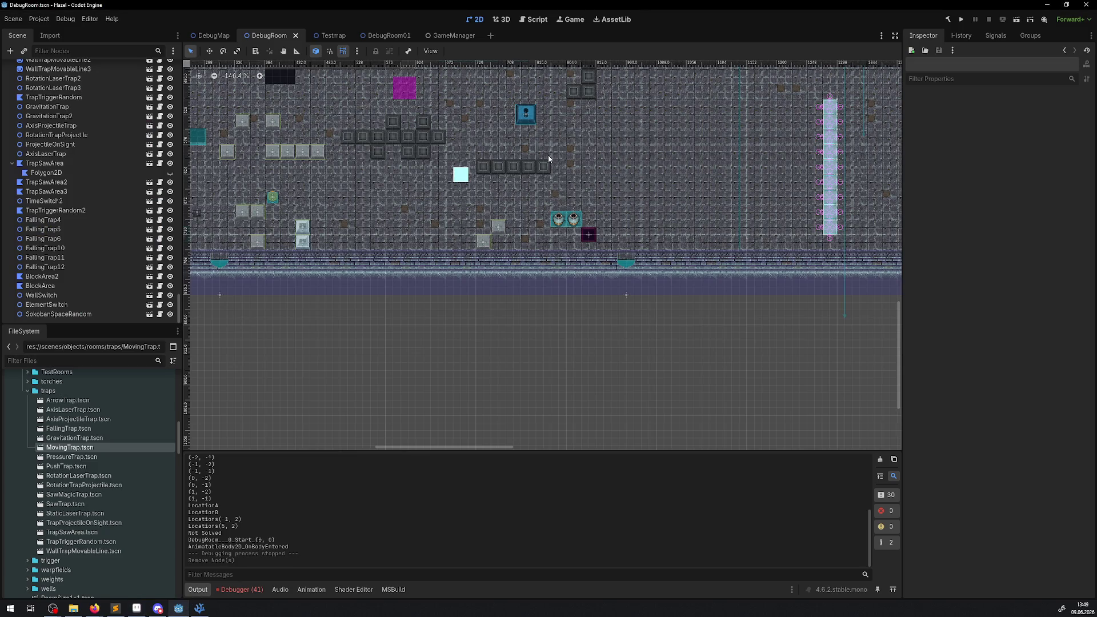
click(372, 35)
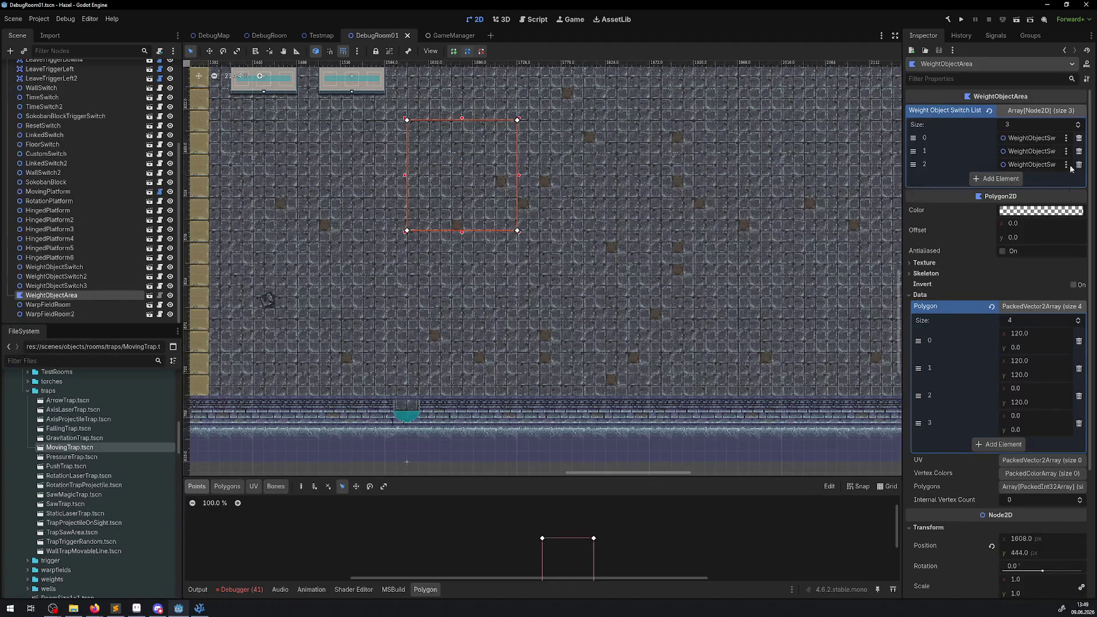
Step: Playtest DebugRoom01, pushing the chests in the next room to uncover a key, then stop with F8
click(961, 21)
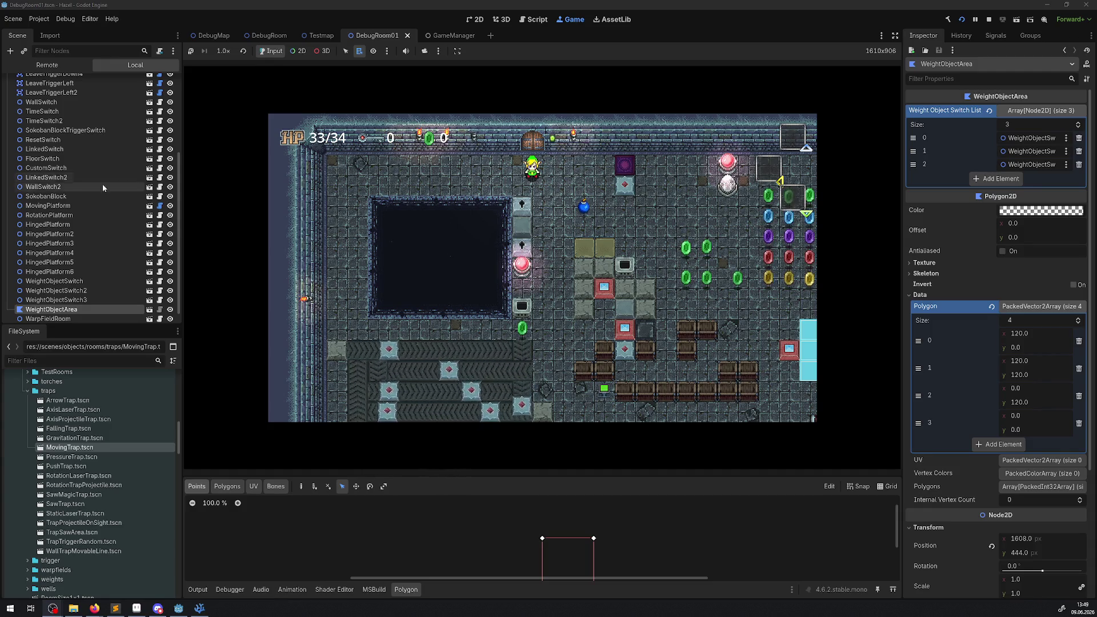
key(Right)
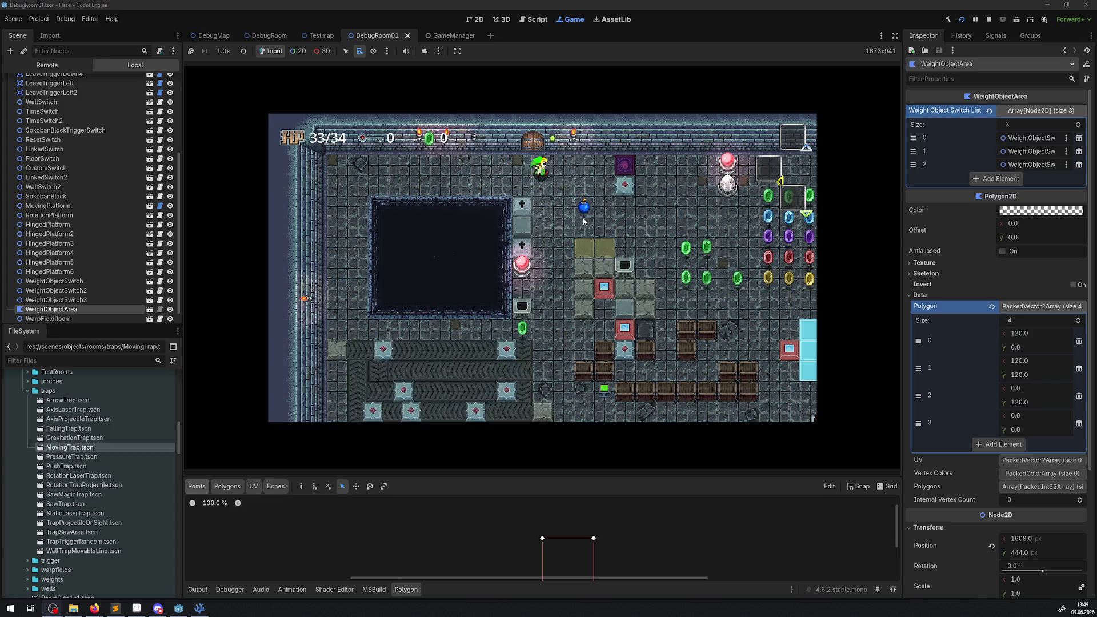
key(Right)
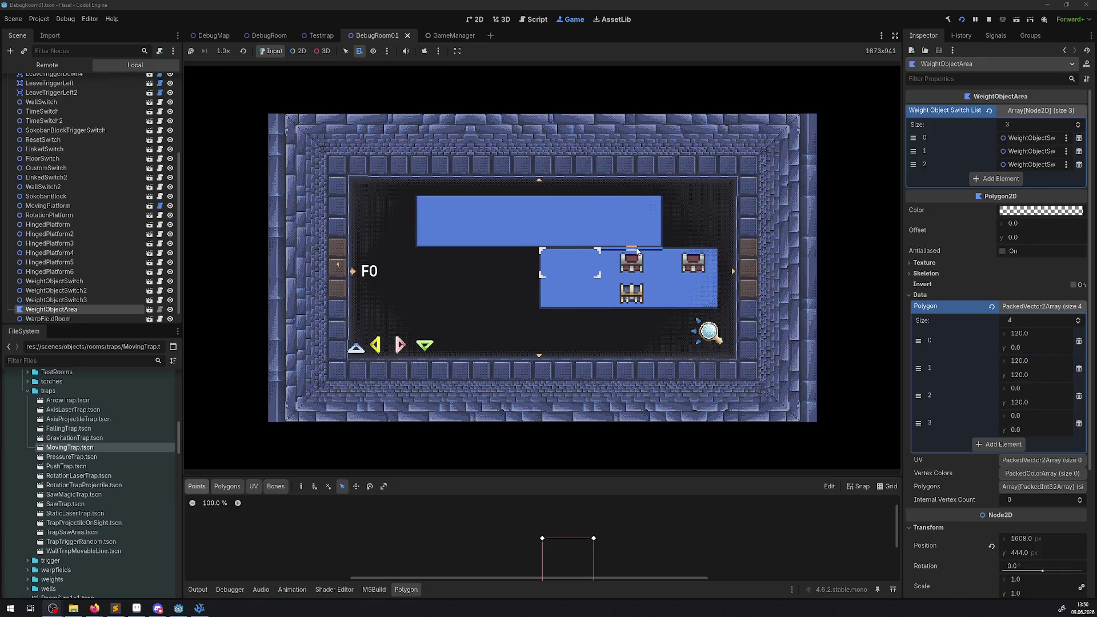
key(Down)
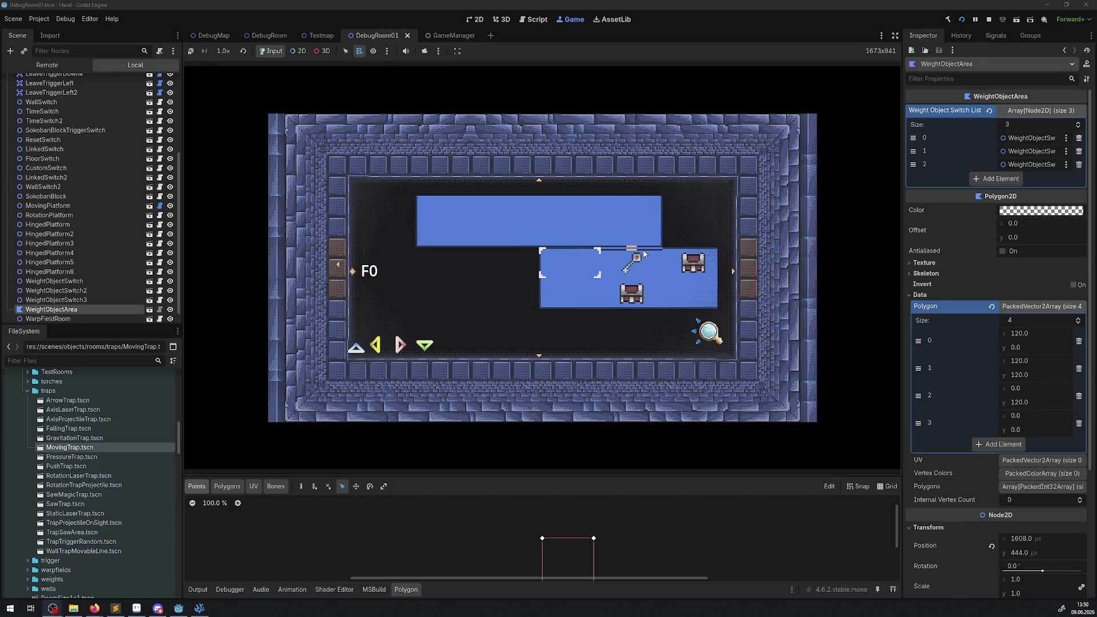
mouse_move(178, 609)
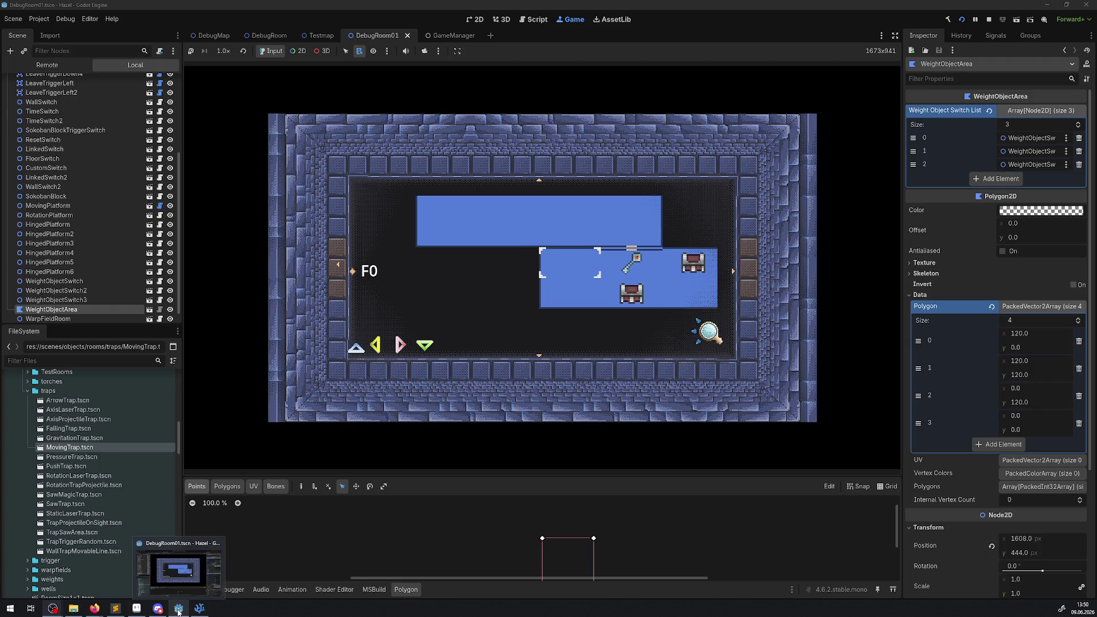
key(Up)
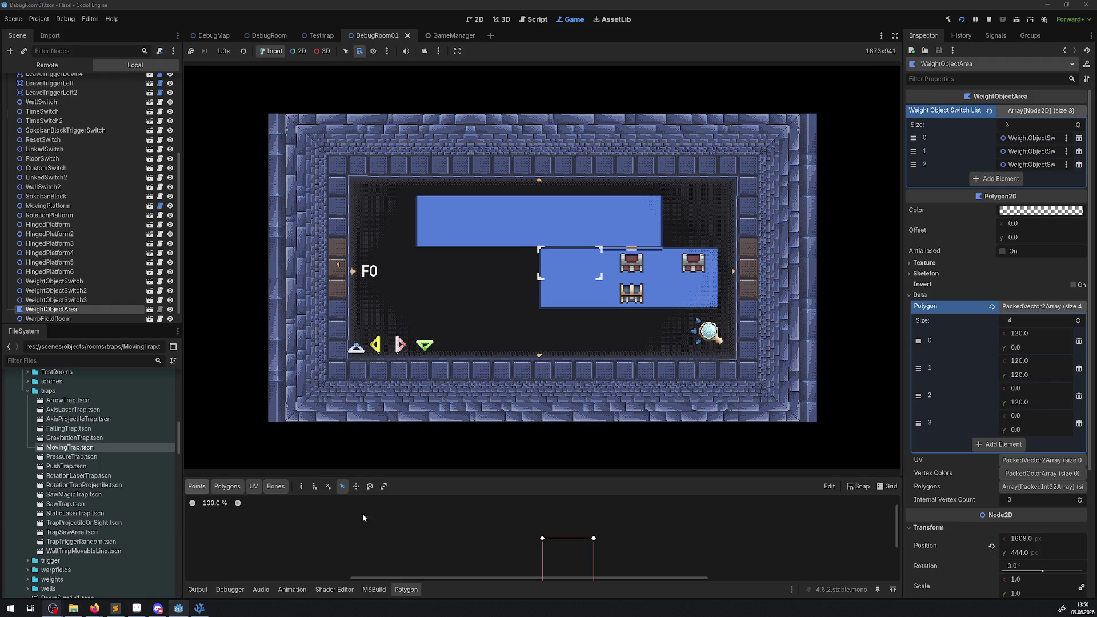
key(F8)
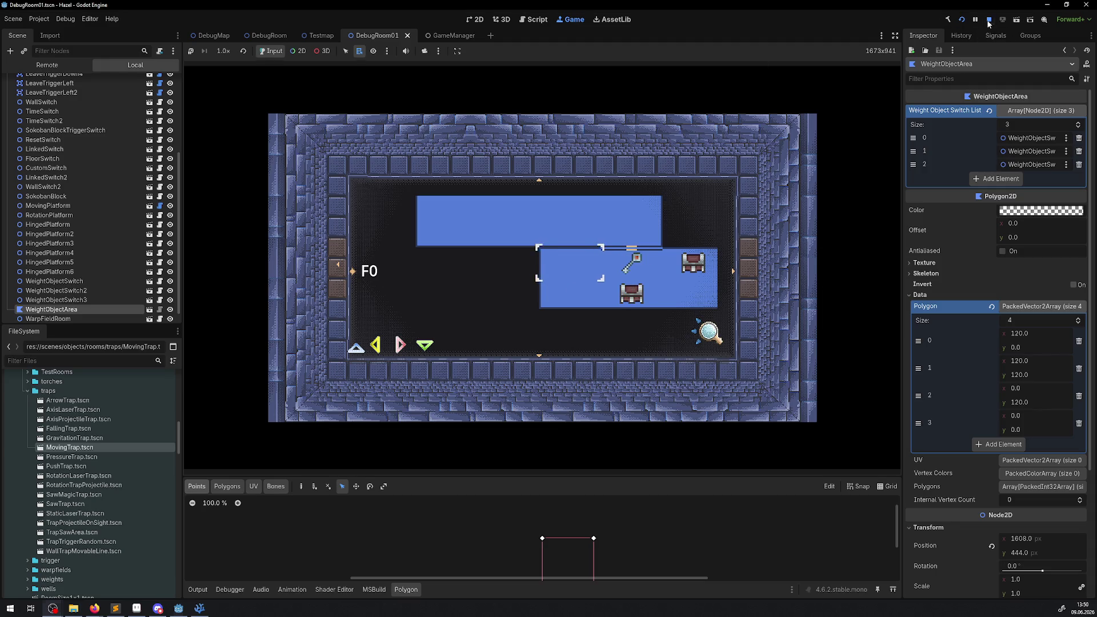
click(125, 613)
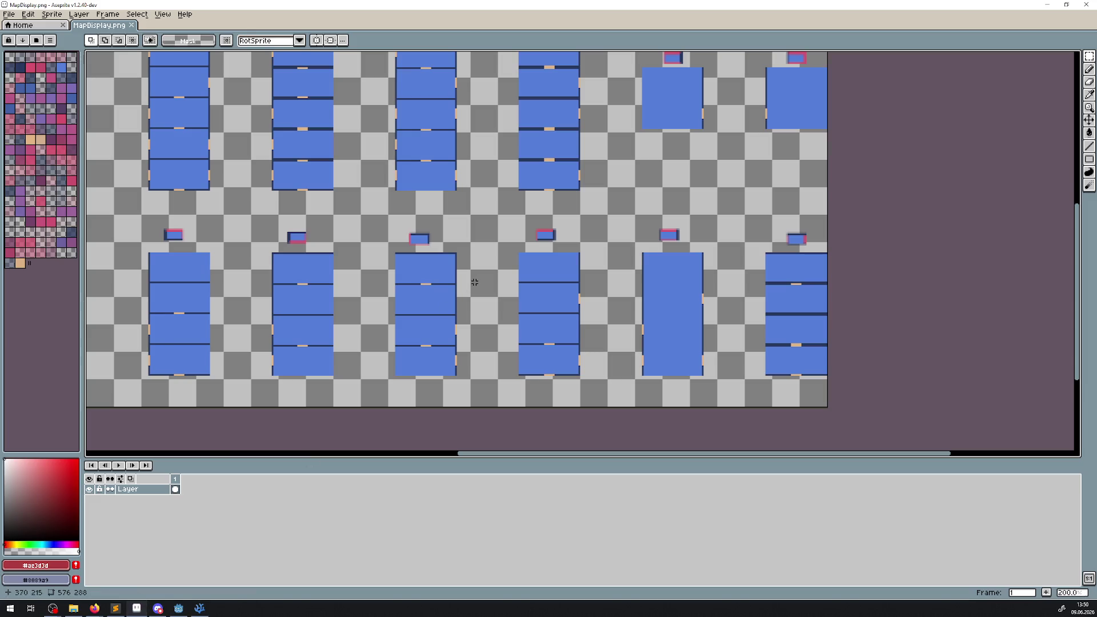
Step: Bring the lower part of MapDisplay.png's middle map block into view
scroll(369, 269, up, 2)
scroll(369, 269, down, 3)
scroll(306, 279, up, 4)
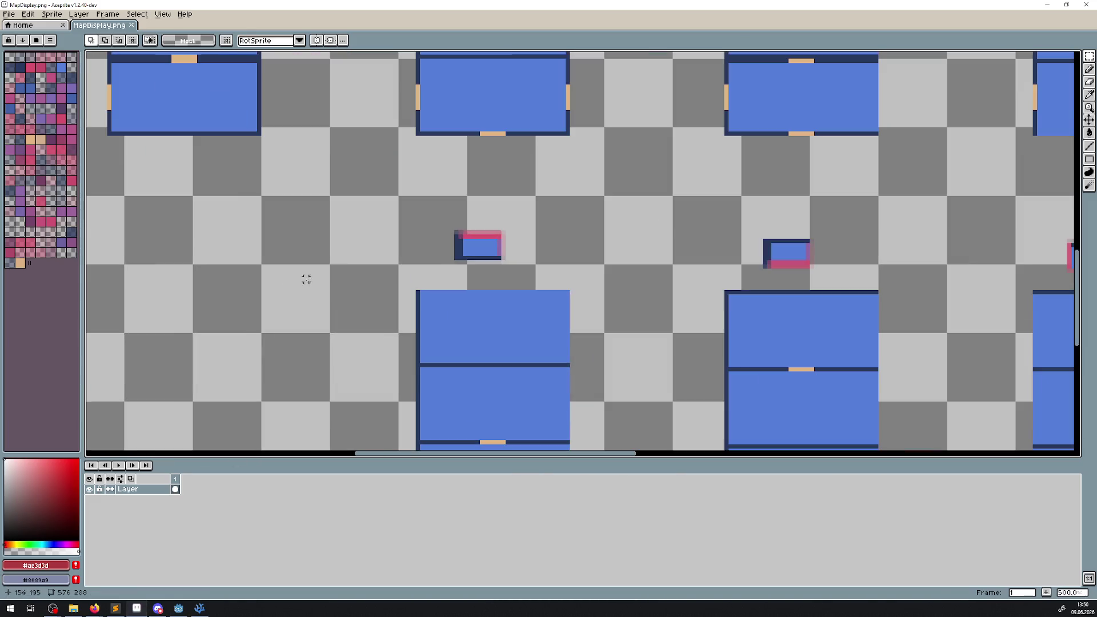
scroll(550, 292, down, 3)
drag(563, 283, 366, 282)
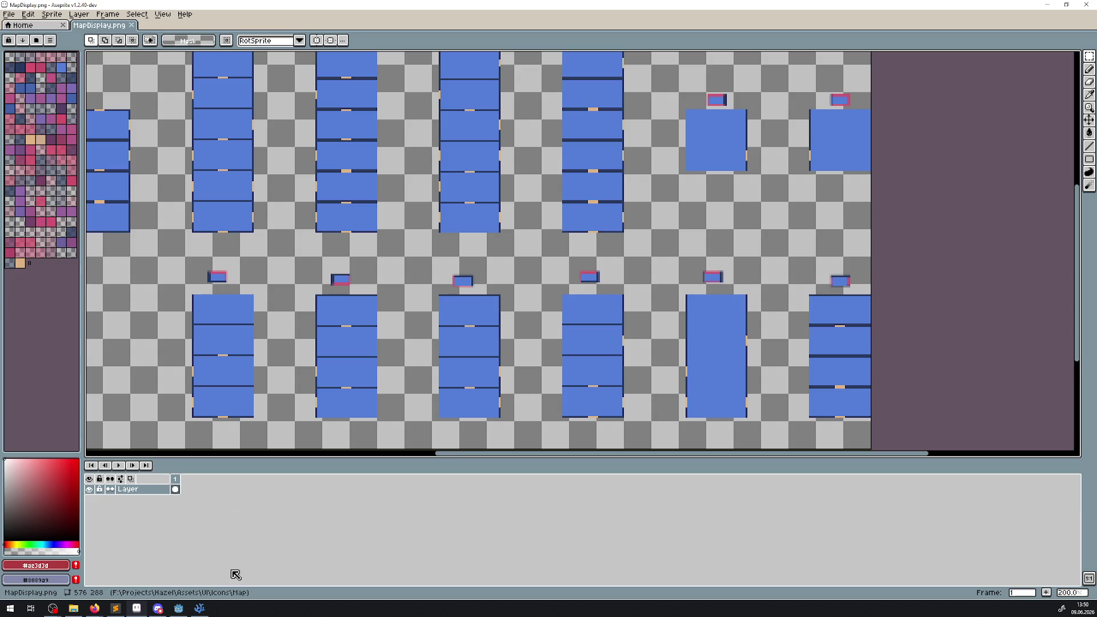
click(180, 609)
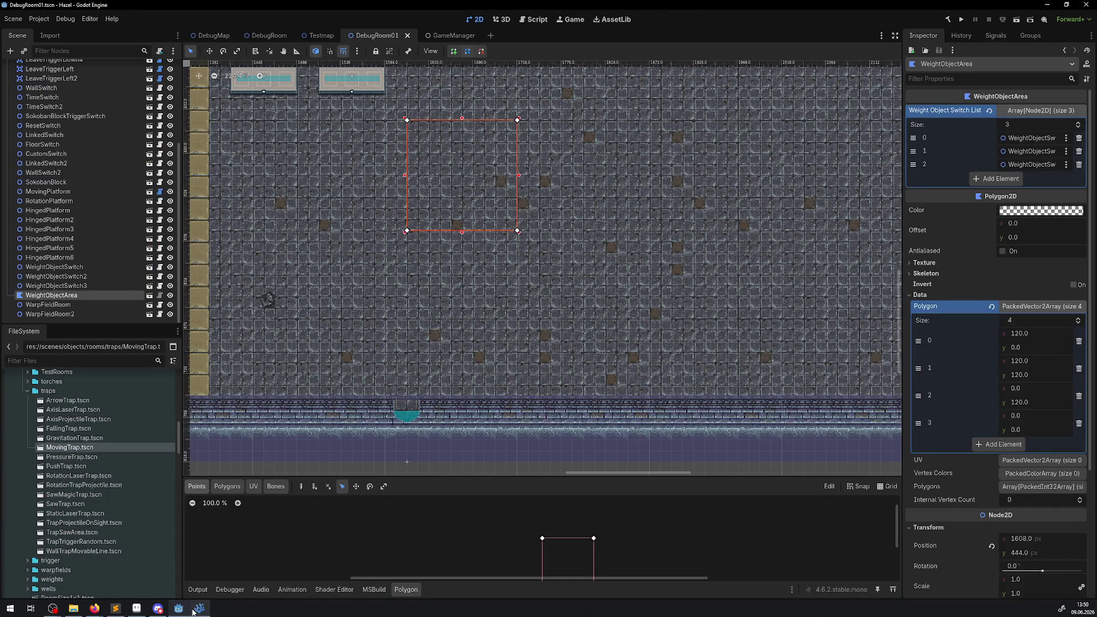
mouse_move(179, 610)
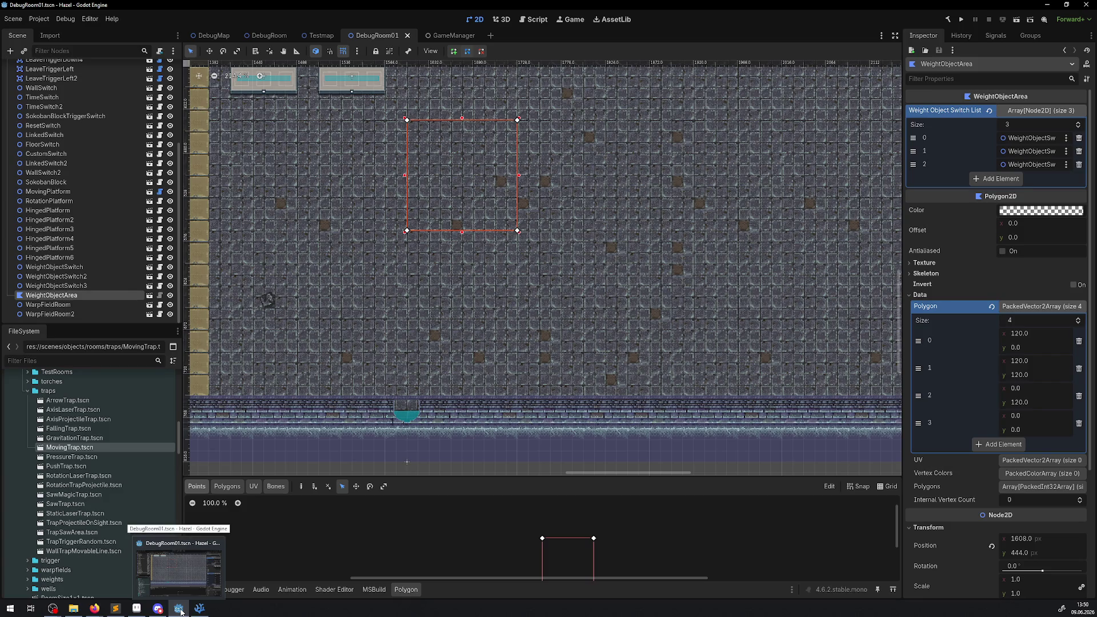
click(137, 608)
drag(436, 245, 452, 368)
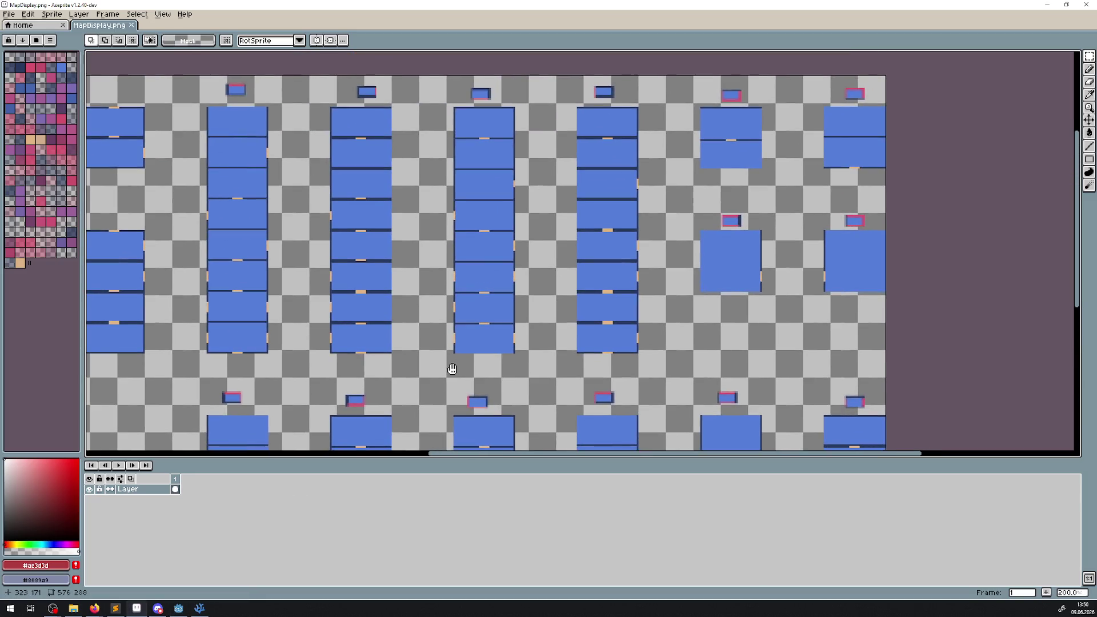
drag(803, 204, 556, 265)
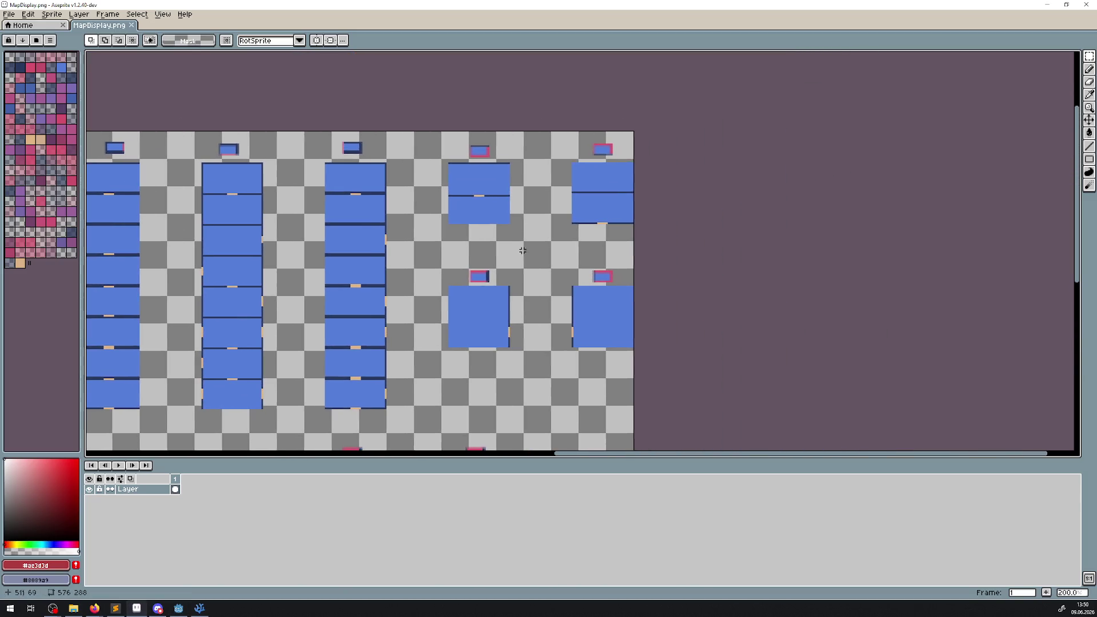
scroll(454, 216, up, 3)
Step: Select the block's dark divider strip and move it with its tan door mark higher
drag(446, 228, 602, 162)
drag(529, 163, 482, 242)
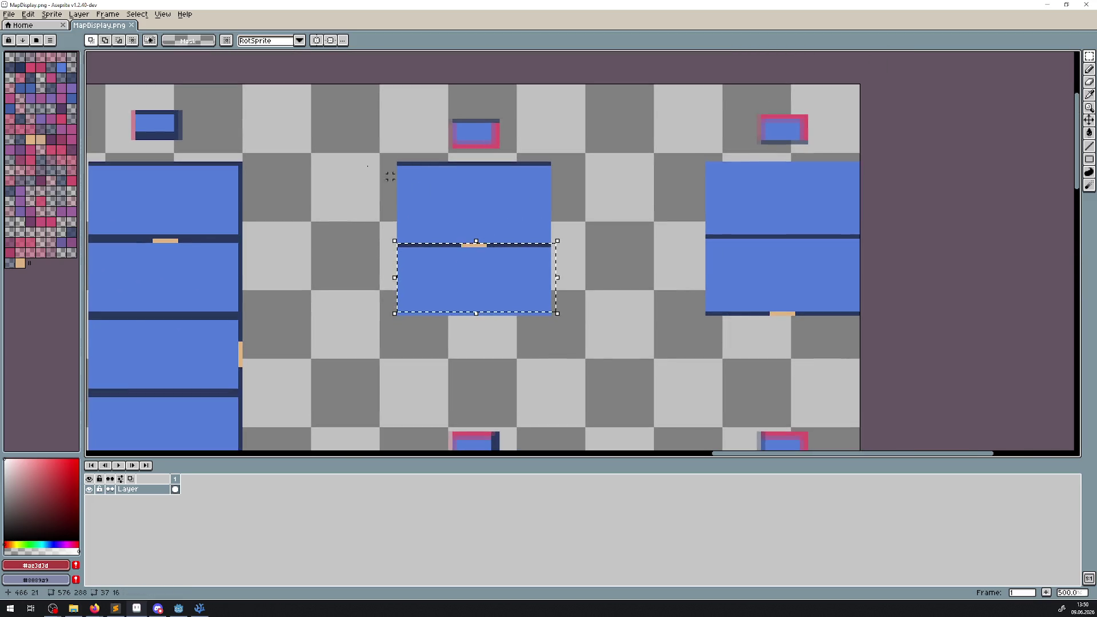
scroll(275, 153, up, 2)
drag(209, 163, 1080, 163)
drag(204, 286, 1073, 287)
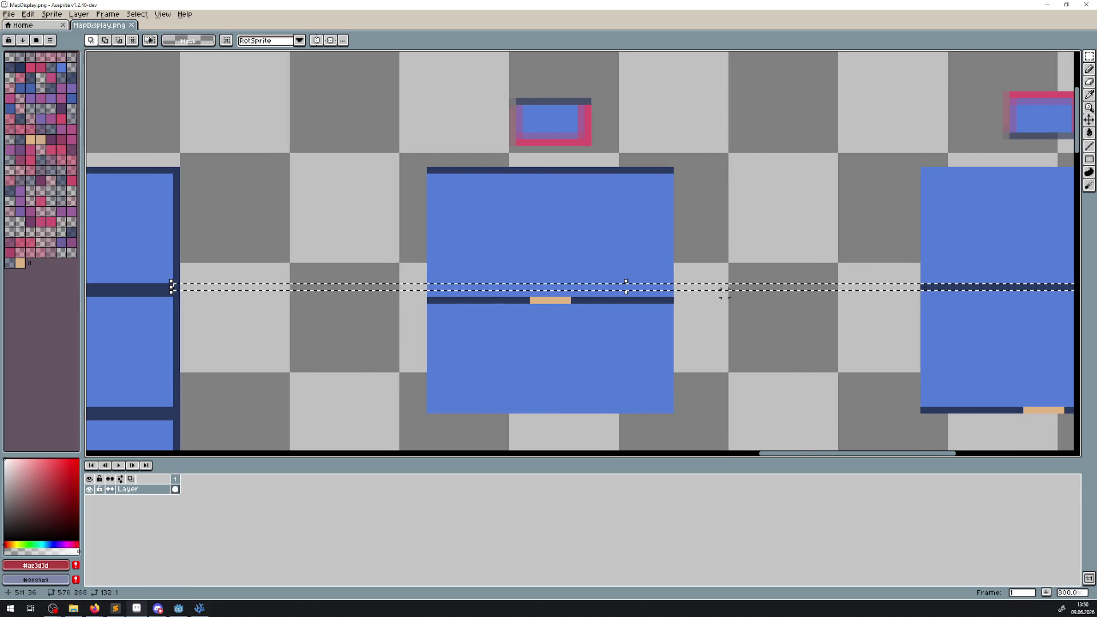
scroll(663, 298, up, 3)
mouse_move(701, 302)
mouse_down()
mouse_move(179, 304)
mouse_move(225, 314)
mouse_move(695, 303)
mouse_move(625, 295)
mouse_up()
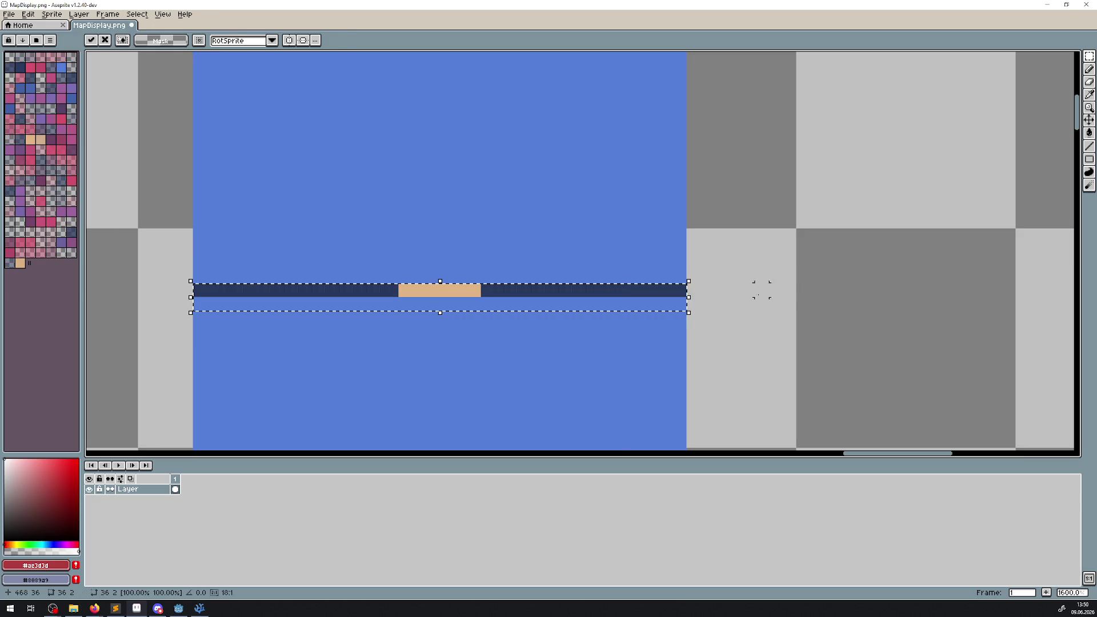
key(Return)
Step: Save MapDisplay.png with Ctrl+S and recentre the whole sheet in view
scroll(678, 299, down, 4)
key(ctrl+s)
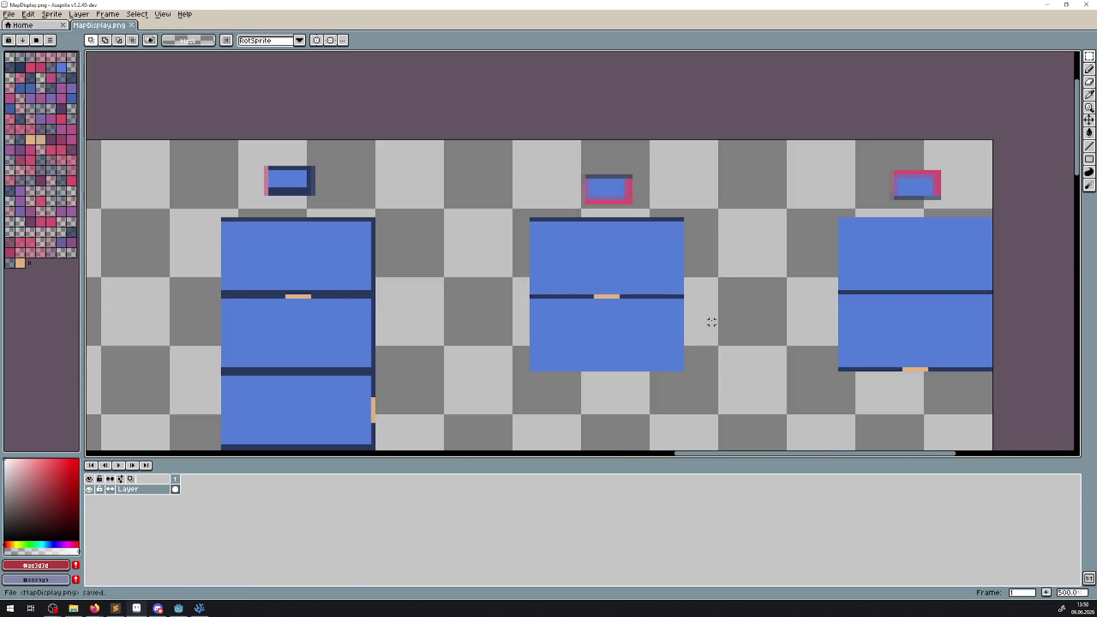
scroll(712, 323, down, 4)
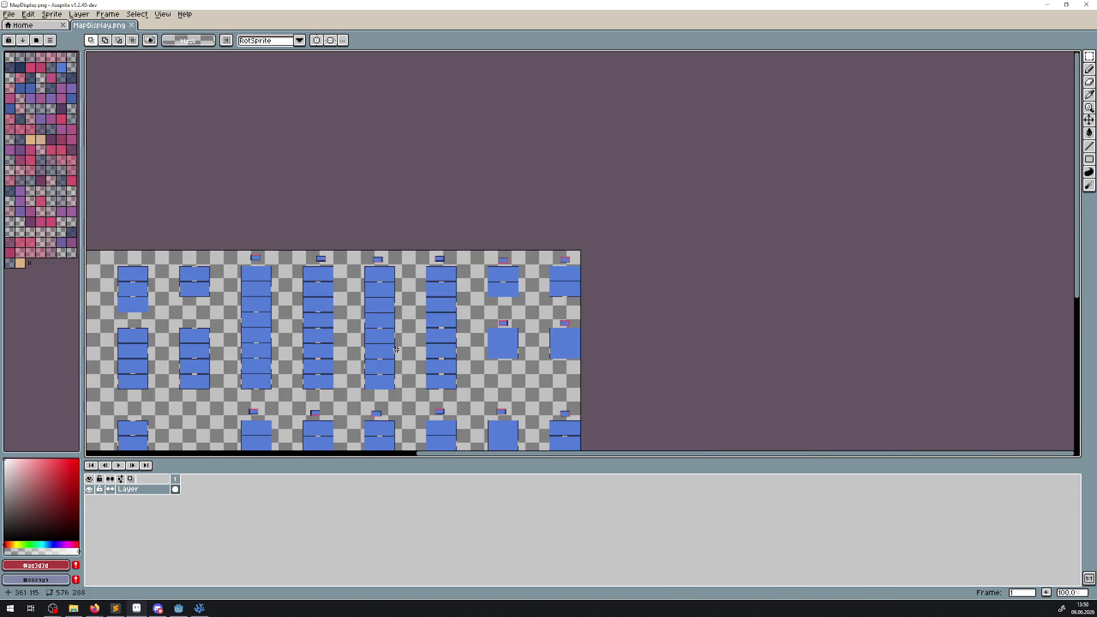
drag(396, 349, 471, 275)
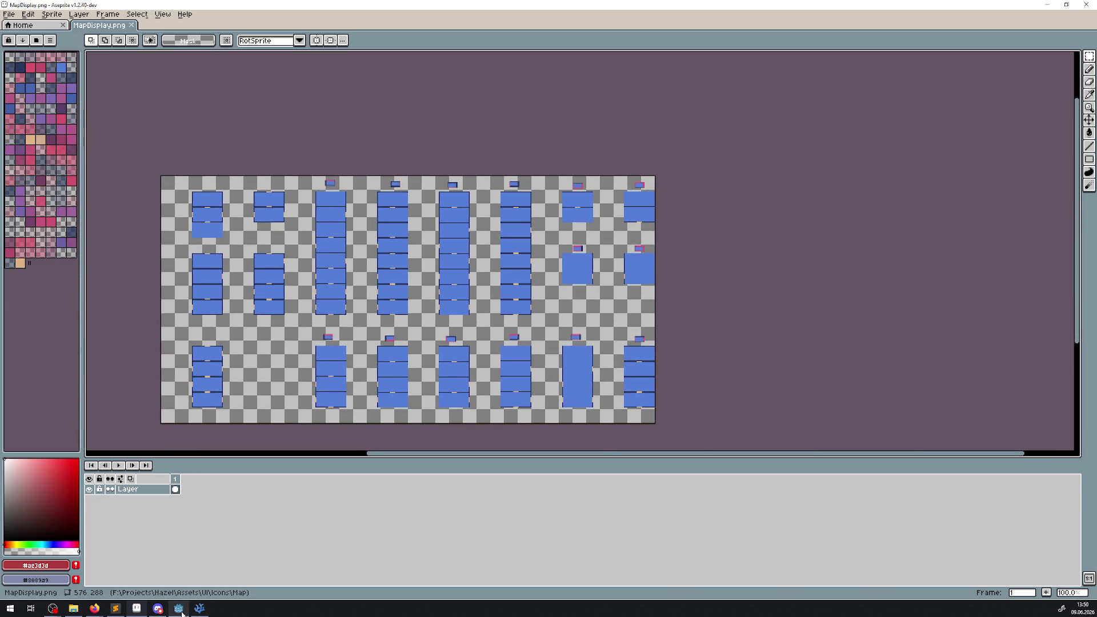
click(179, 609)
Step: Collapse the switches folder and expand sprites > icons > map in the FileSystem dock
scroll(80, 476, down, 3)
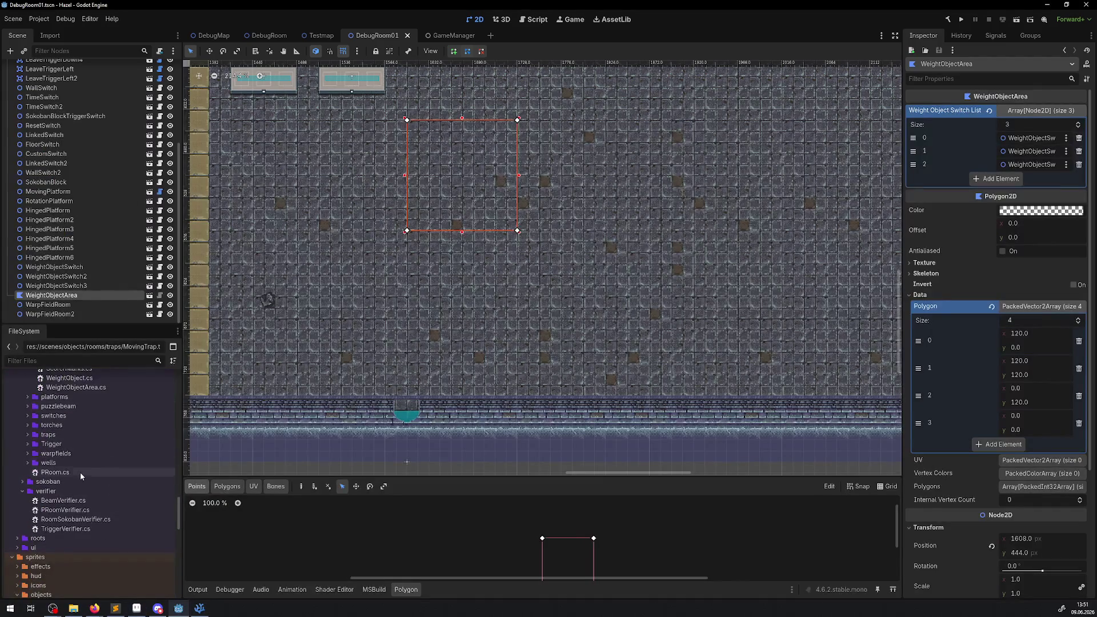
scroll(85, 510, down, 3)
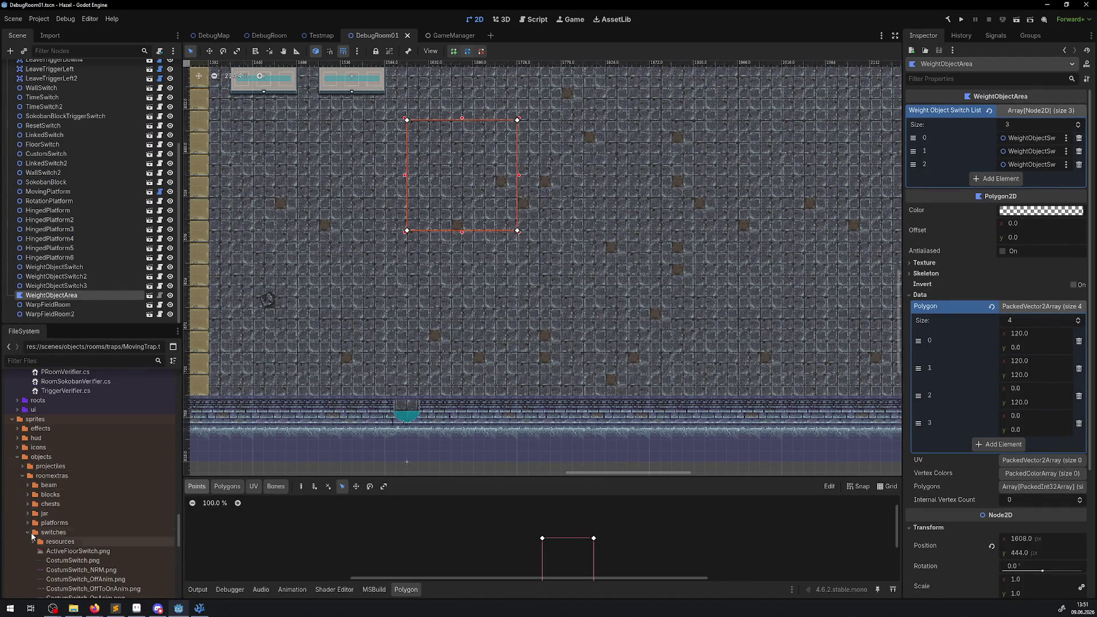
click(27, 532)
click(17, 448)
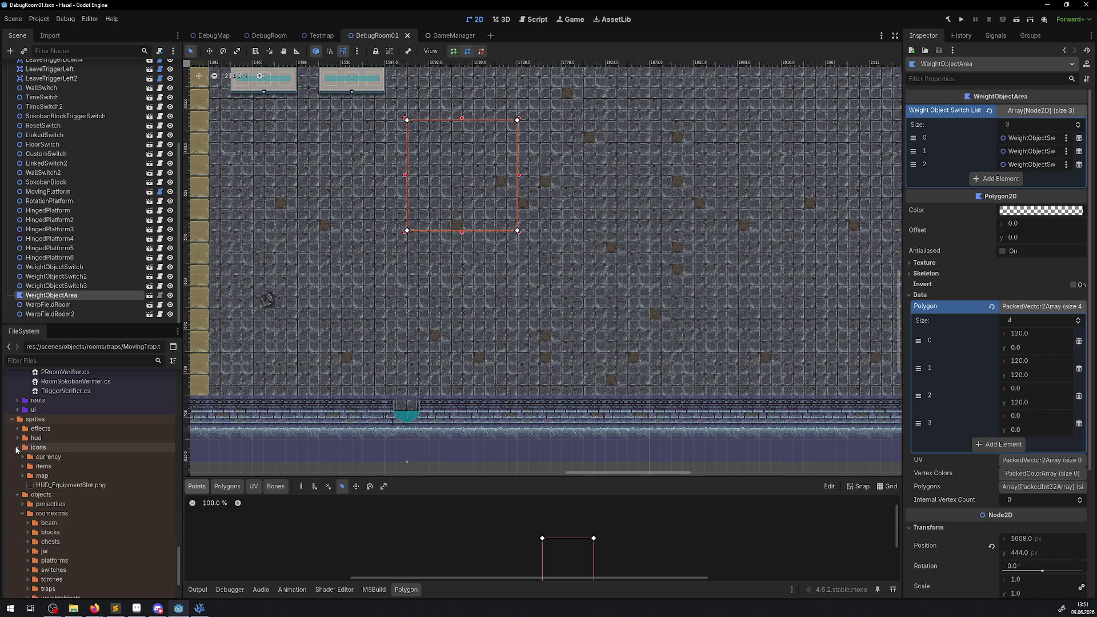
click(23, 476)
Step: Check that MapDisplay.png is listed, then run the project to playtest DebugRoom01
scroll(92, 499, down, 1)
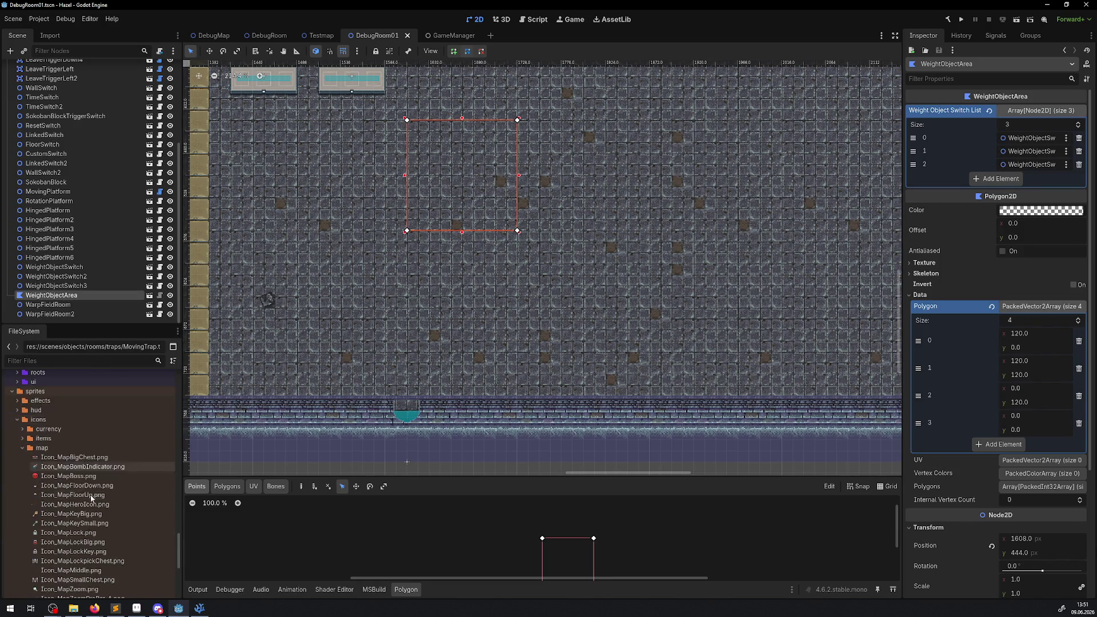
scroll(92, 499, down, 4)
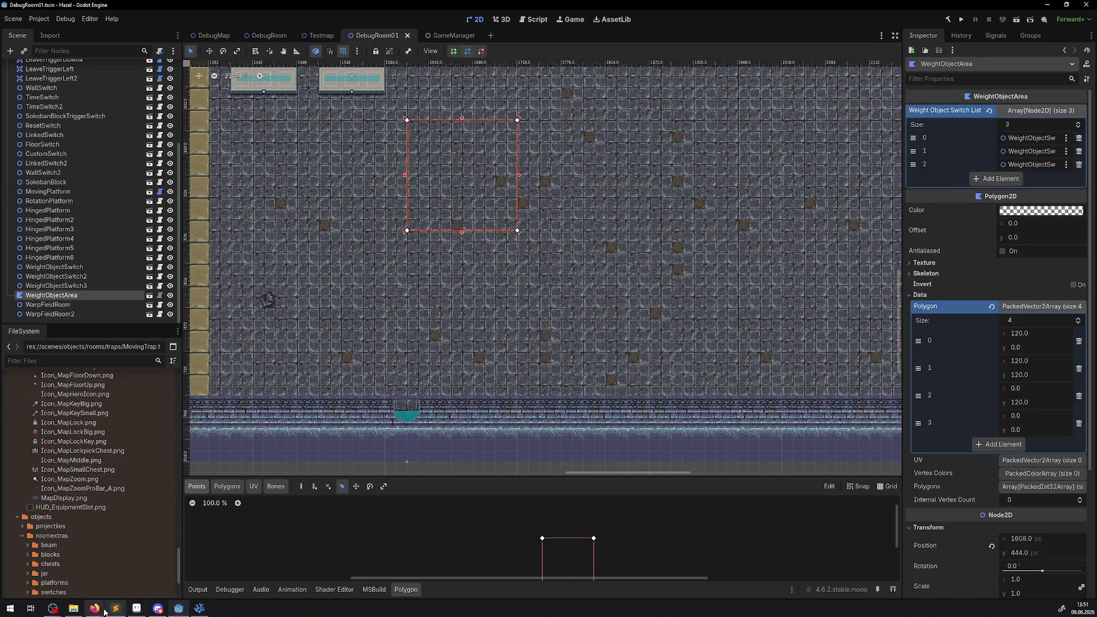
click(73, 609)
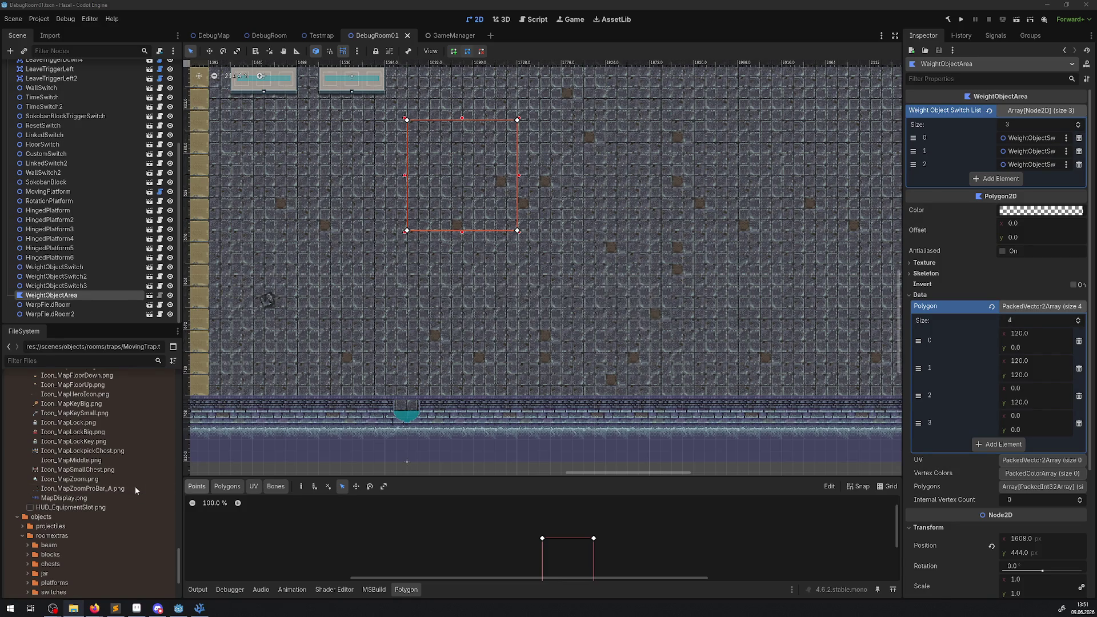
click(961, 19)
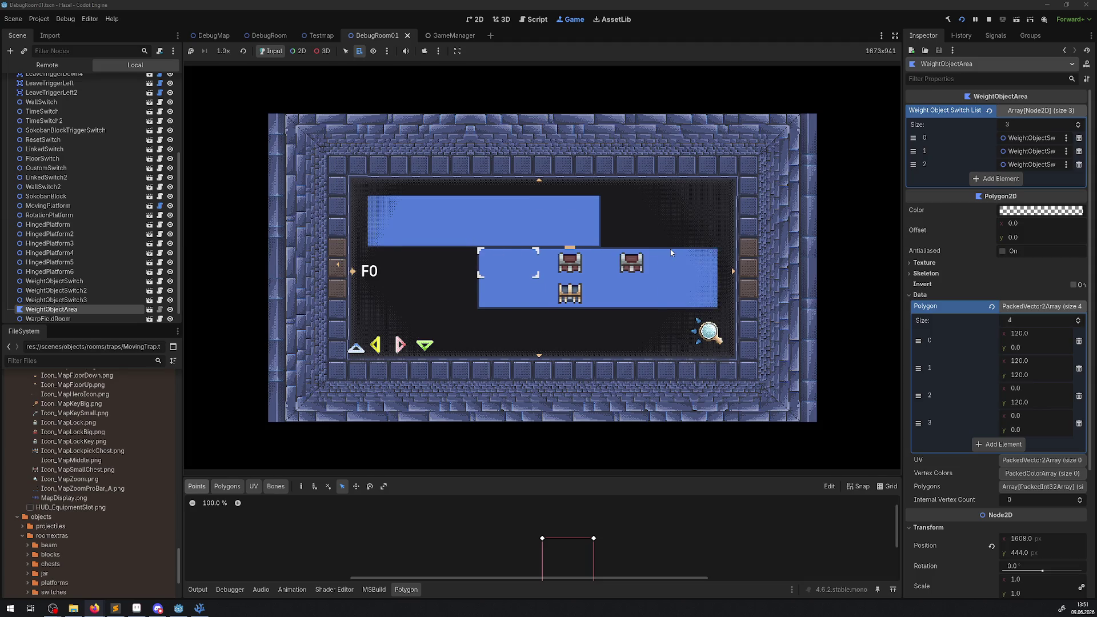
click(985, 22)
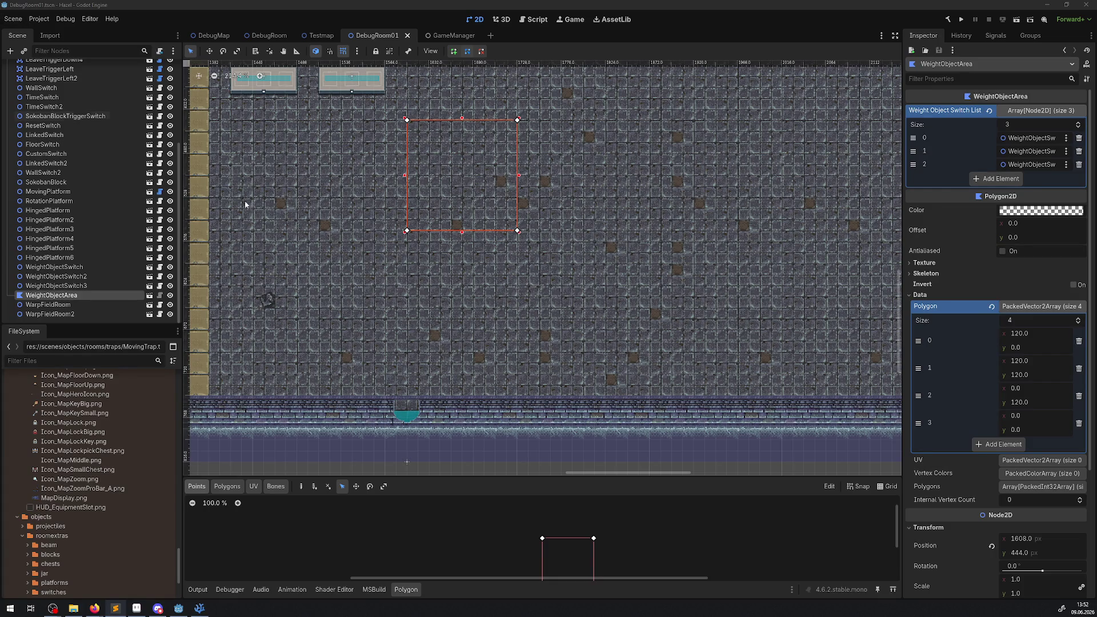
Step: Zoom out across DebugRoom01's left section, then switch to the DebugRoom scene
scroll(245, 204, down, 1)
mouse_move(245, 204)
mouse_down()
mouse_move(341, 218)
mouse_move(496, 281)
mouse_up()
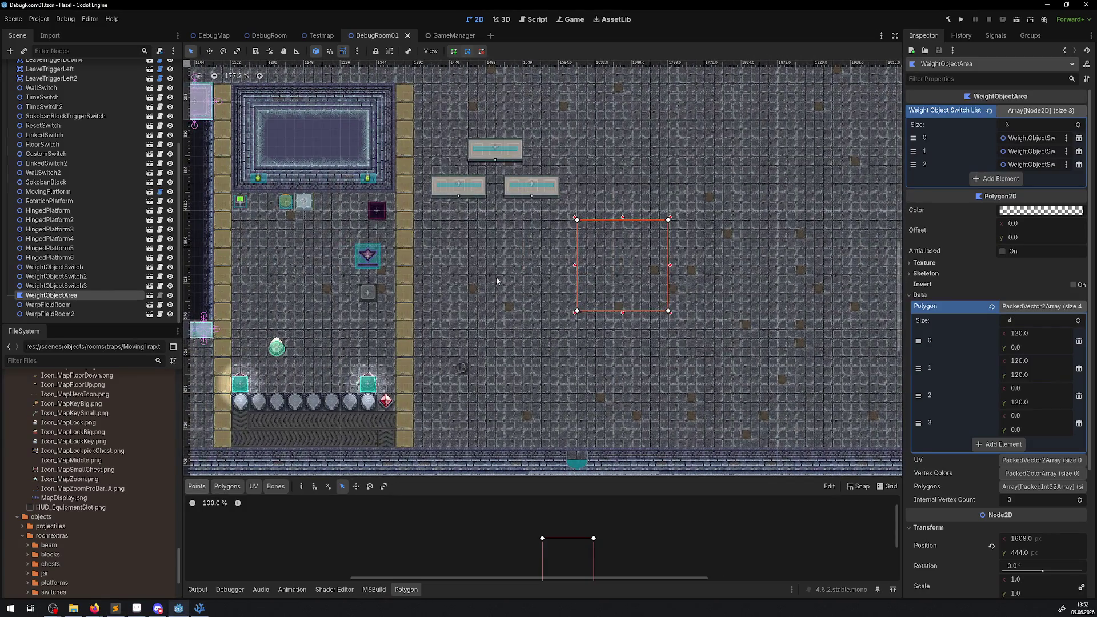
scroll(496, 280, left, 3)
scroll(519, 281, down, 2)
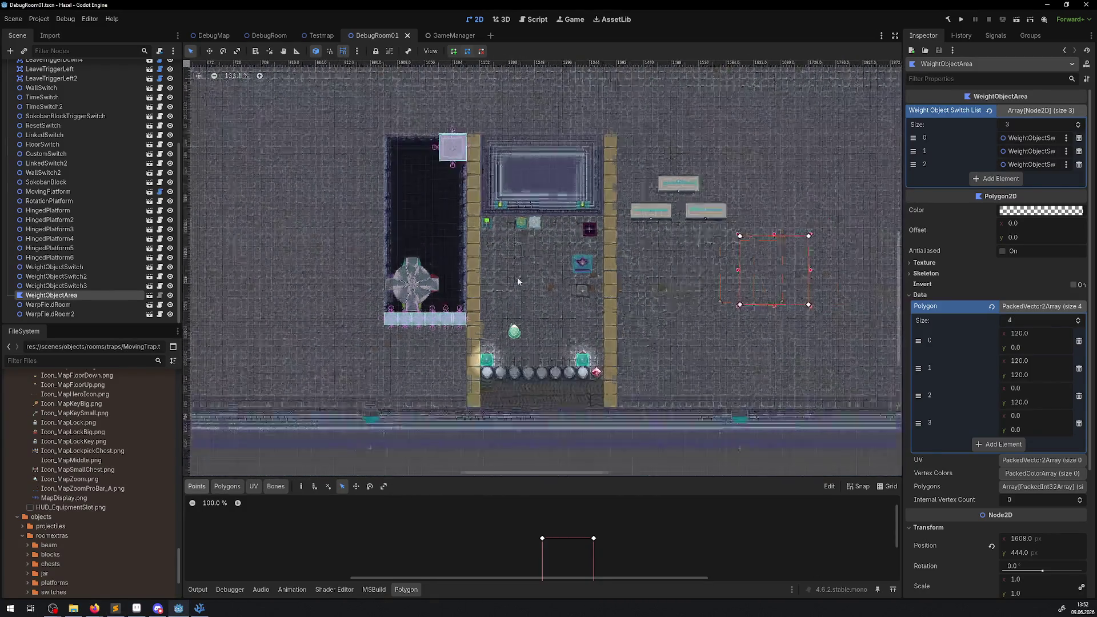
scroll(519, 282, down, 1)
scroll(492, 146, left, 3)
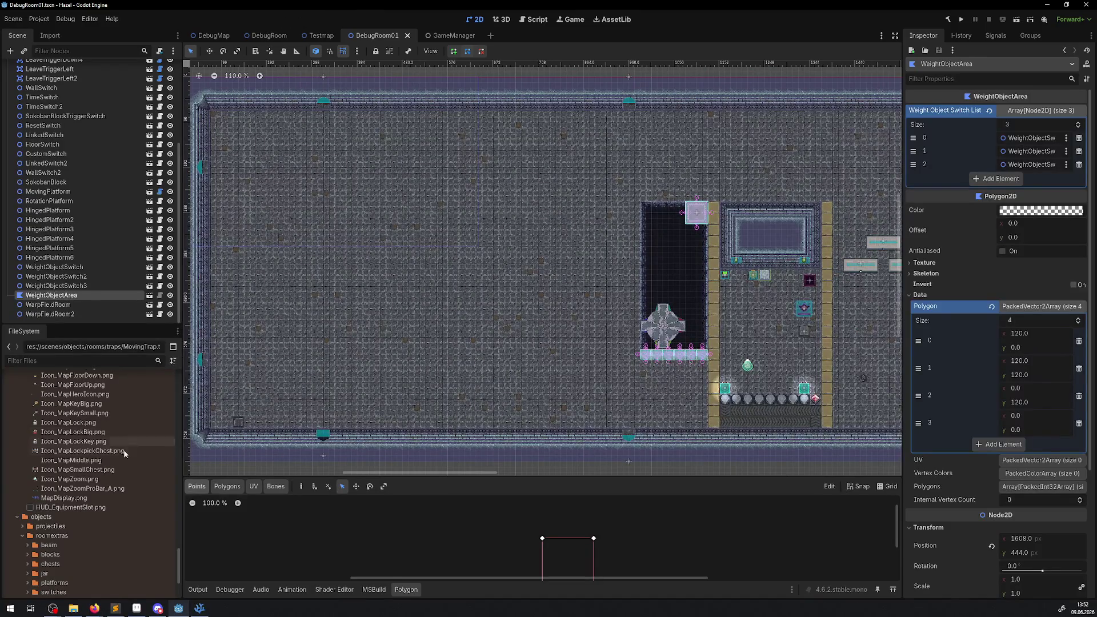
click(267, 37)
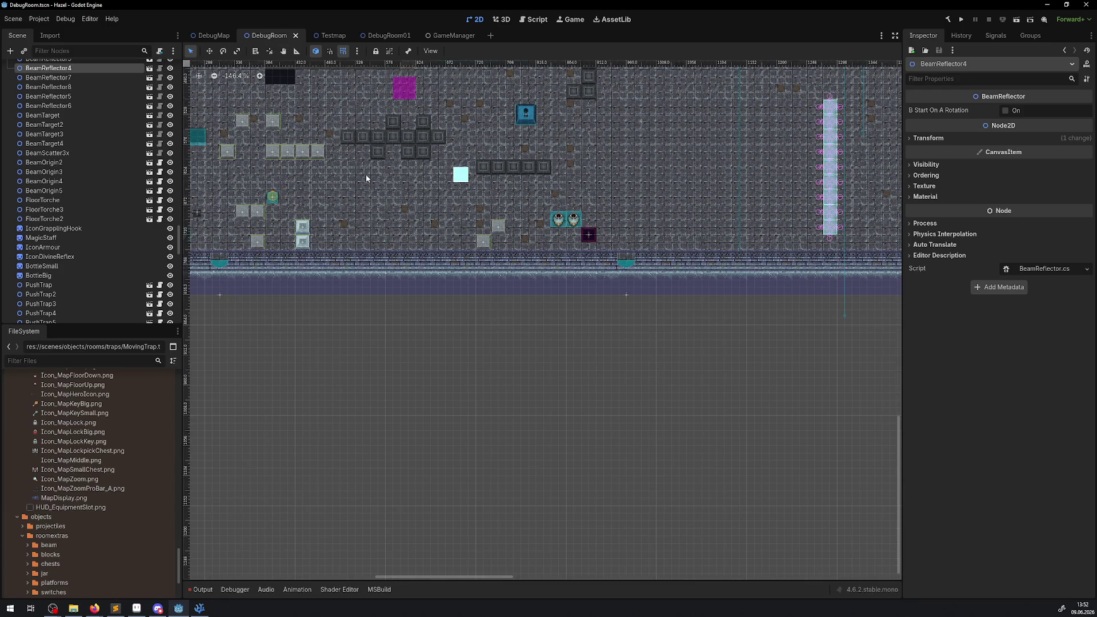
Step: Zoom in on the row of five jars and select Jar34
scroll(366, 178, up, 5)
scroll(367, 177, left, 5)
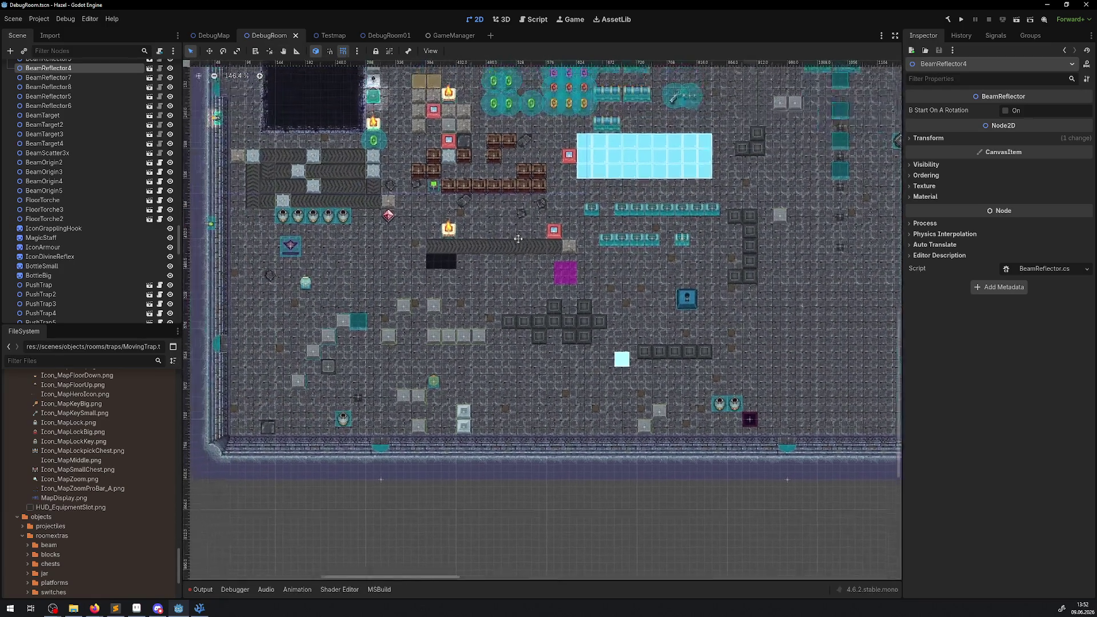
scroll(519, 239, up, 1)
scroll(519, 239, left, 1)
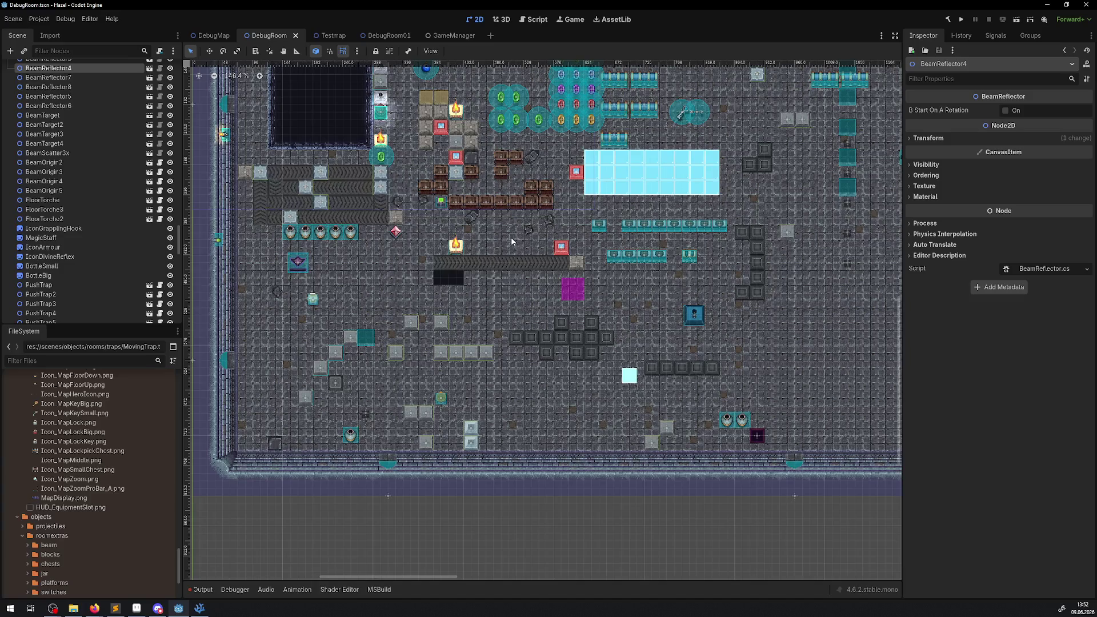
scroll(408, 212, up, 4)
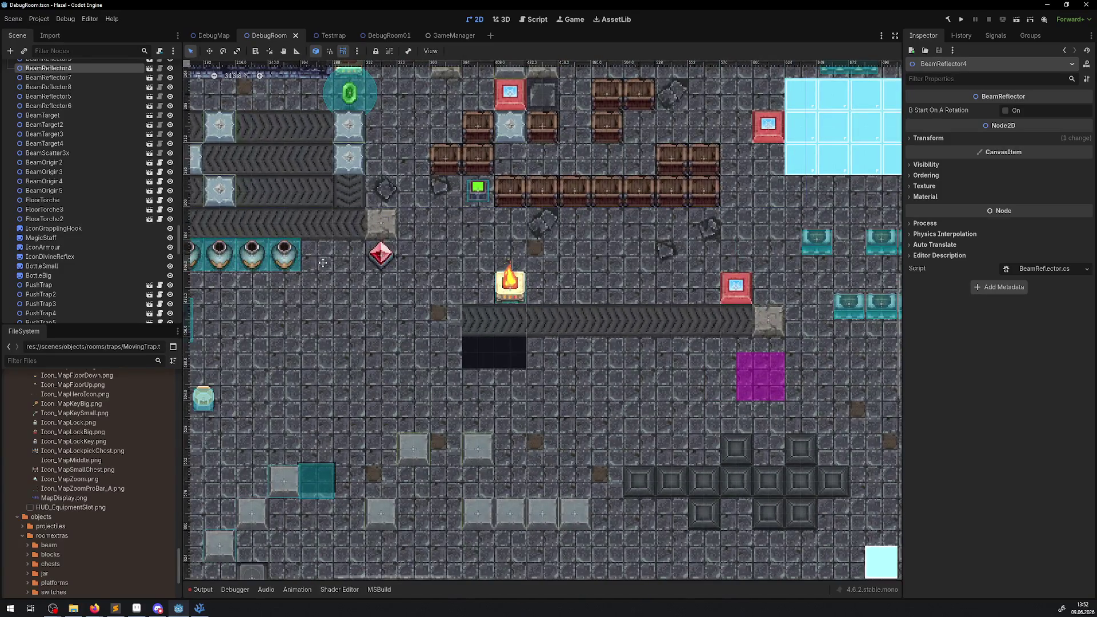
scroll(436, 266, up, 3)
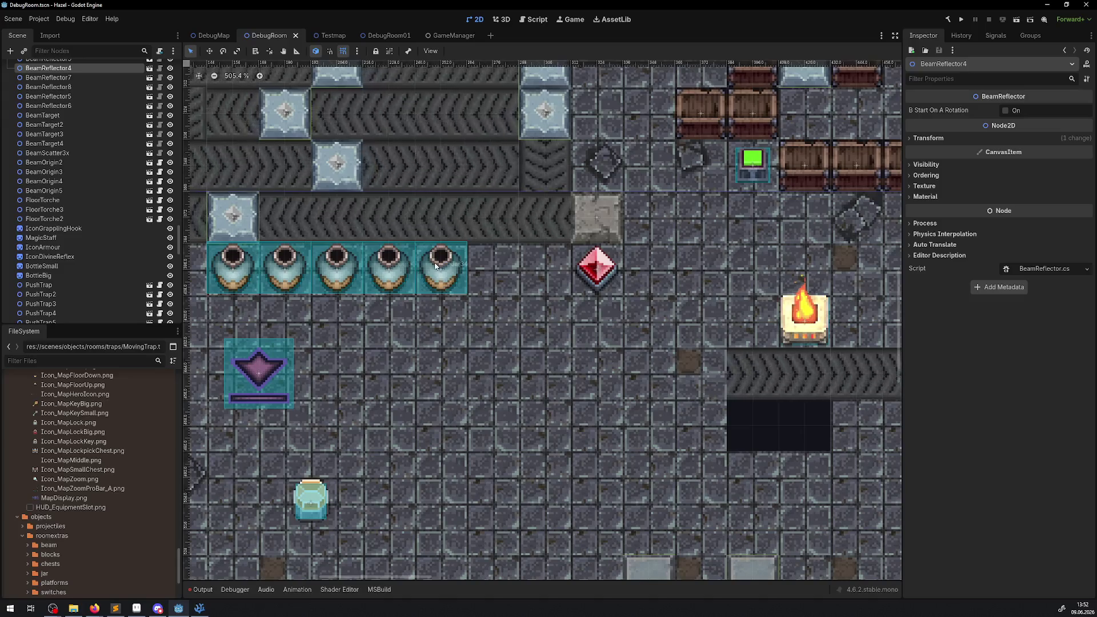
scroll(440, 273, up, 2)
click(447, 280)
Step: Zoom around Jar34 to inspect it, a PCarryObject with Object Weight 4
scroll(448, 285, up, 2)
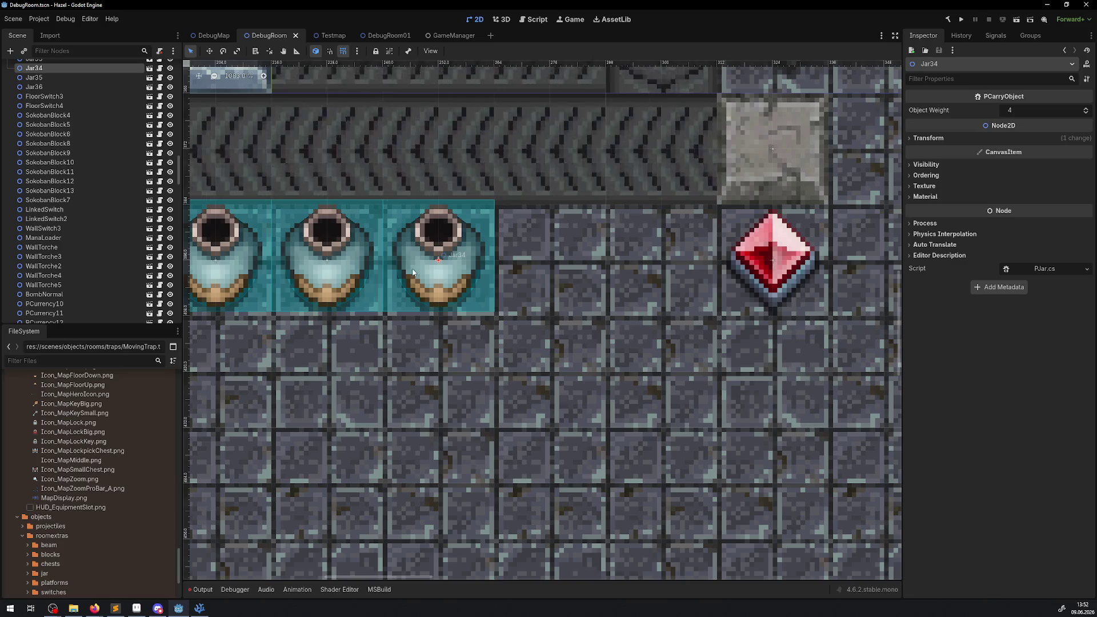
scroll(413, 272, down, 5)
scroll(432, 271, up, 3)
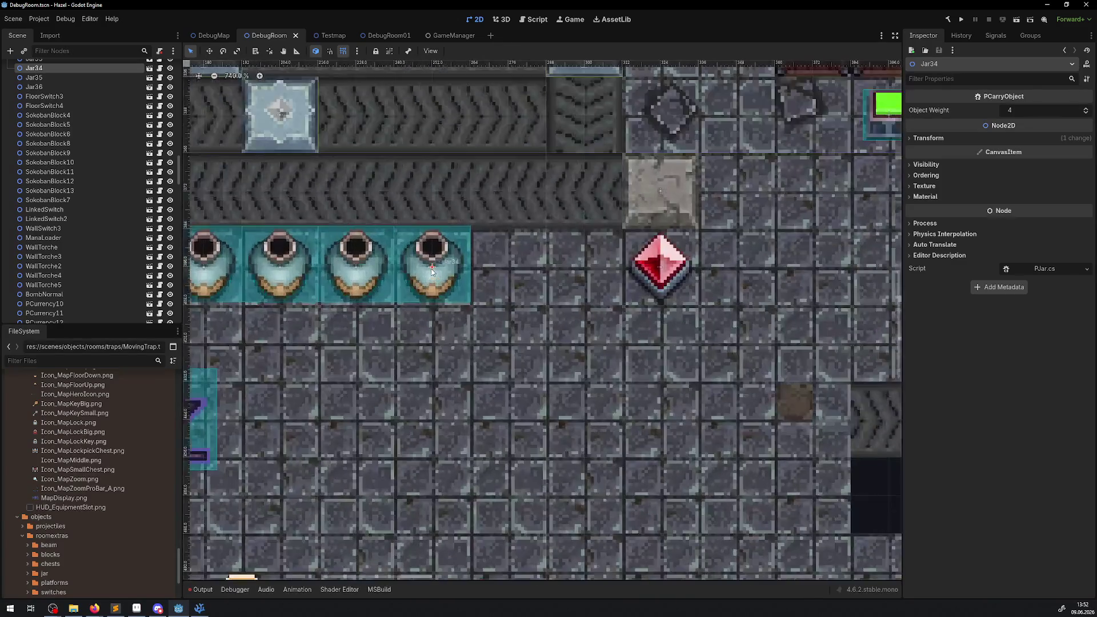
scroll(432, 271, up, 4)
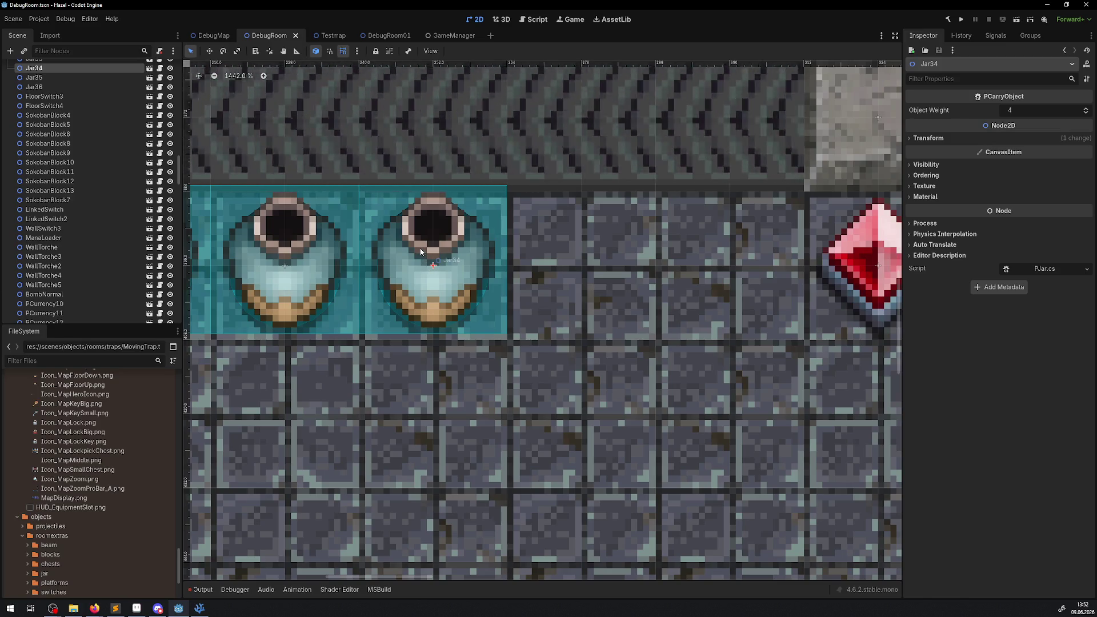
scroll(421, 252, down, 3)
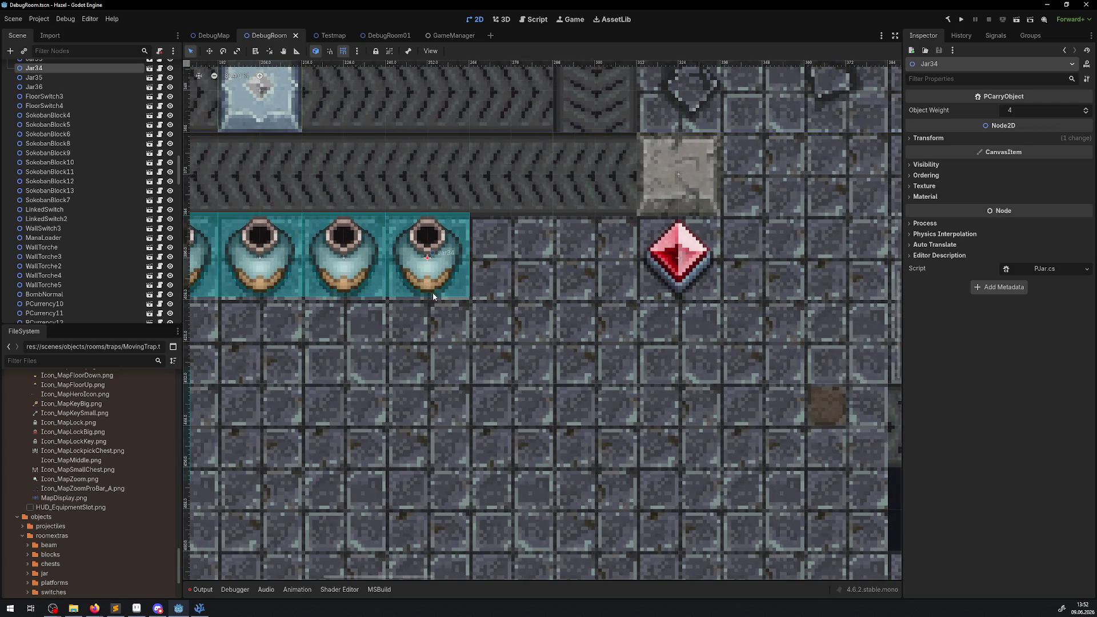
scroll(429, 262, down, 5)
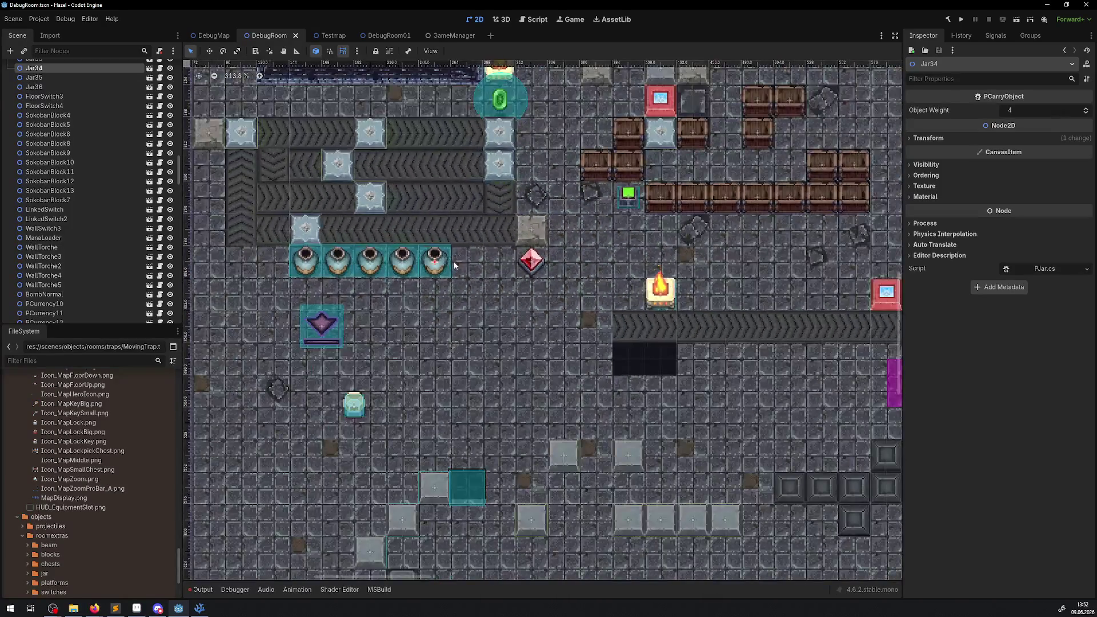
scroll(453, 261, down, 2)
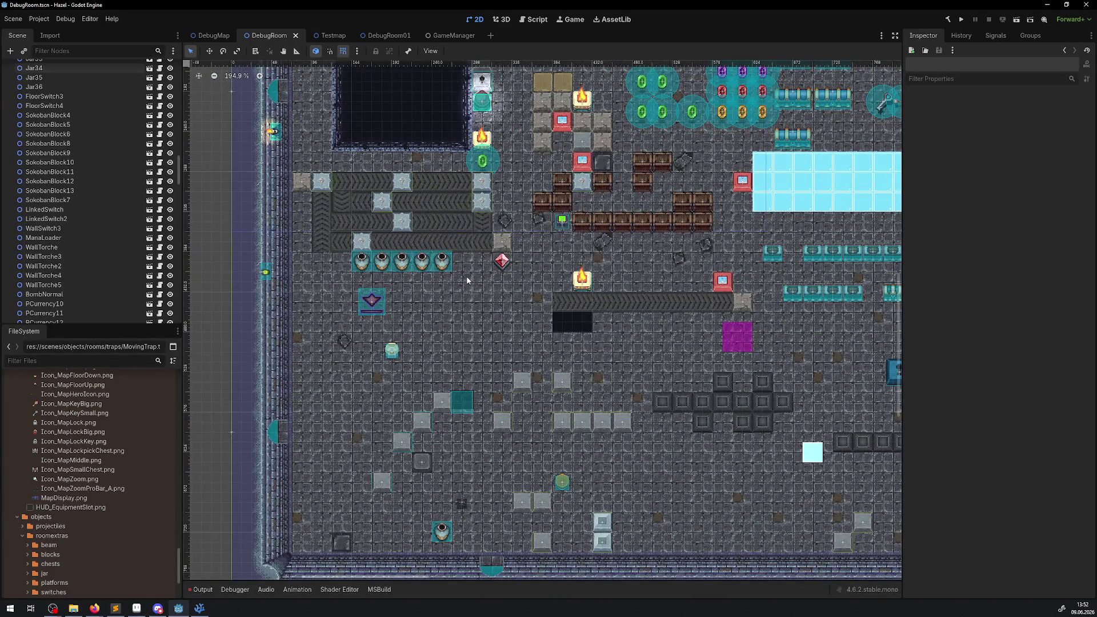
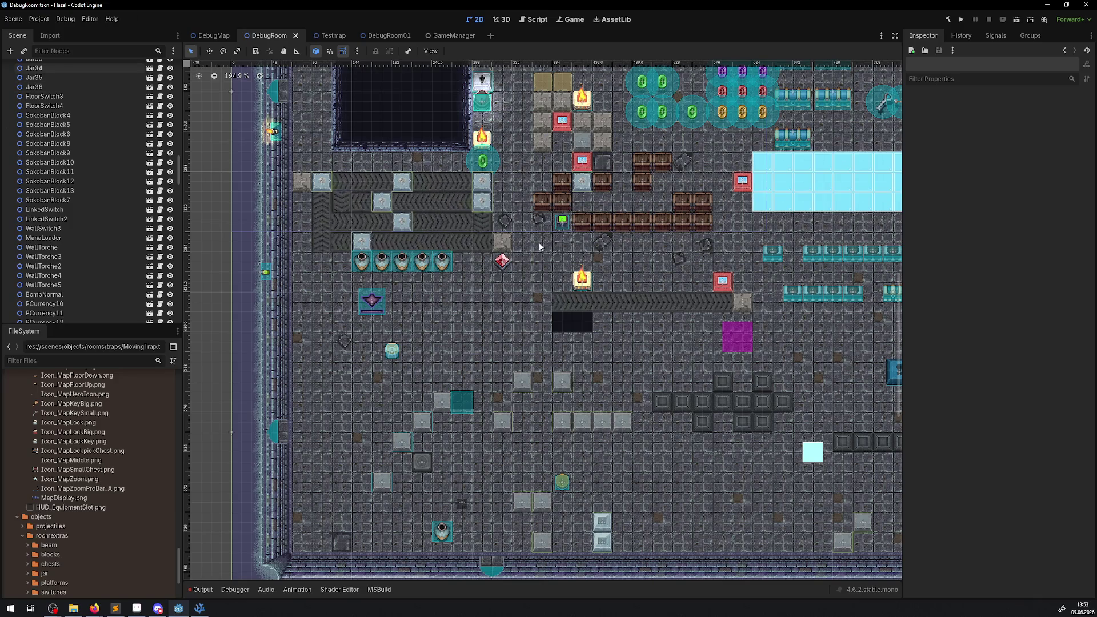
Step: Pan and zoom the canvas out to 133% to show the whole DebugRoom layout
drag(540, 247, 438, 290)
scroll(437, 290, down, 2)
scroll(546, 300, down, 2)
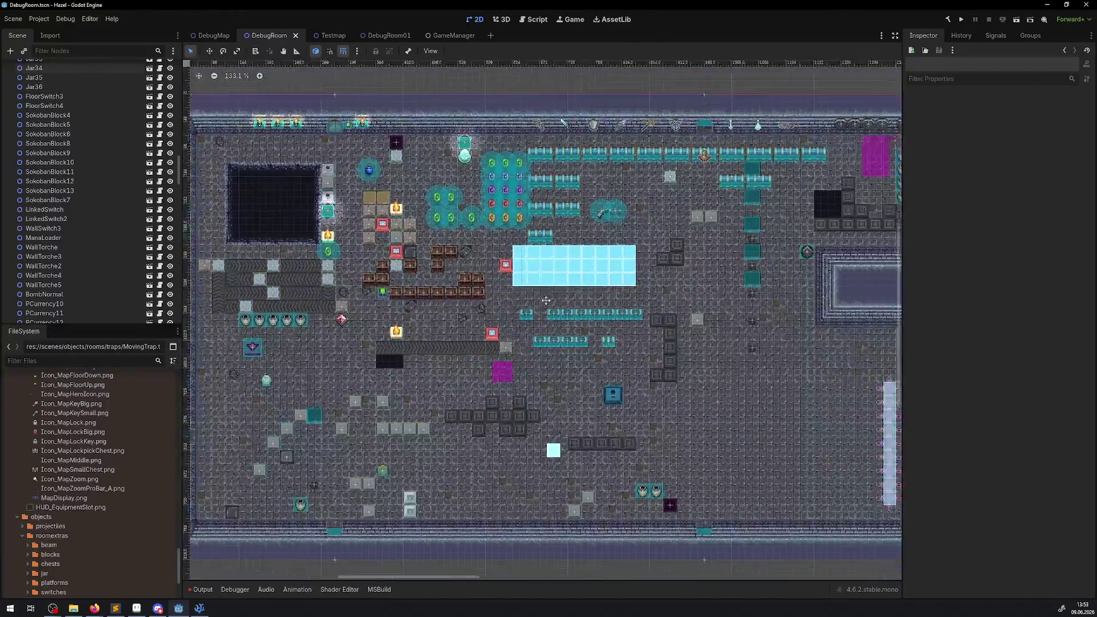
drag(546, 300, 489, 304)
scroll(86, 458, down, 10)
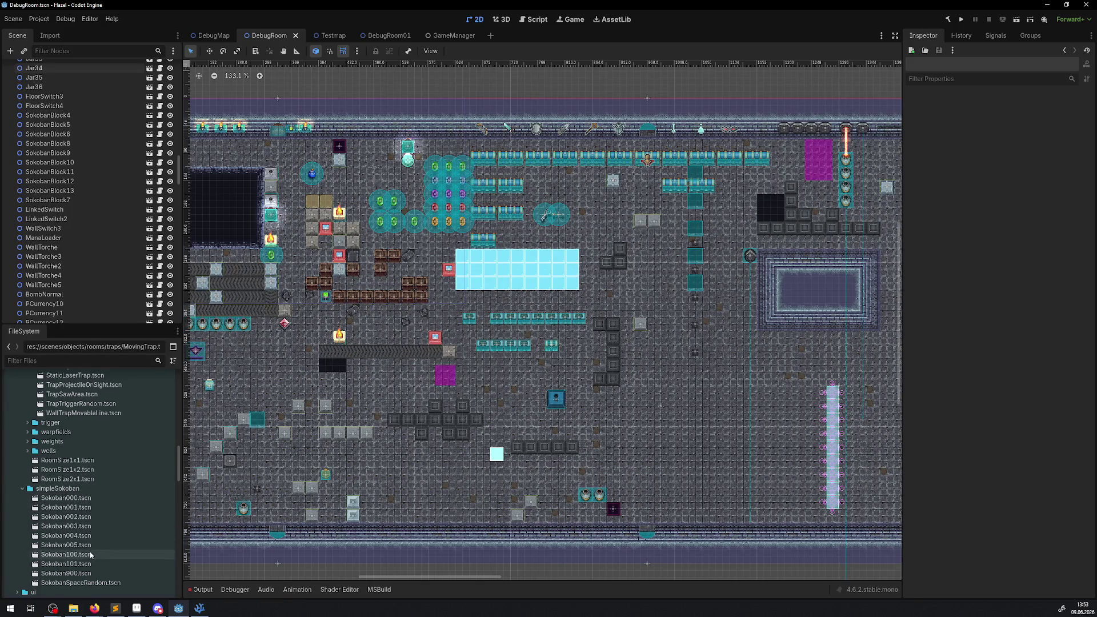
Step: Select the weights folder, toggle the trigger folder, and scroll up to the traps scenes
scroll(83, 569, up, 2)
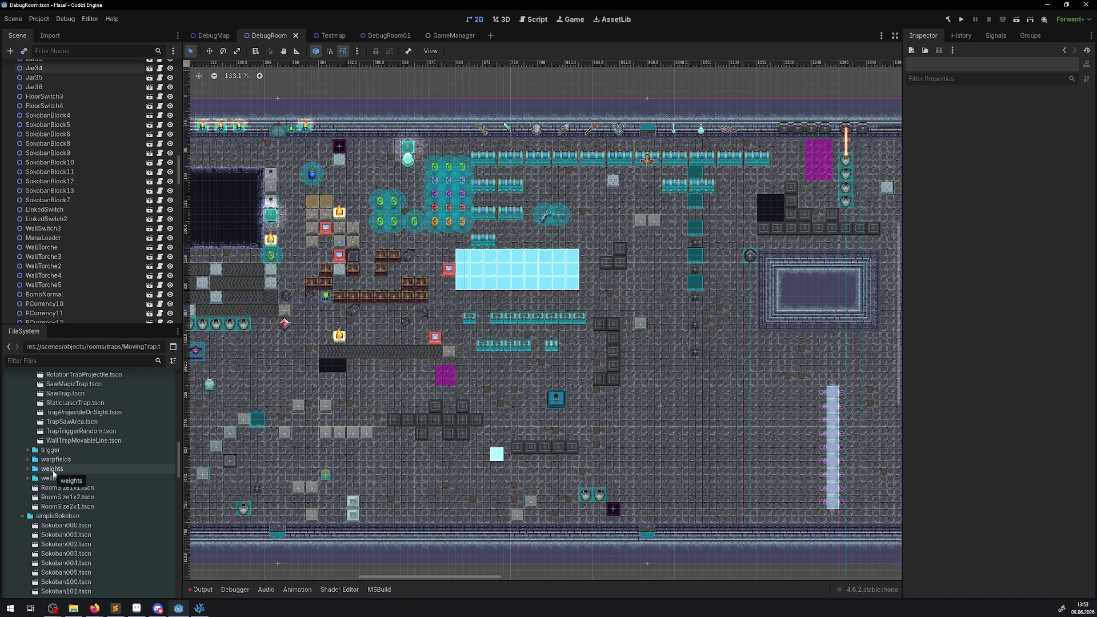
click(53, 470)
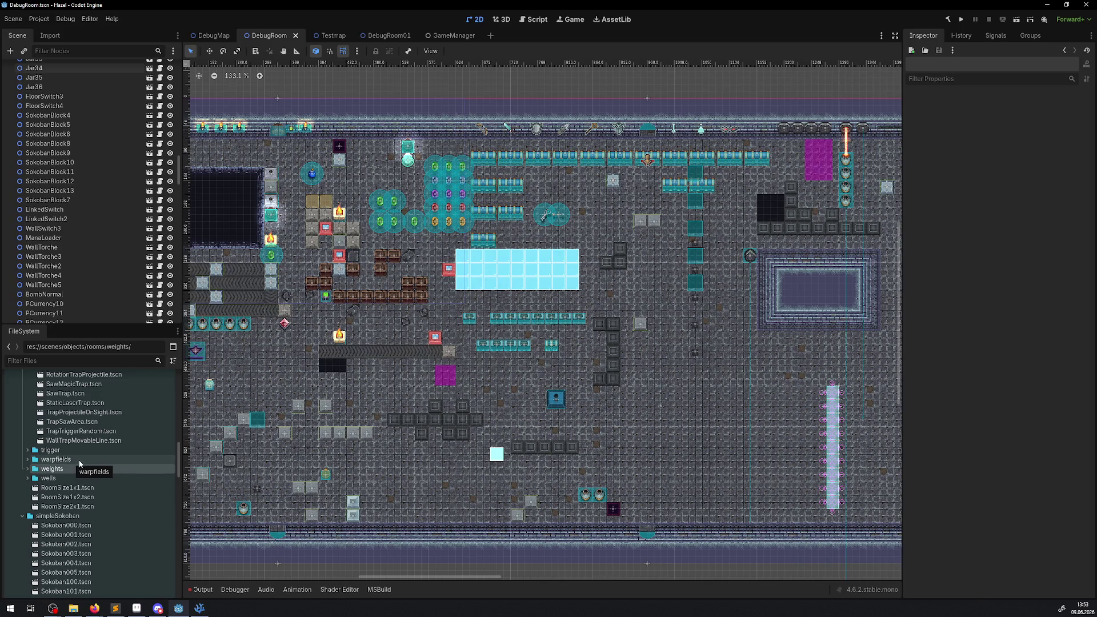
scroll(79, 465, up, 1)
click(29, 479)
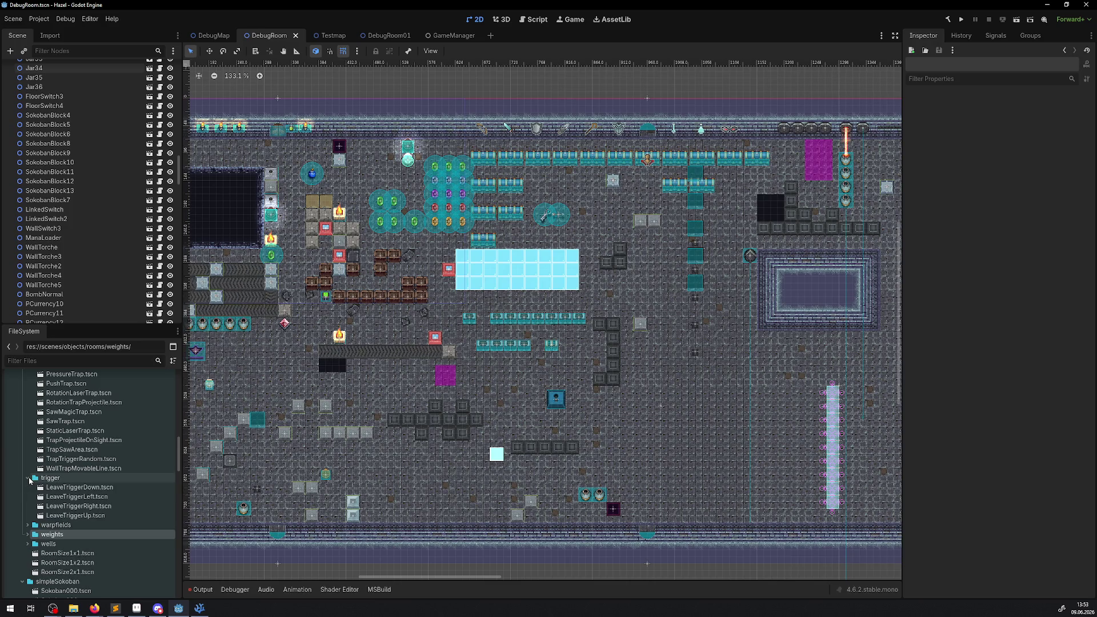
click(29, 479)
scroll(45, 503, up, 4)
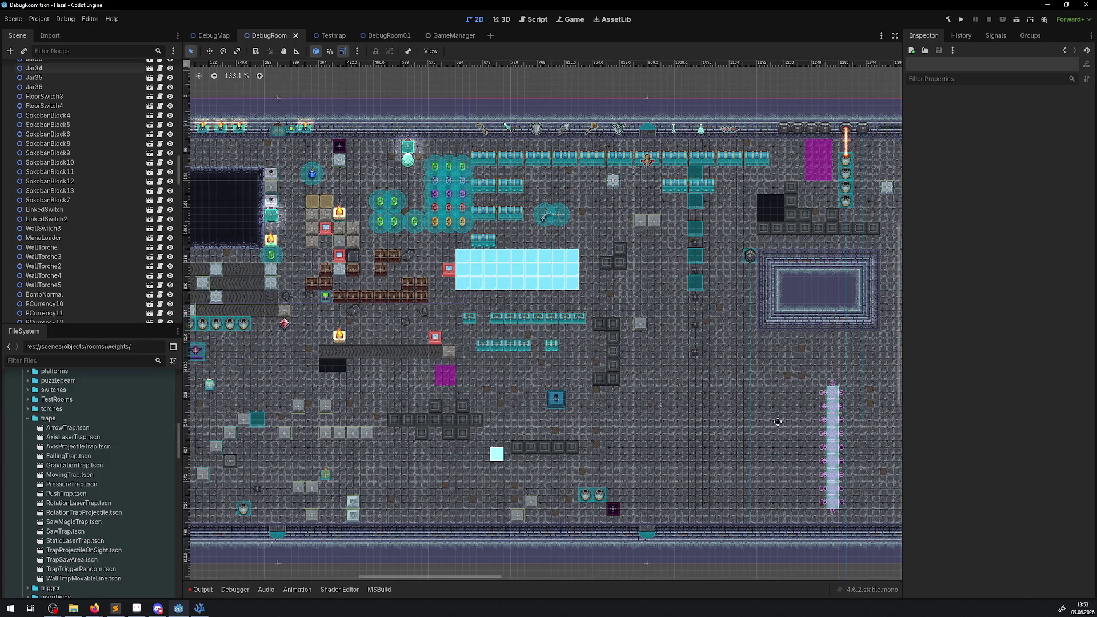
Step: Zoom in on the laser traps and back out again
scroll(778, 422, right, 6)
scroll(600, 246, up, 4)
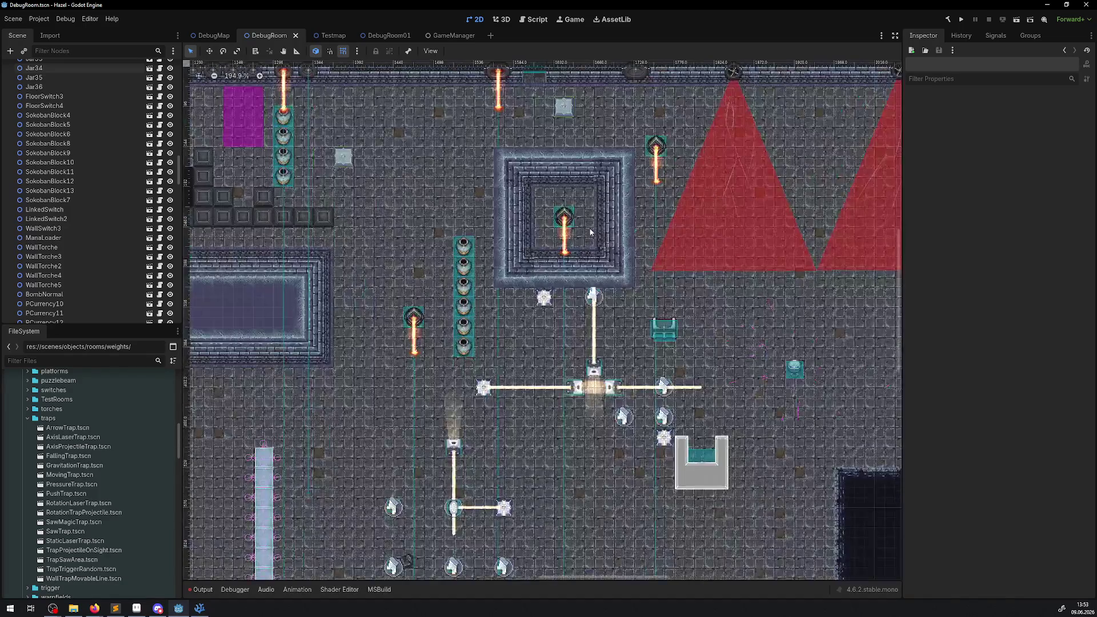
scroll(544, 218, down, 1)
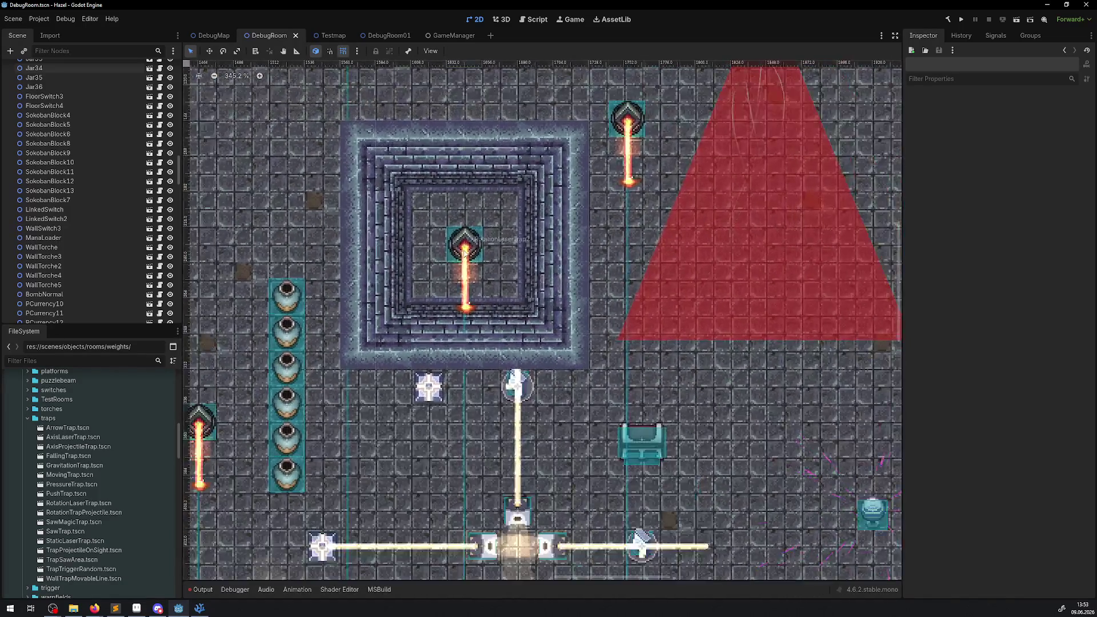
scroll(544, 217, up, 8)
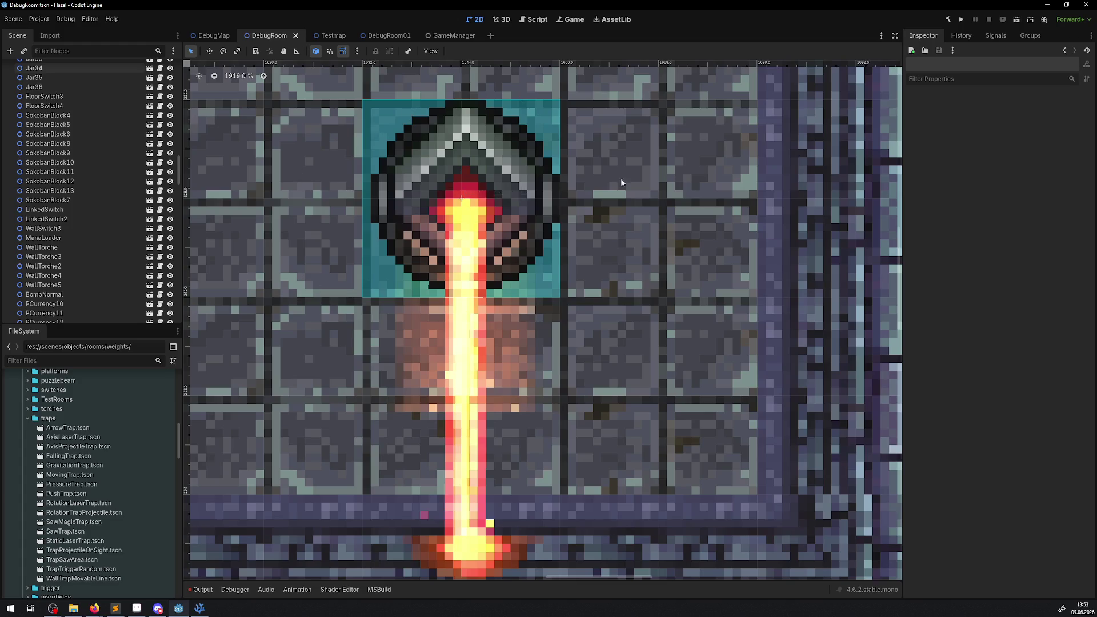
scroll(486, 336, down, 7)
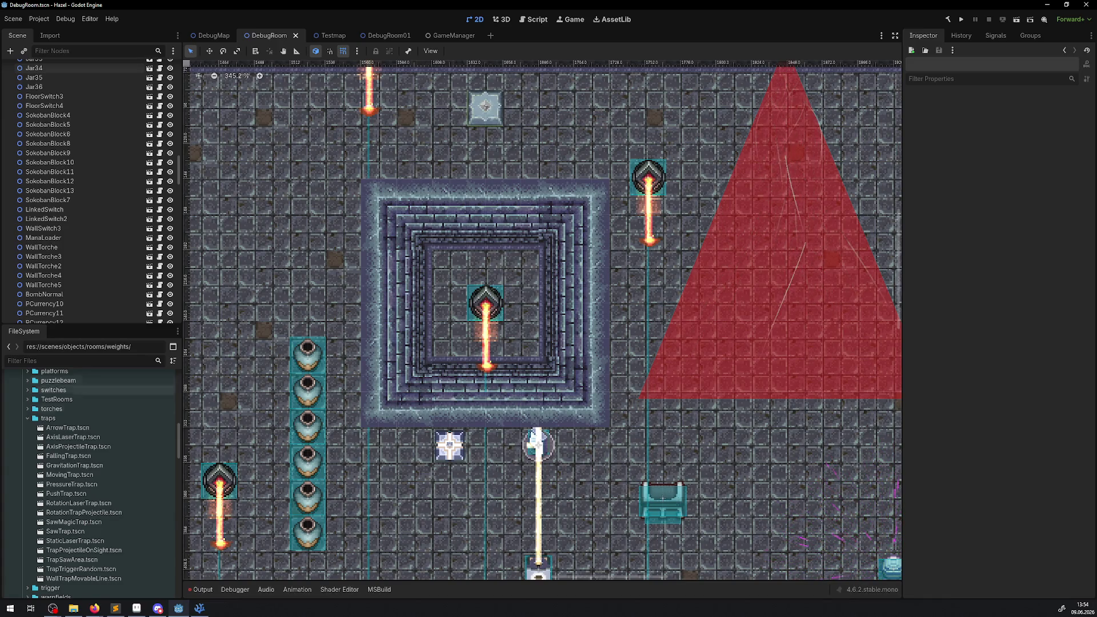
Step: Collapse traps, expand torches (FloorTorche.tscn, WallTorche.tscn), and pan to the torch and gem area
click(27, 419)
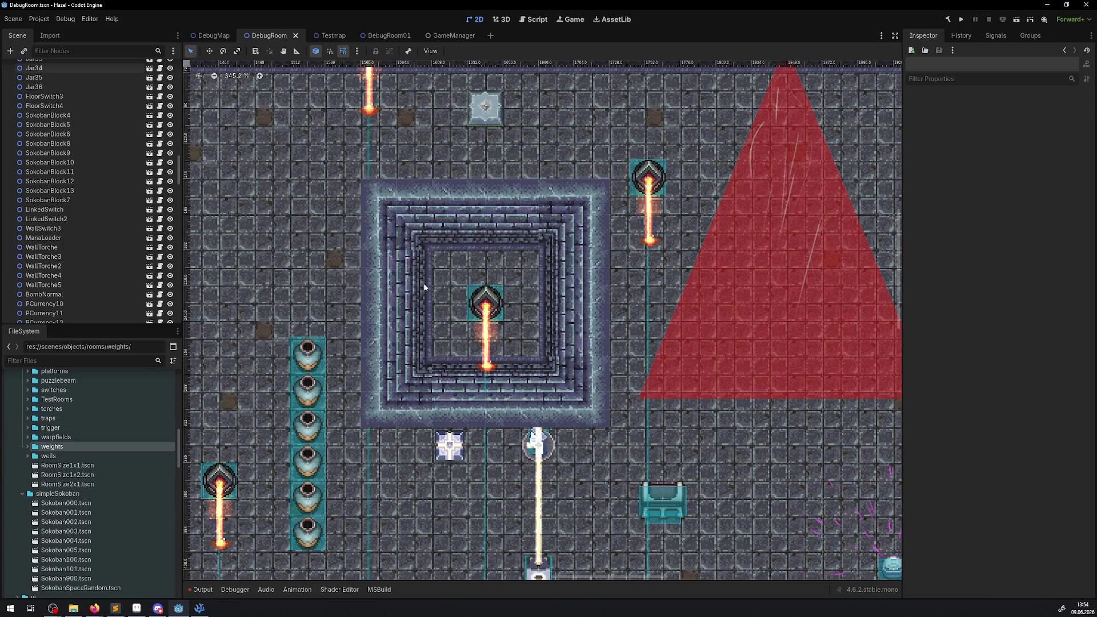
click(28, 409)
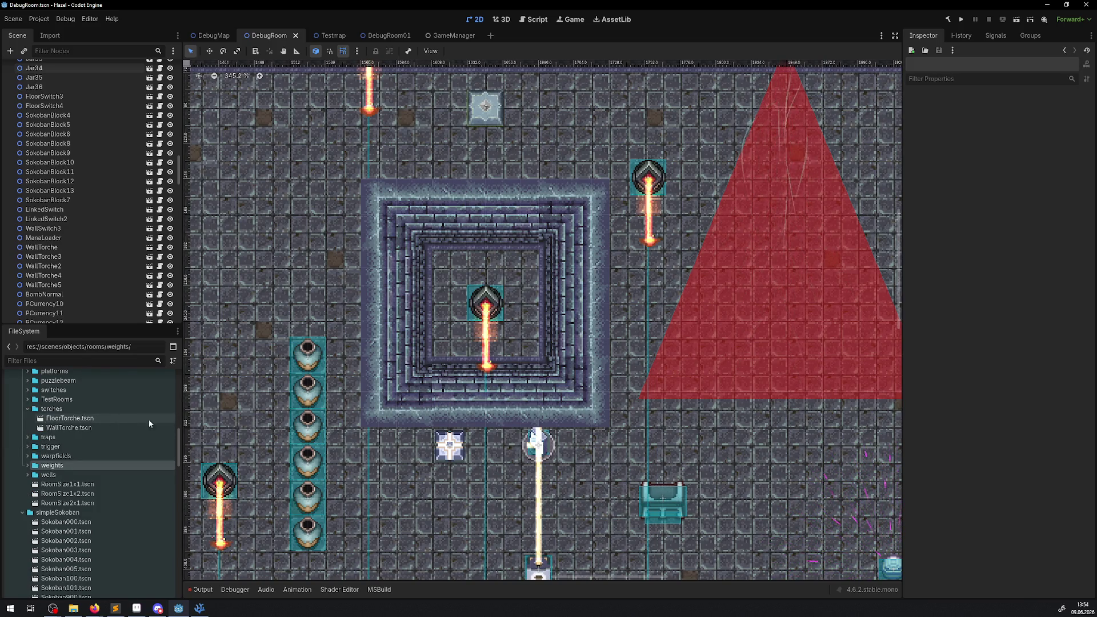
scroll(457, 331, down, 3)
drag(457, 331, 766, 384)
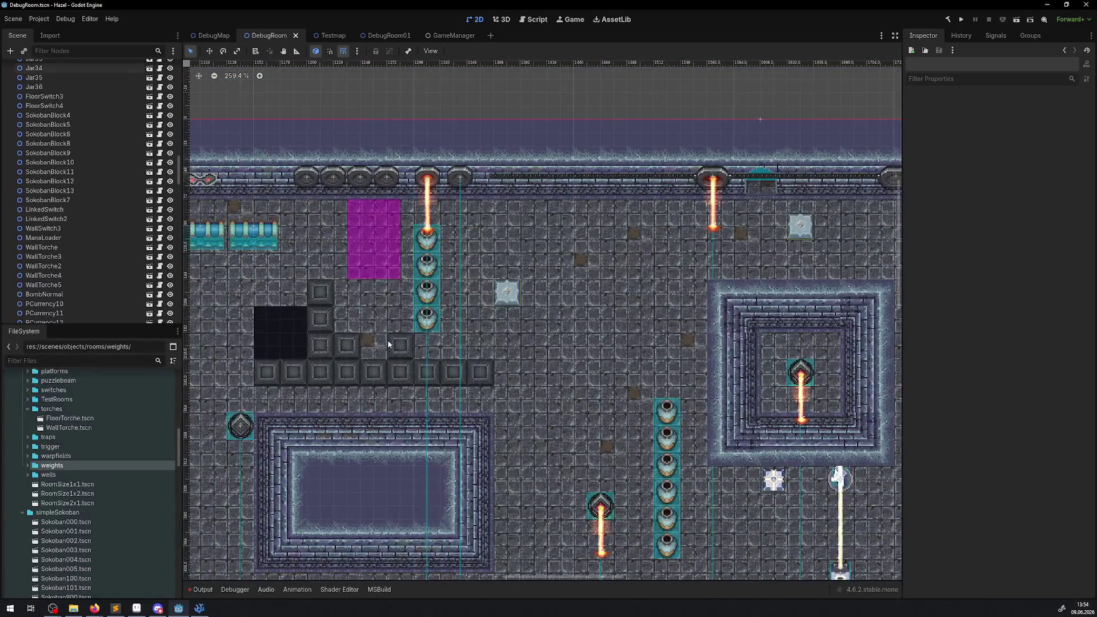
drag(246, 400, 892, 263)
drag(247, 297, 596, 283)
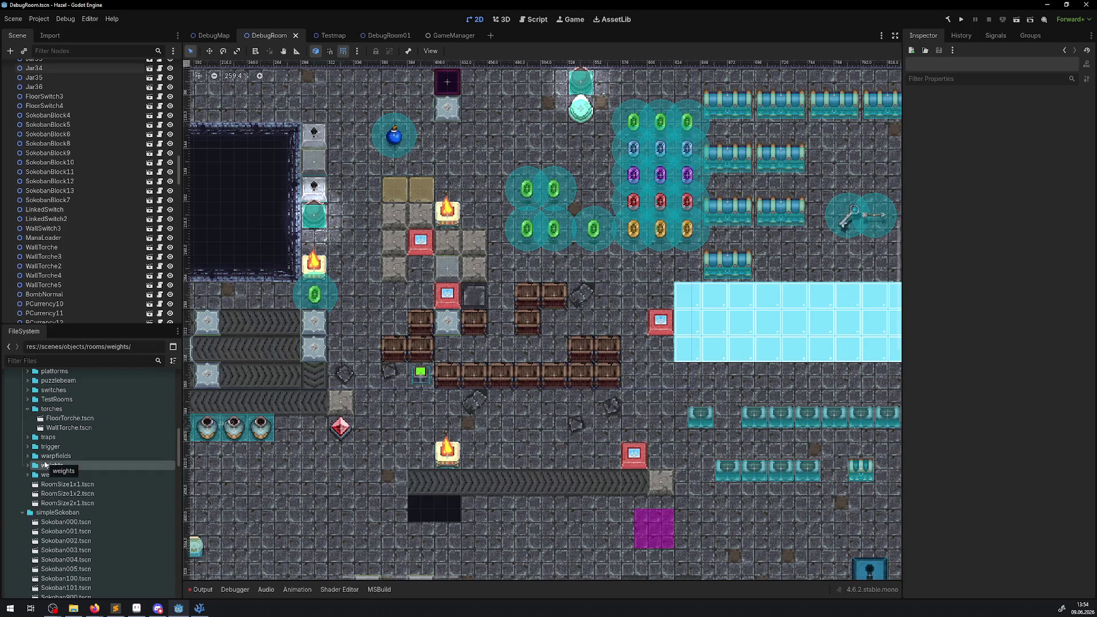
Step: Select warpfields, collapse torches, expand switches, and zoom around the room's top wall
click(32, 458)
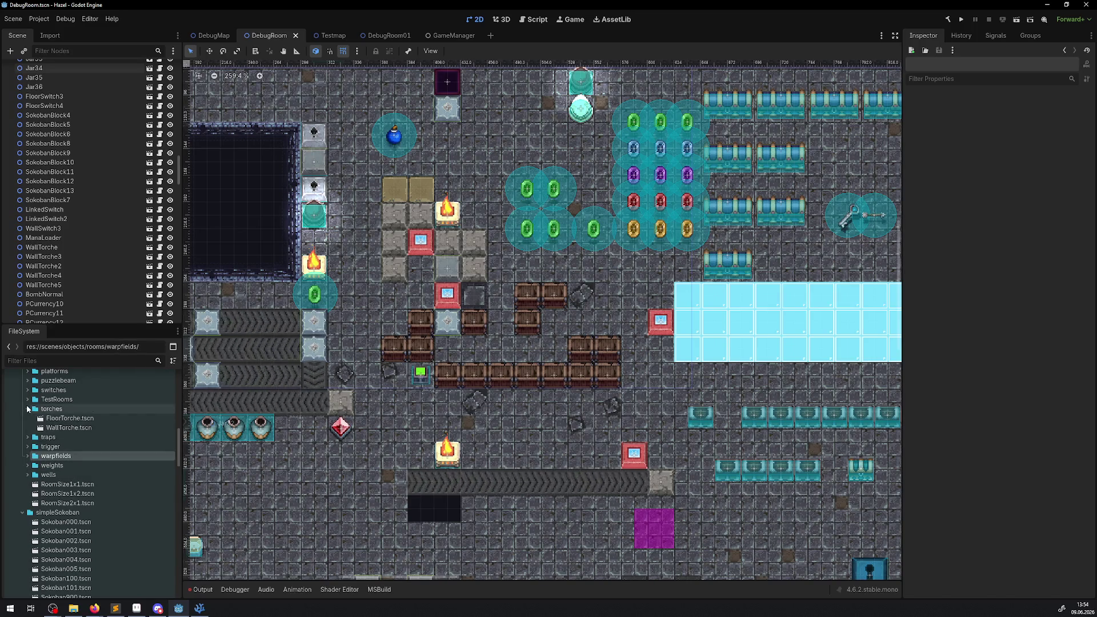
click(27, 409)
scroll(27, 409, up, 2)
click(28, 446)
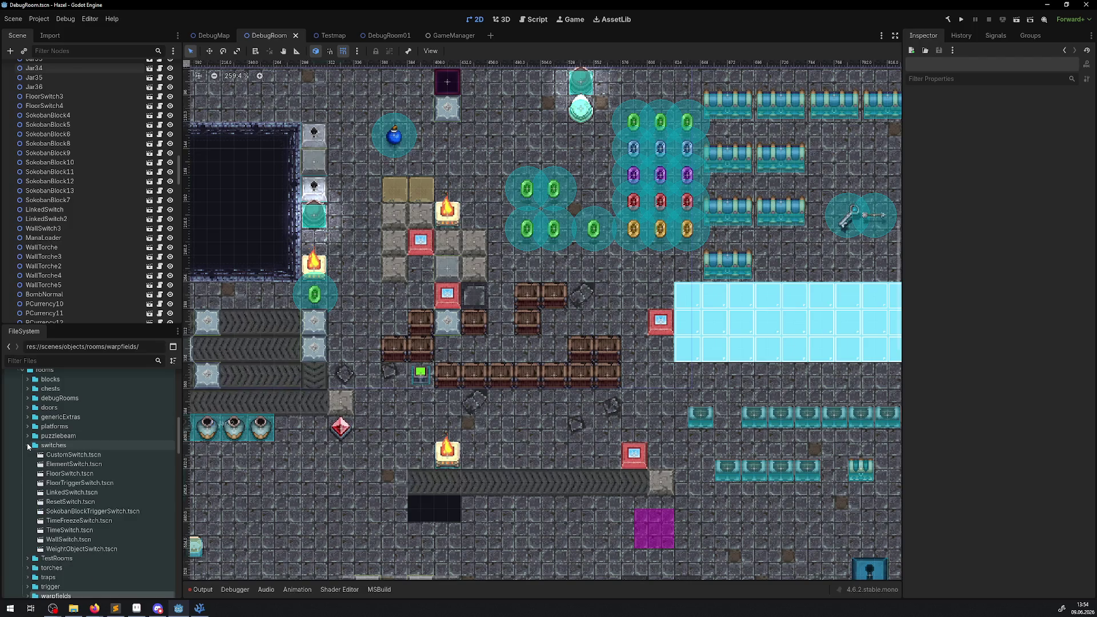
drag(382, 235, 423, 380)
scroll(404, 194, up, 6)
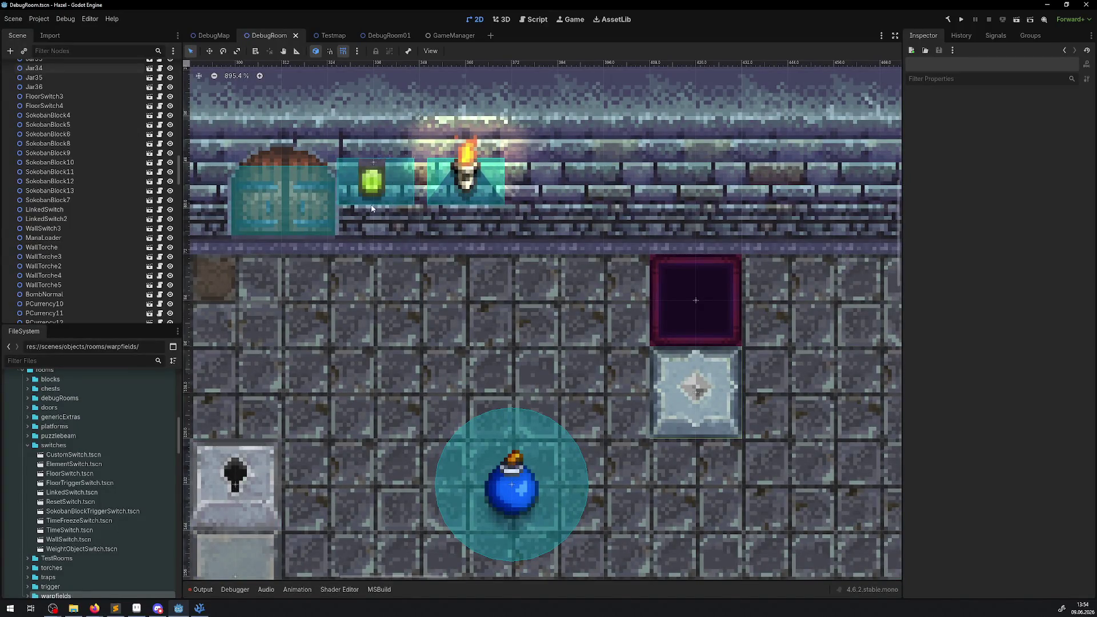
scroll(393, 246, down, 4)
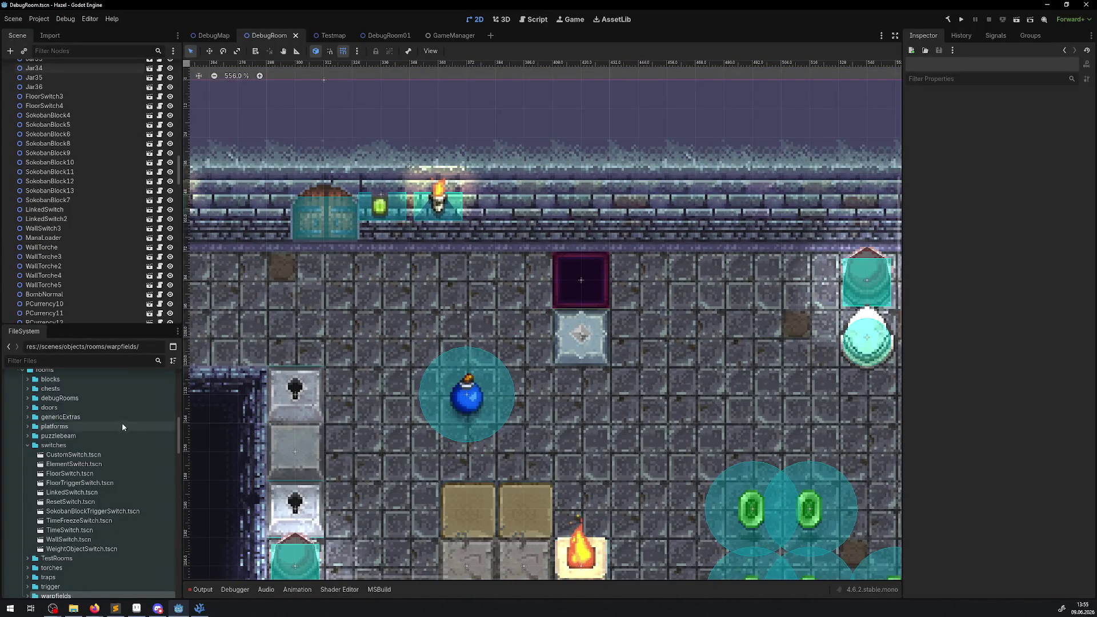
Step: Collapse switches, toggle genericExtras, and expand platforms to list its three platform scenes
click(28, 445)
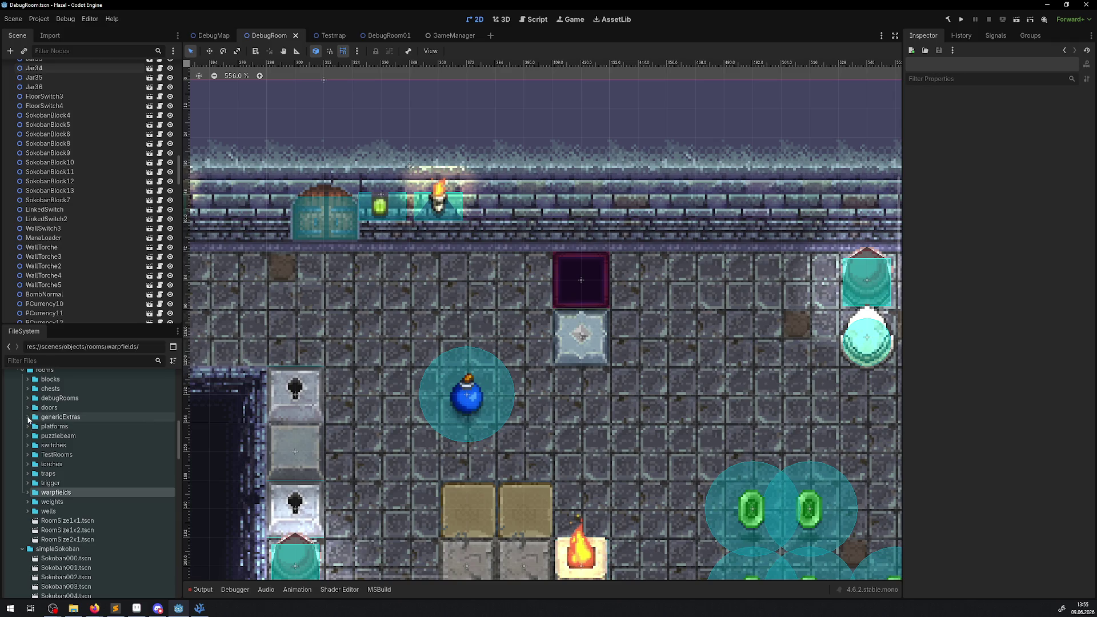
click(26, 417)
click(26, 417)
click(28, 425)
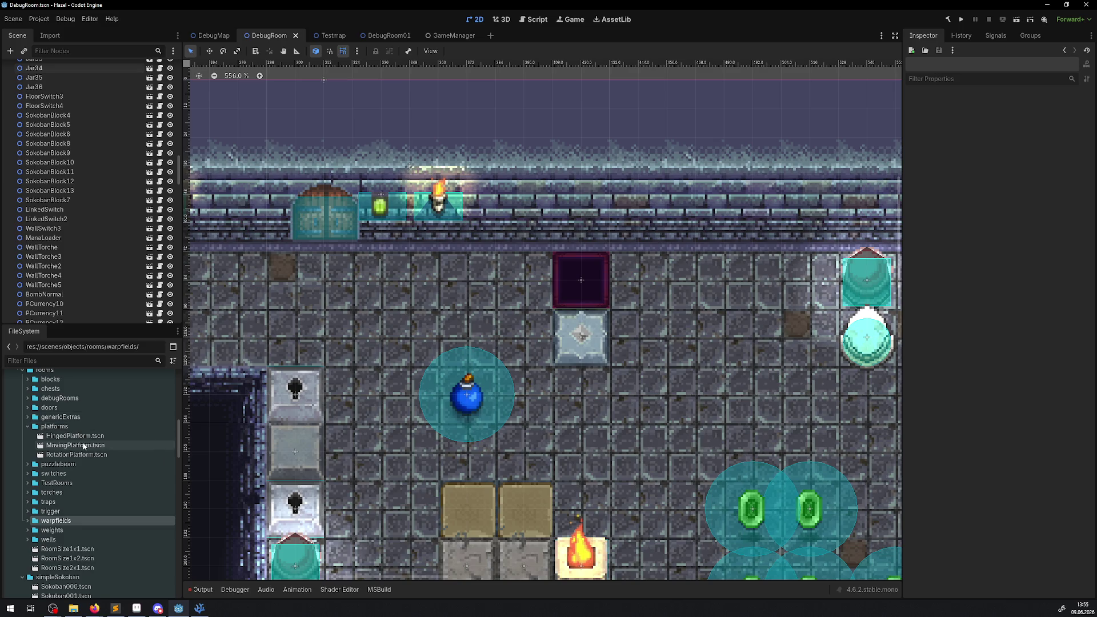
scroll(239, 201, down, 6)
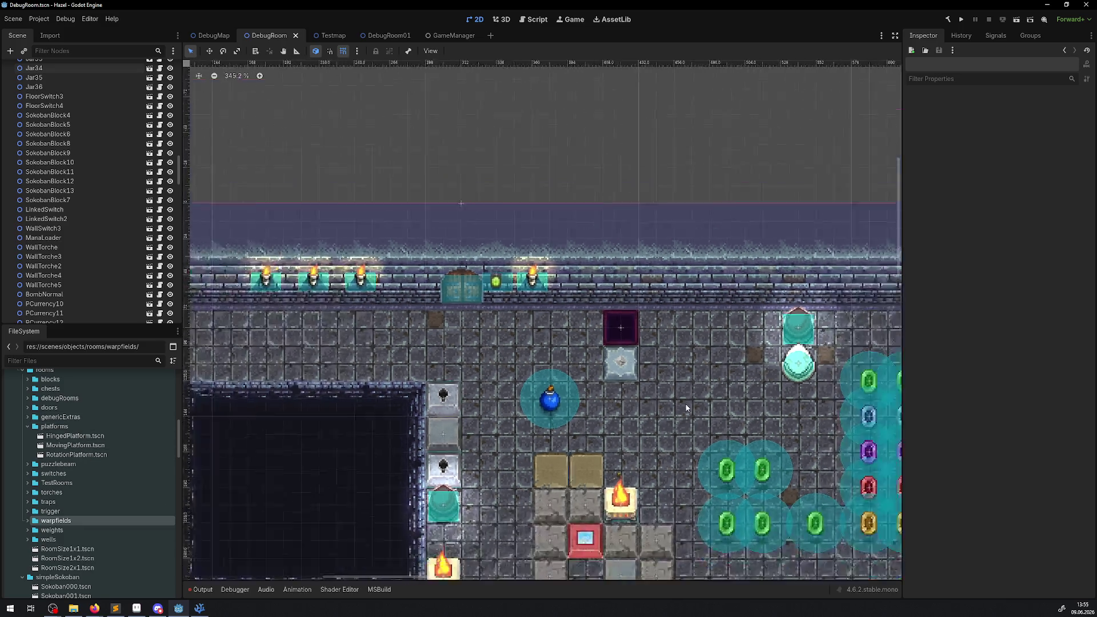
Step: Look inside the doors and genericExtras folders, collapsing each again
scroll(563, 311, right, 5)
scroll(485, 348, up, 8)
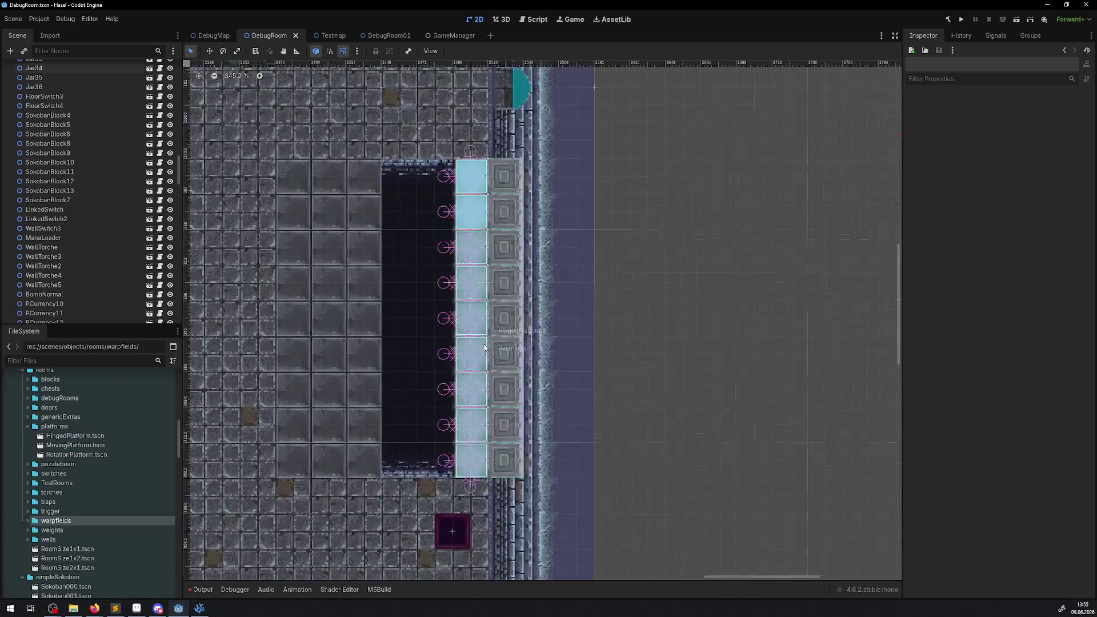
scroll(490, 339, up, 1)
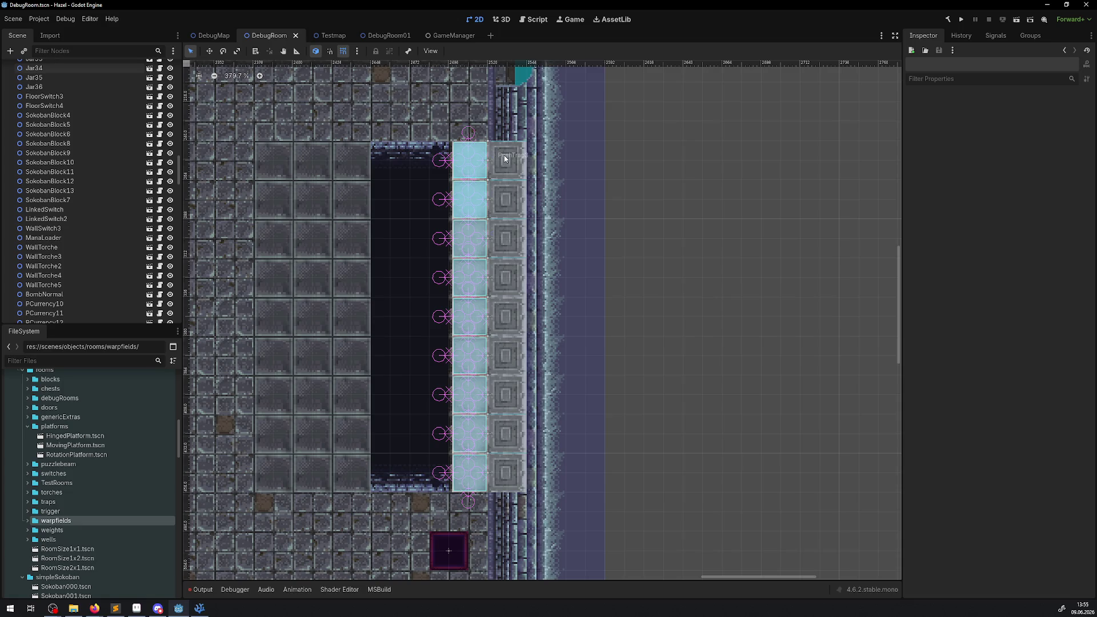
scroll(500, 420, down, 6)
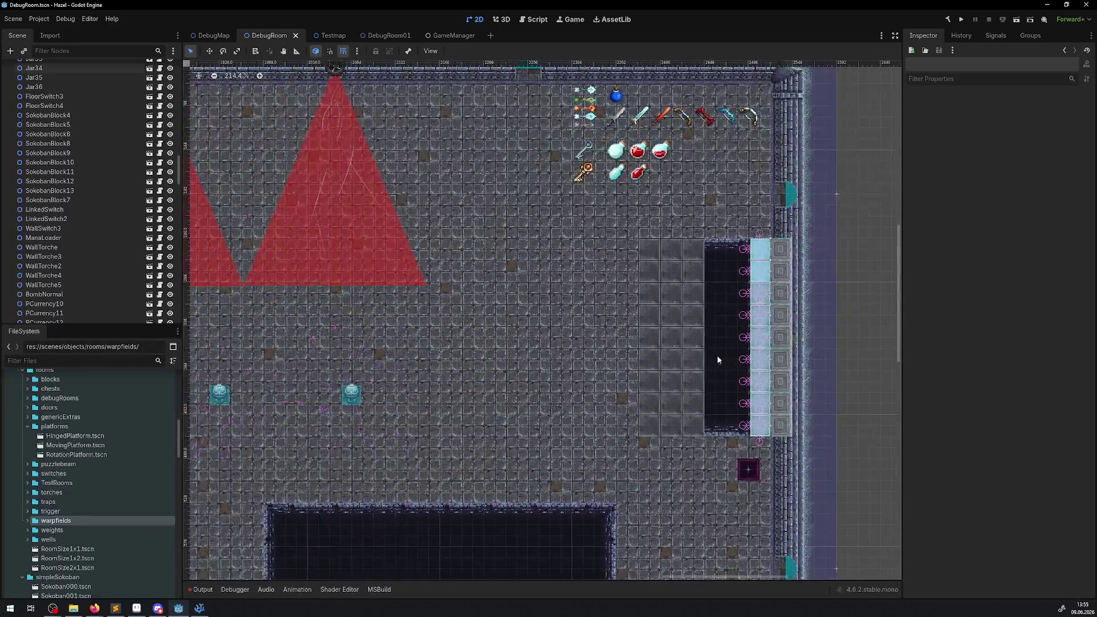
click(27, 407)
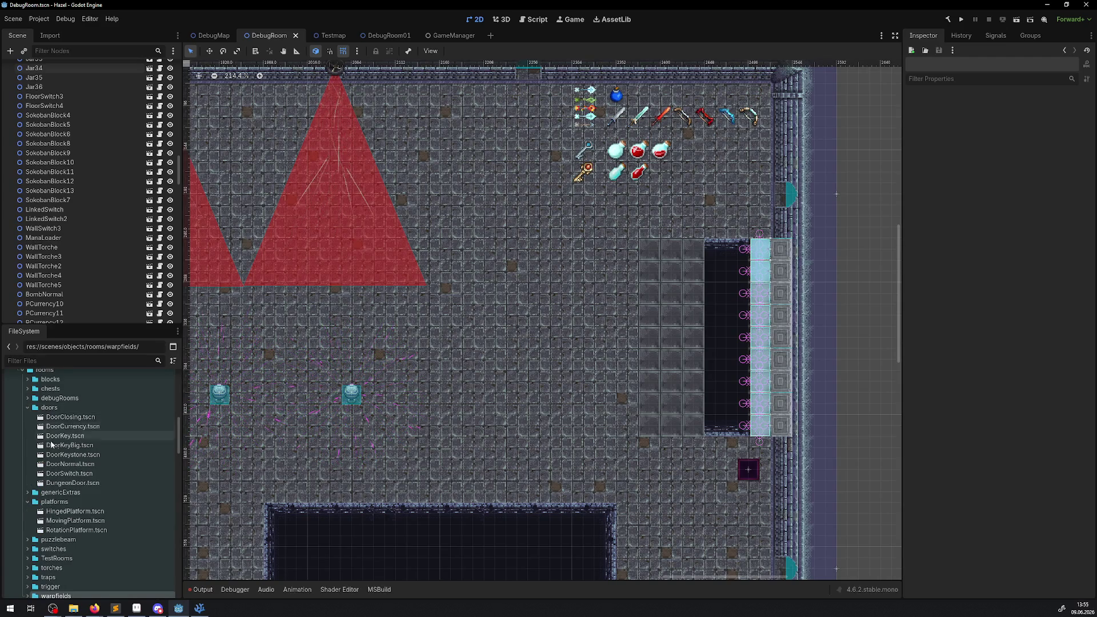
click(22, 408)
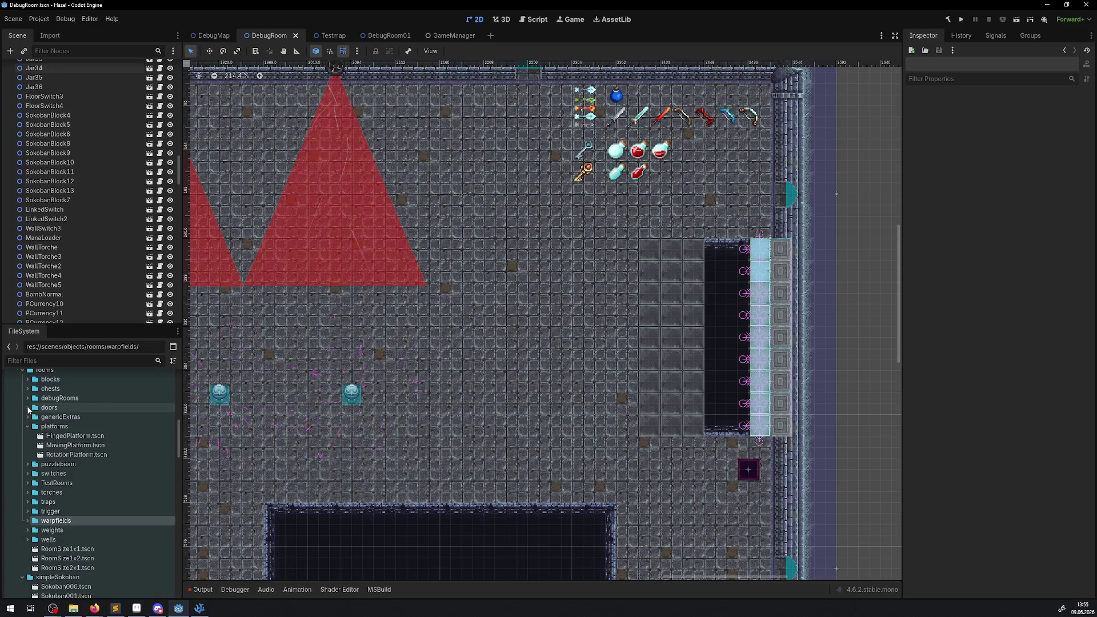
click(23, 418)
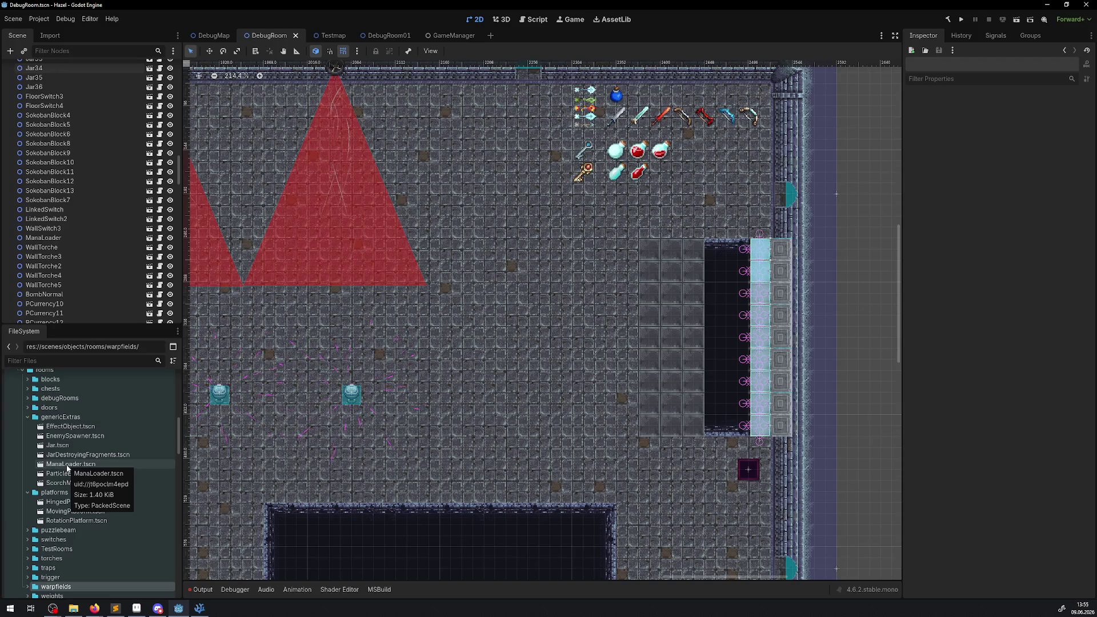
click(27, 418)
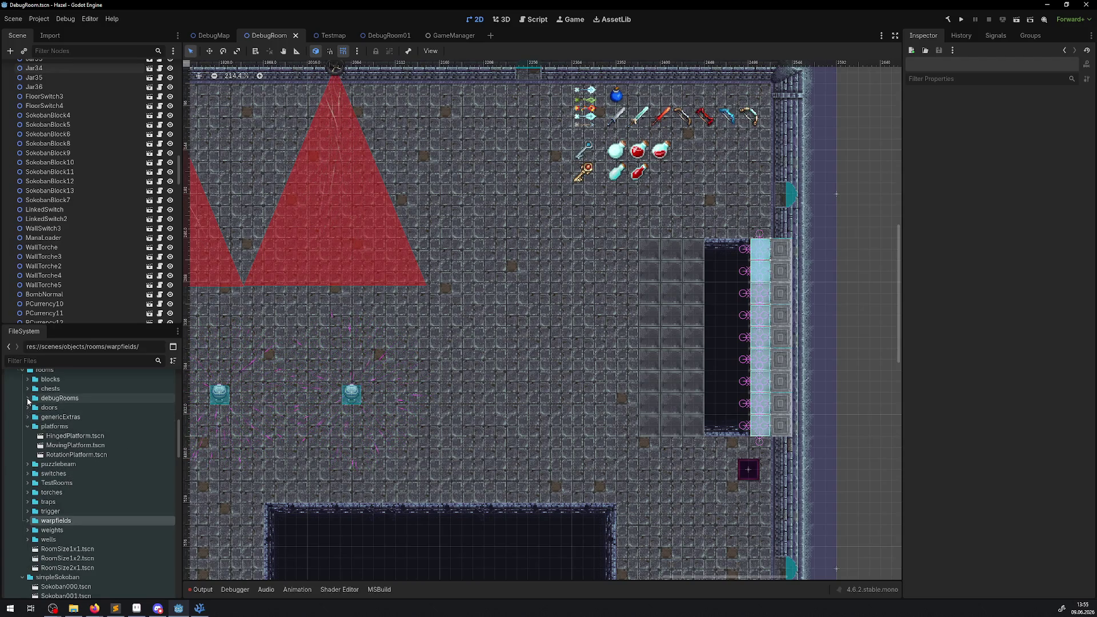
Step: Browse and collapse chests and blocks, then expand projectiles and open BlinkOrb.tscn
click(27, 389)
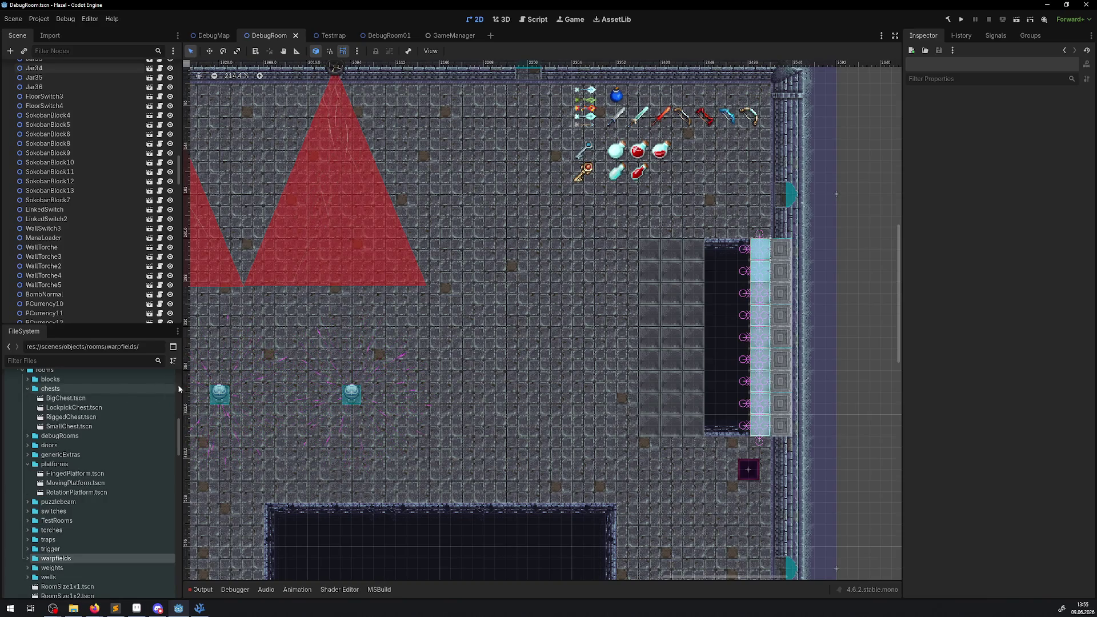
scroll(324, 334, left, 10)
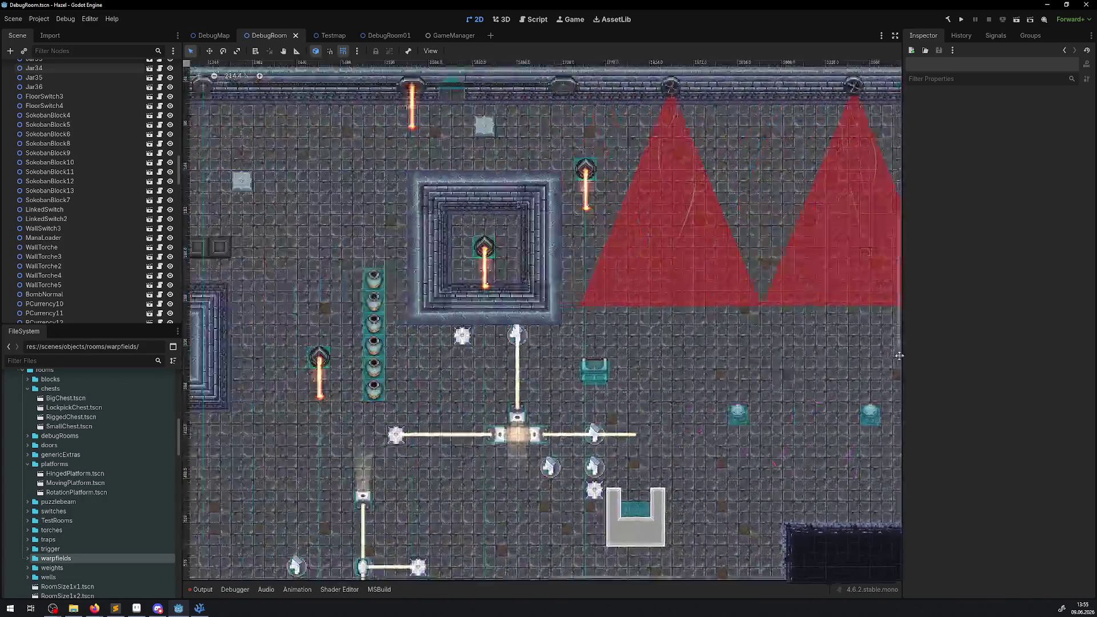
scroll(363, 340, left, 10)
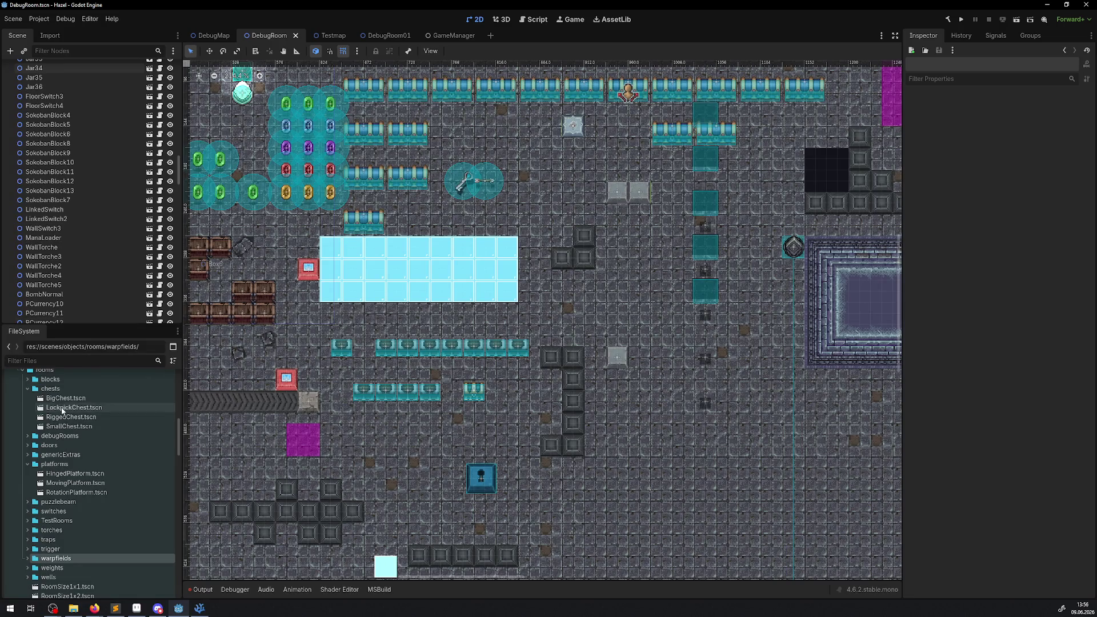
scroll(28, 411, up, 1)
click(28, 408)
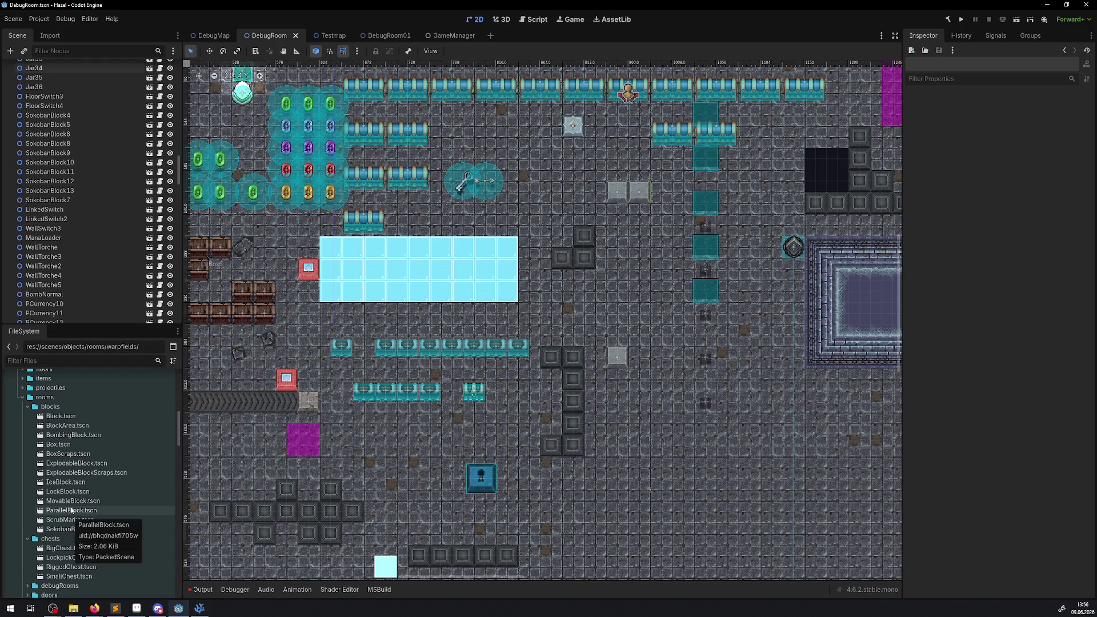
click(27, 407)
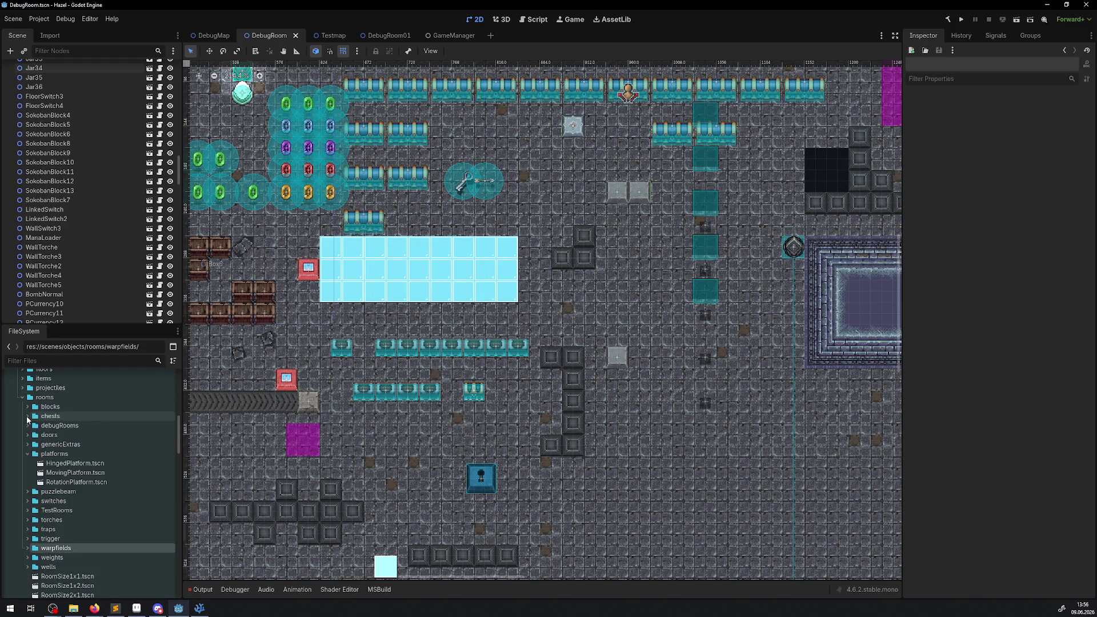
click(27, 416)
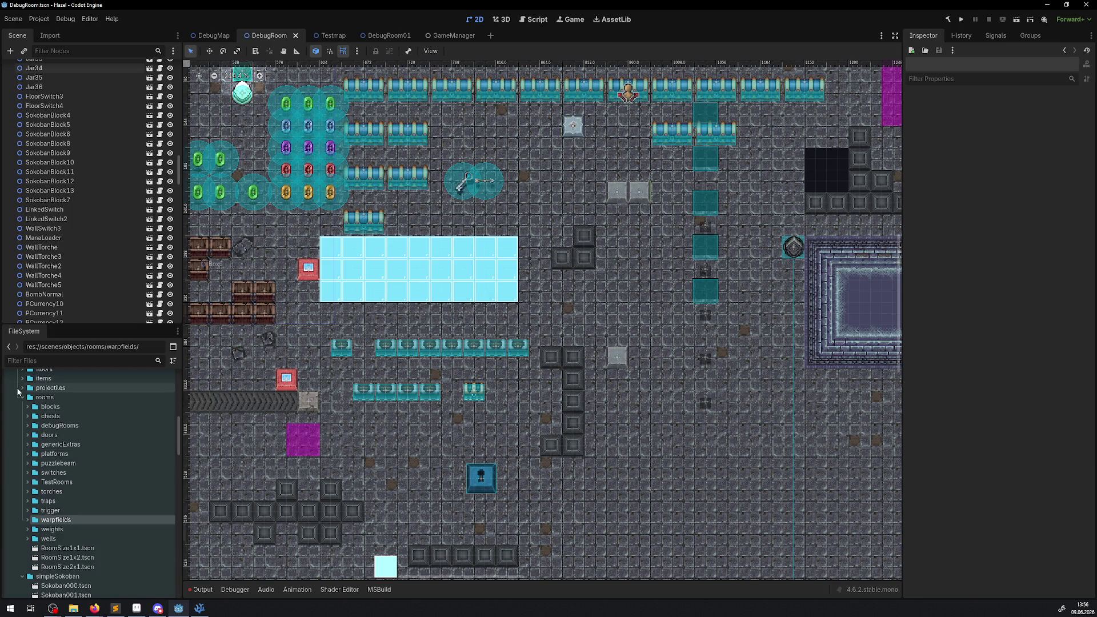
double_click(37, 389)
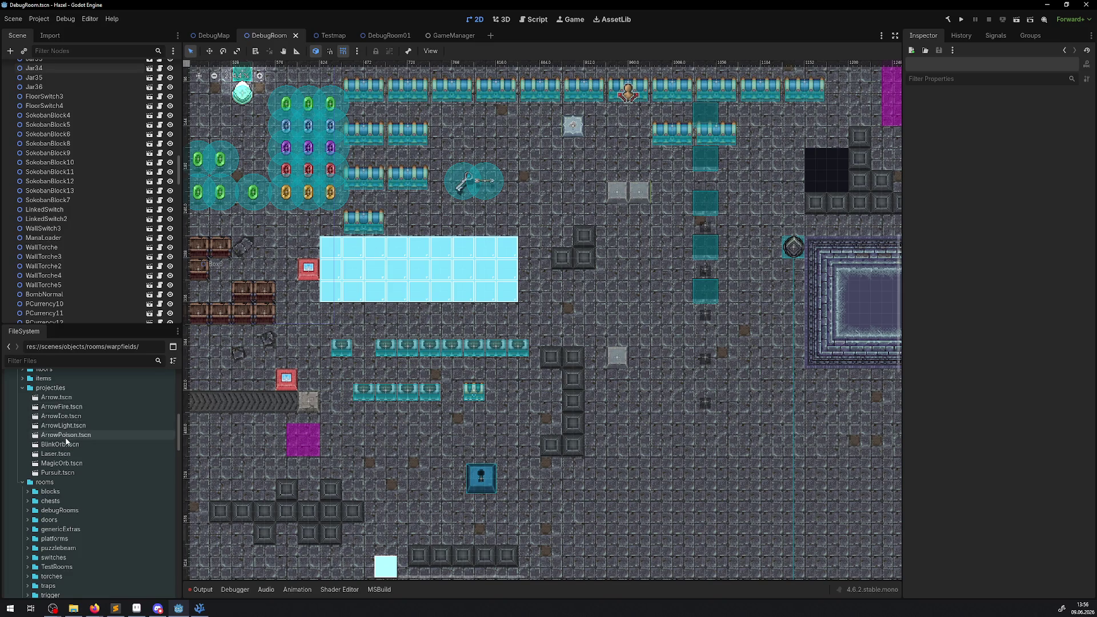
double_click(71, 447)
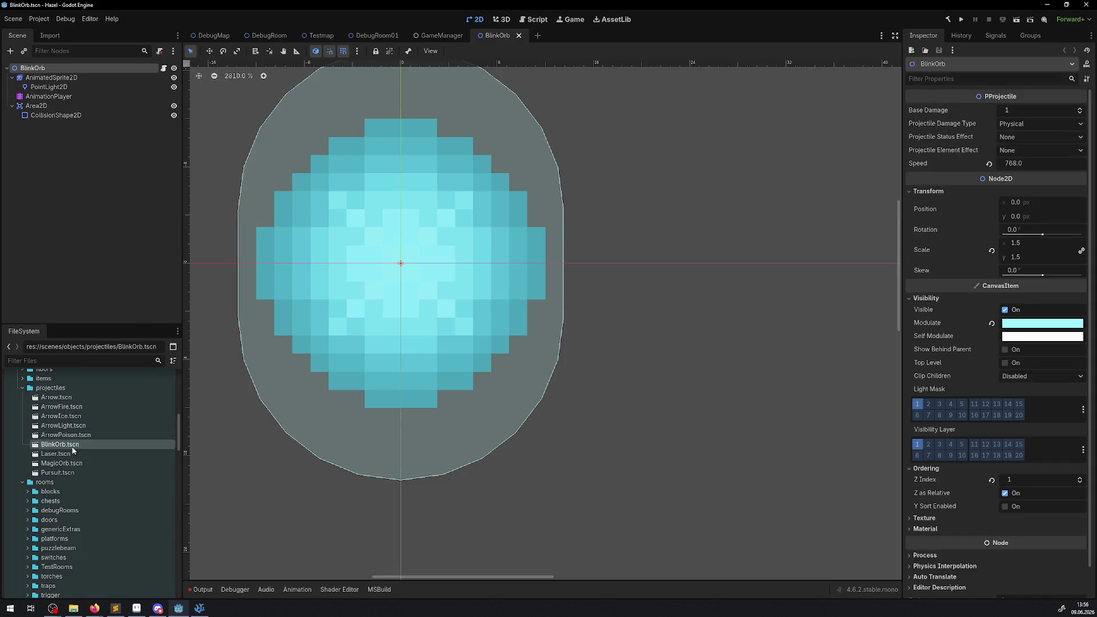
Step: Open the Laser.tscn and MagicOrb.tscn projectile scenes in their own tabs
scroll(352, 300, down, 5)
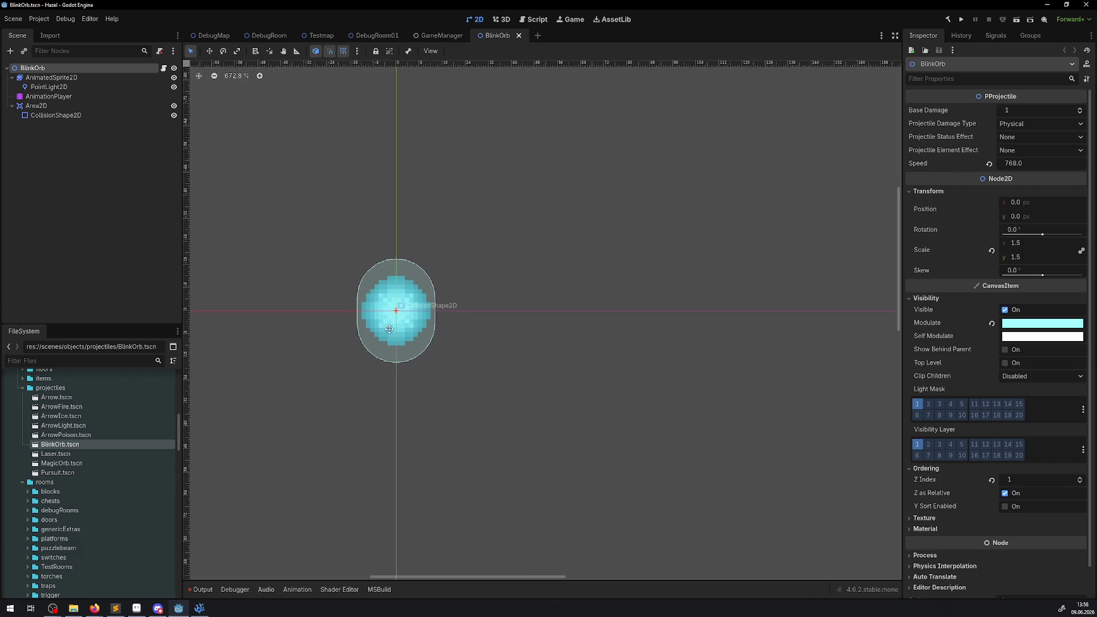
double_click(52, 454)
scroll(282, 137, up, 5)
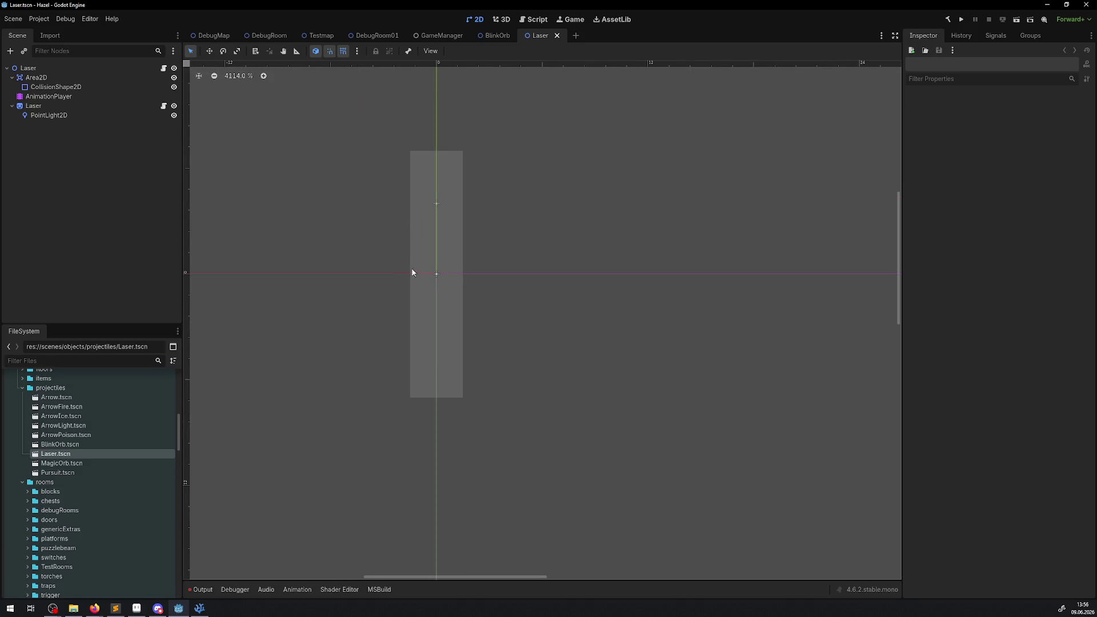
double_click(63, 463)
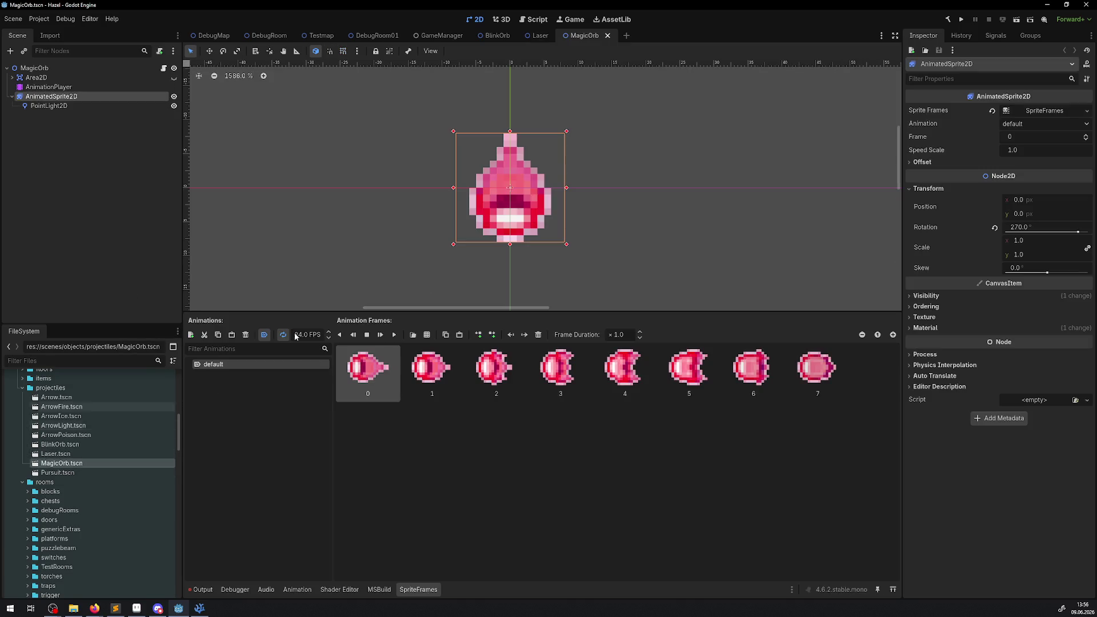
Step: Play MagicOrb's sprite animation, select its point light, and inspect the AOnHit animation
click(394, 334)
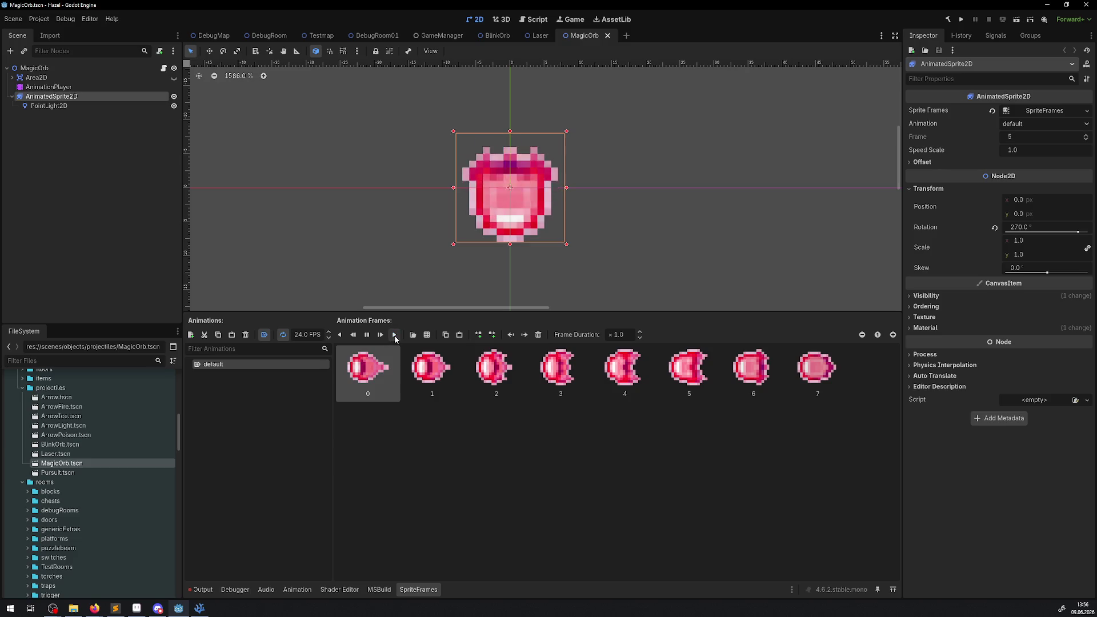
scroll(366, 254, down, 5)
click(490, 271)
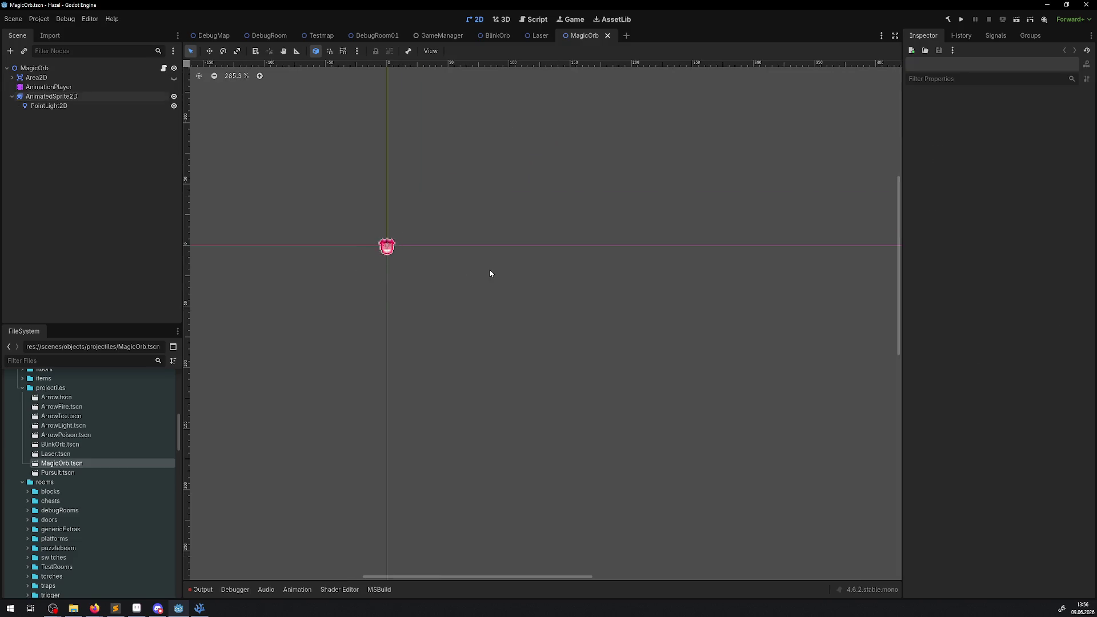
scroll(388, 251, up, 3)
scroll(387, 251, up, 3)
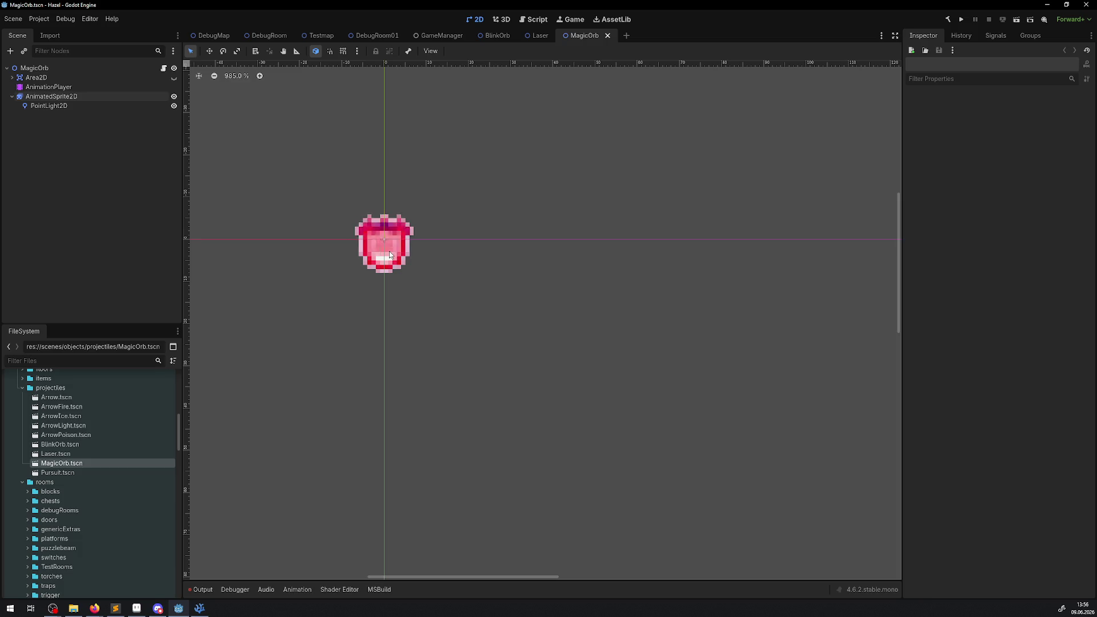
click(387, 252)
click(29, 87)
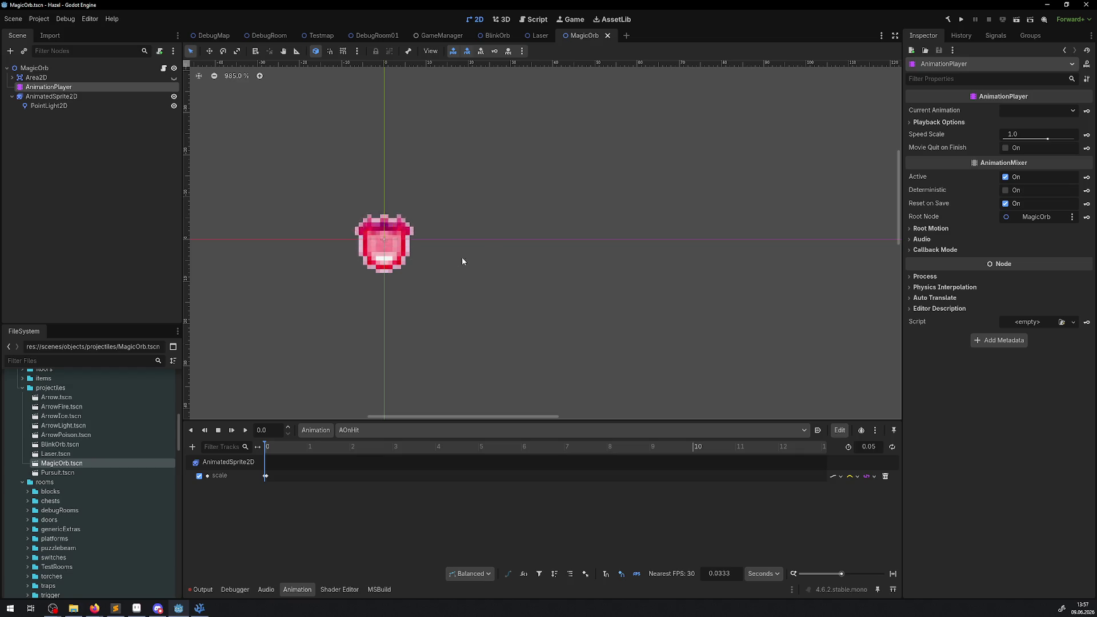
Step: Switch the editor to the Testmap scene tab
scroll(448, 116, up, 2)
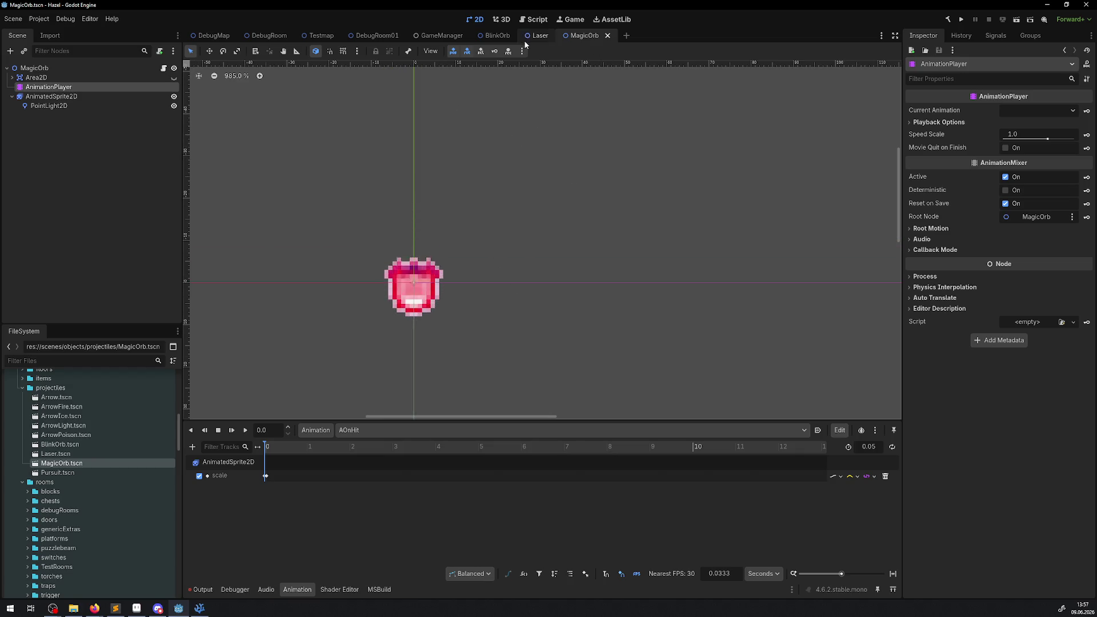
scroll(512, 197, left, 2)
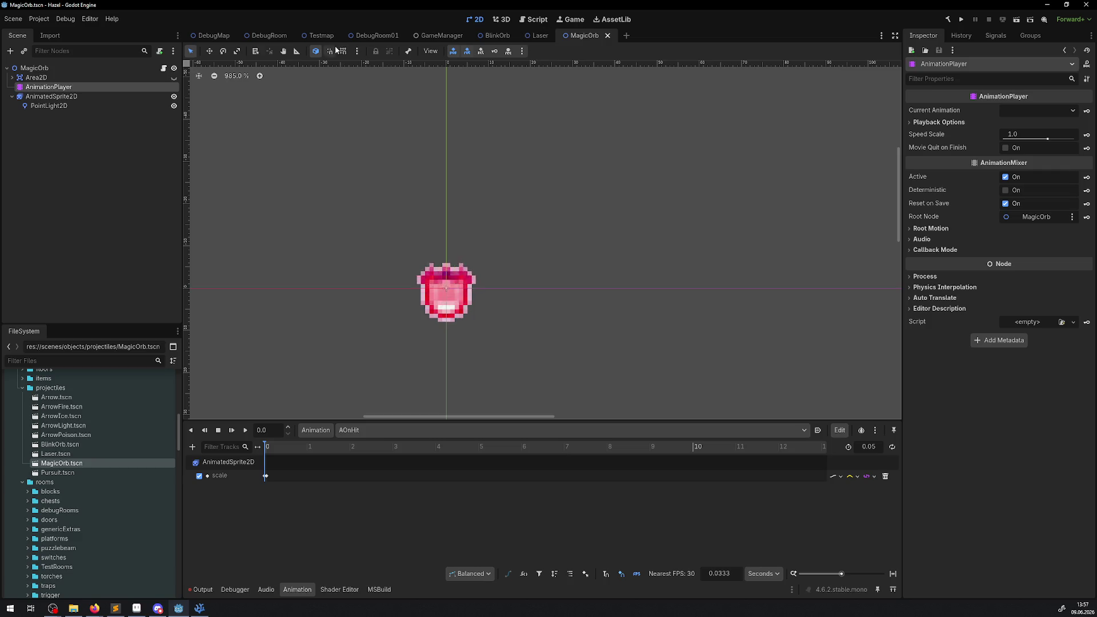
click(320, 36)
scroll(495, 295, down, 3)
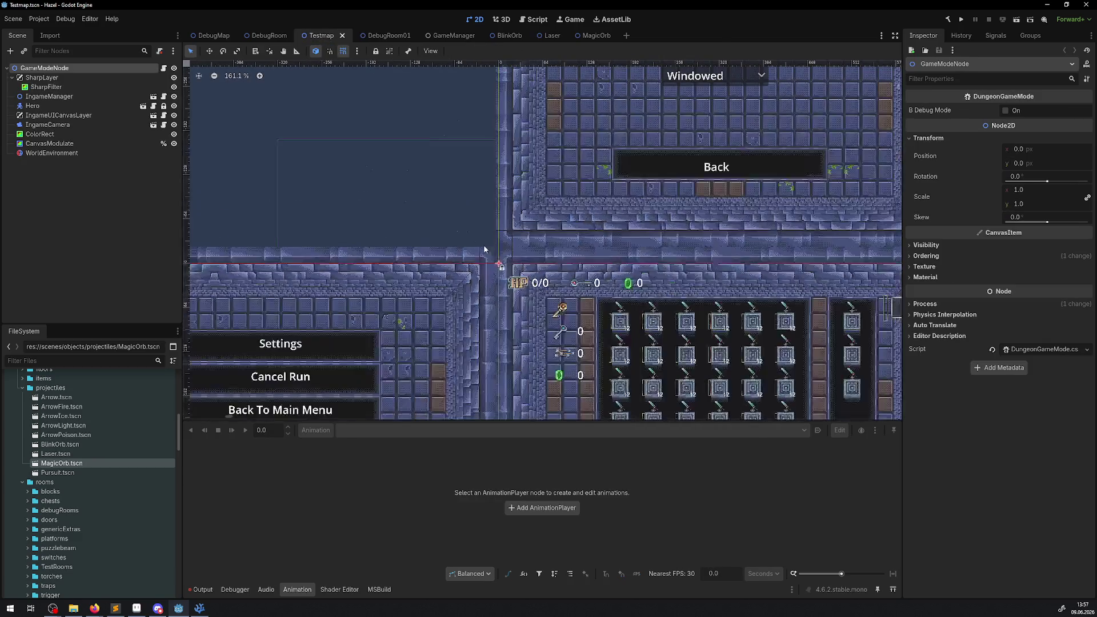
Step: Return to the DebugRoom scene tab
click(269, 35)
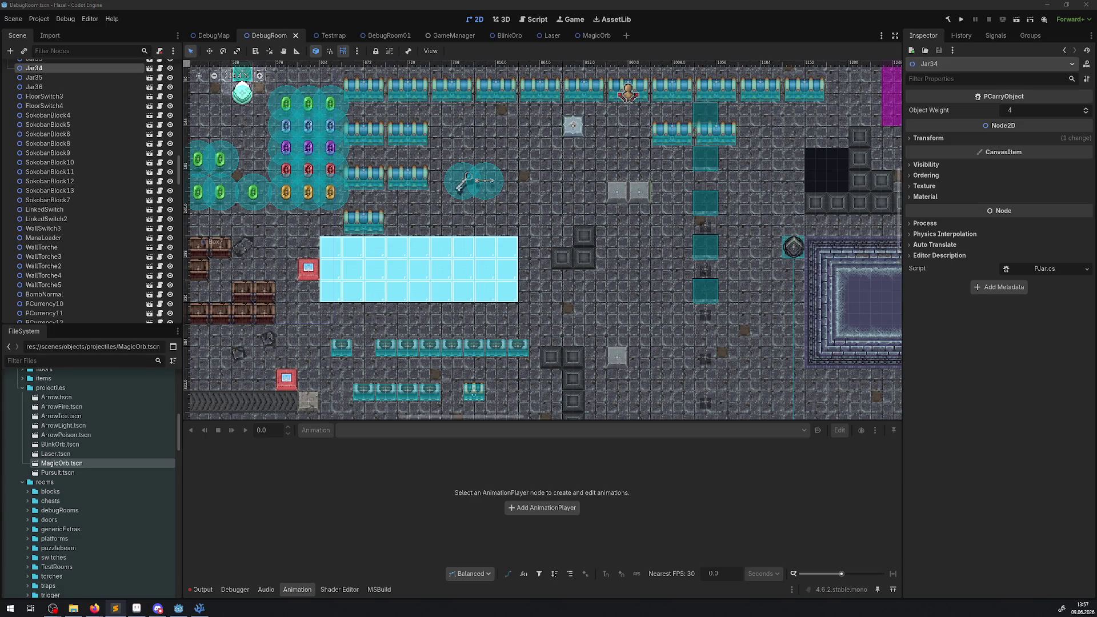
key(alt+Tab)
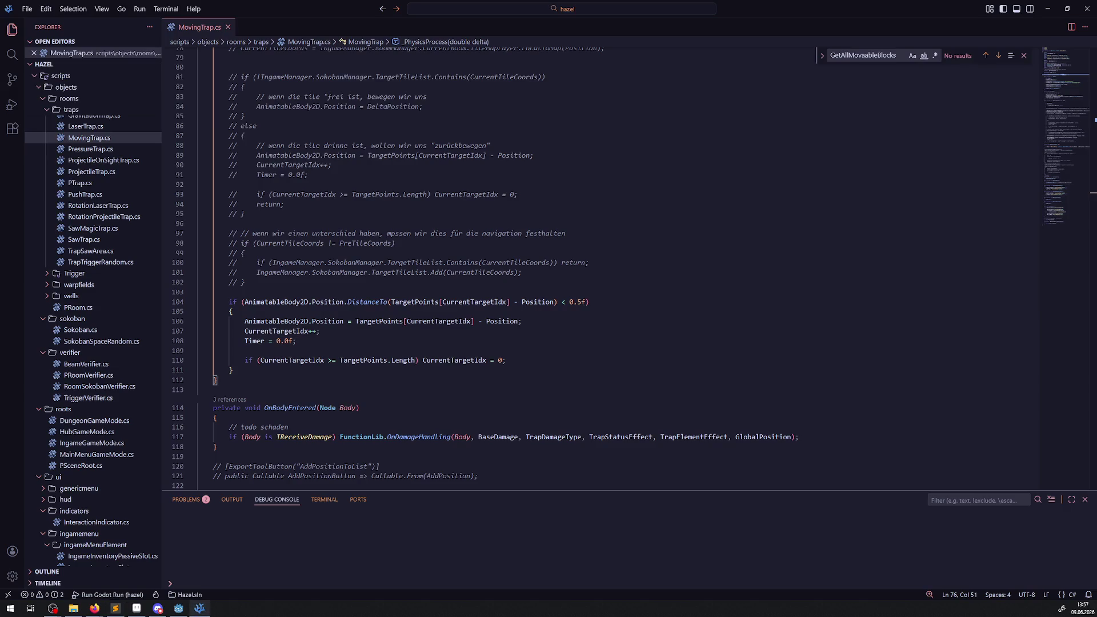
scroll(230, 81, up, 9)
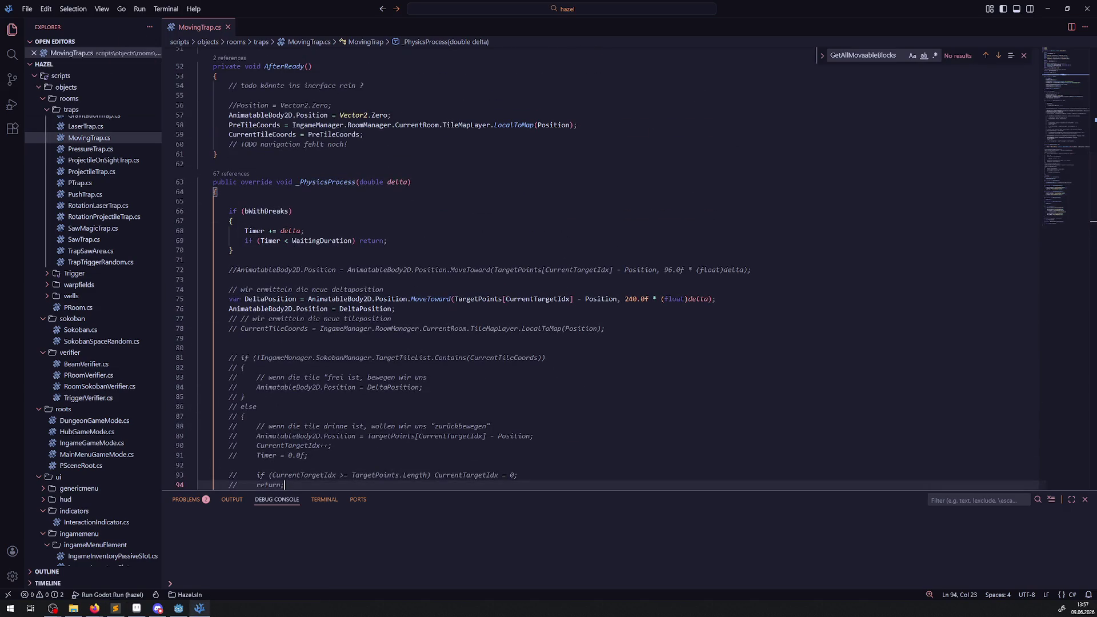
key(alt+Tab)
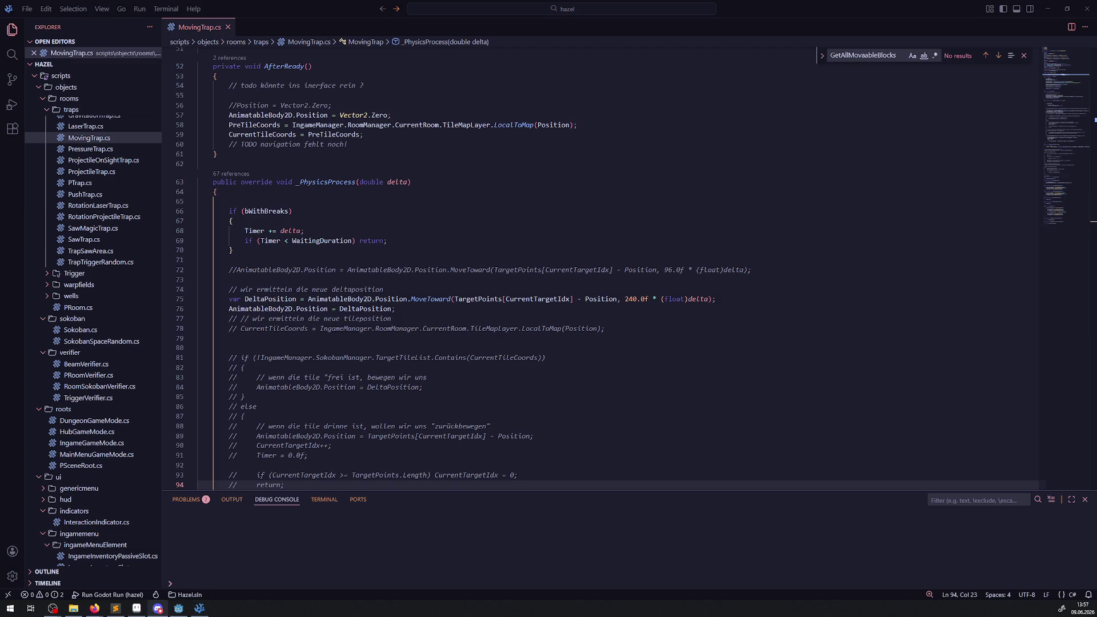
key(alt+Tab)
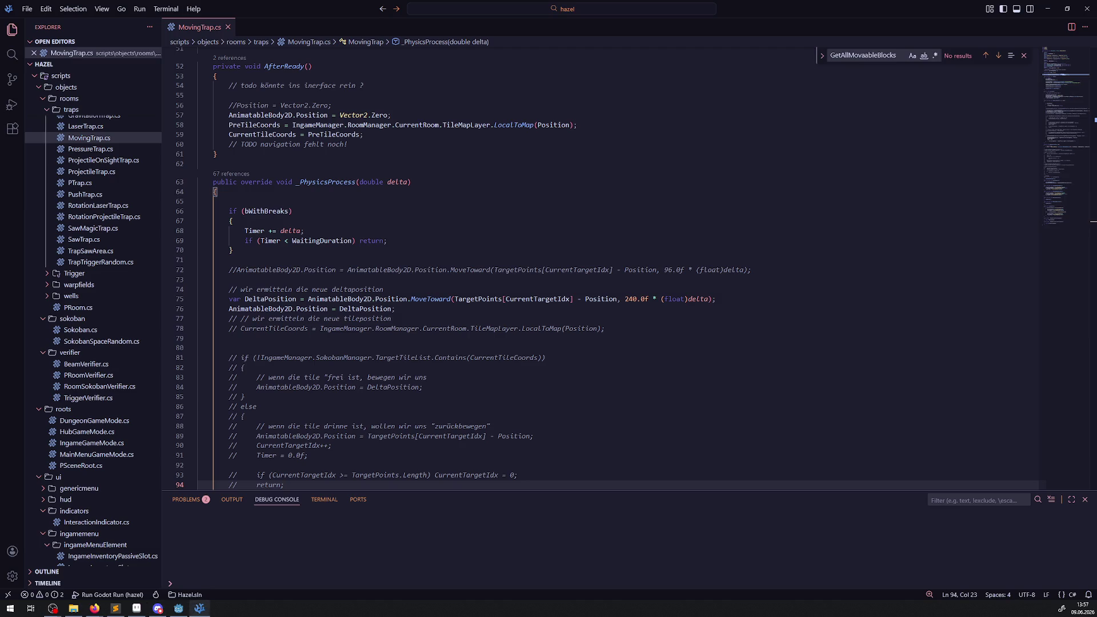
key(alt+Tab)
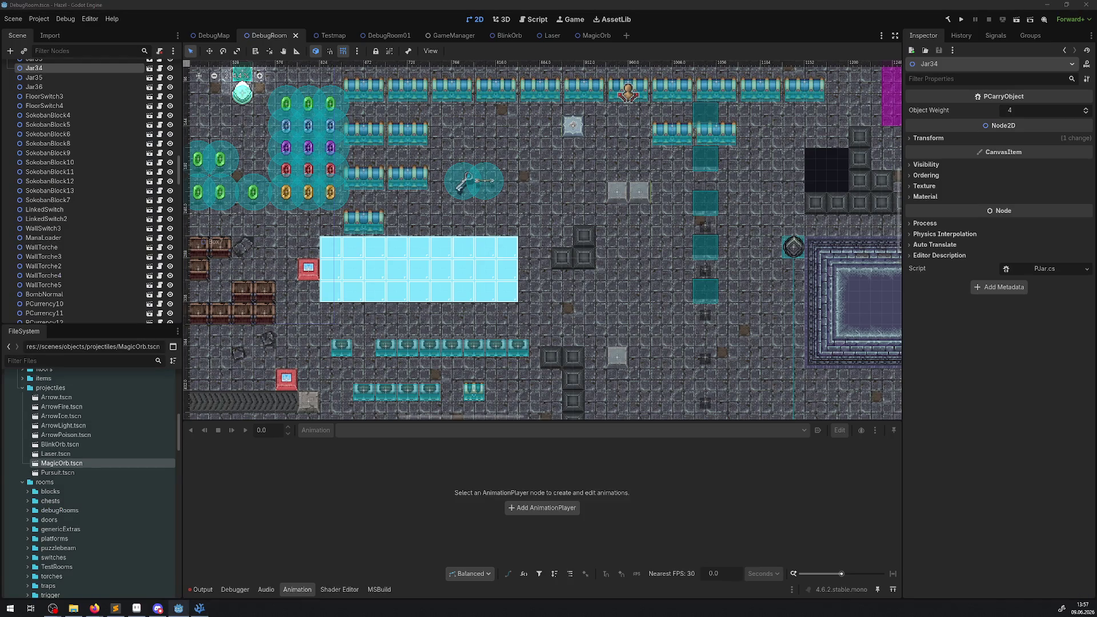